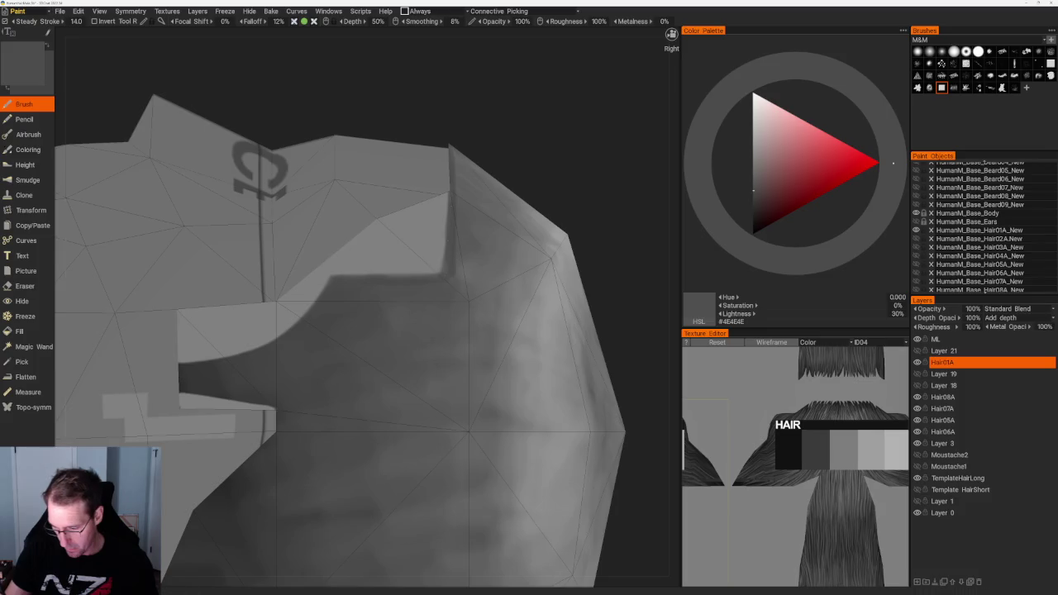
Snap to the front view and lighten the paint grey to 35%.
key("KP_1")
scroll(484, 251, "up", 5)
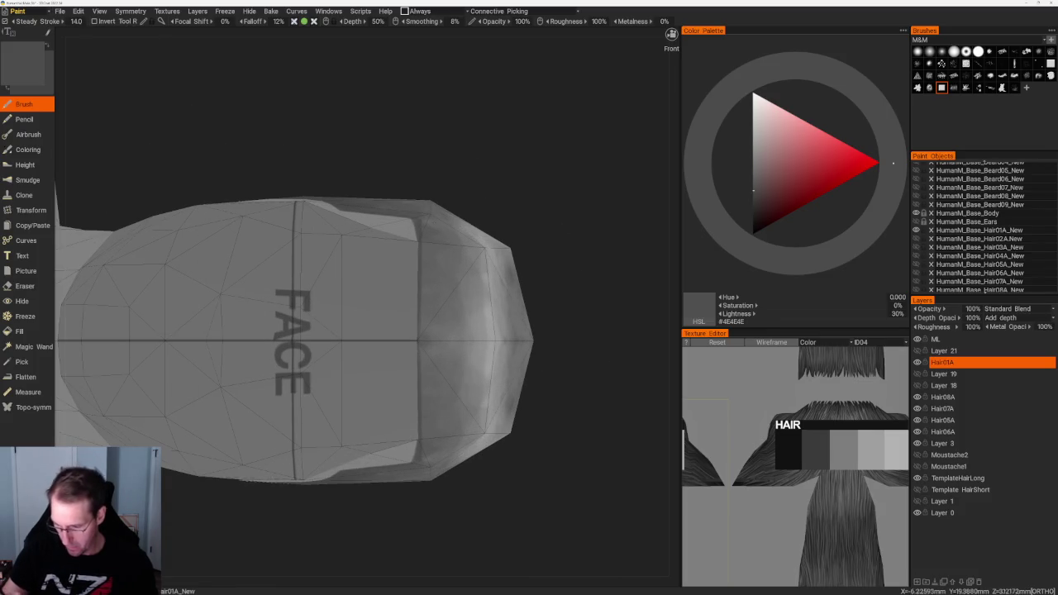
key("v")
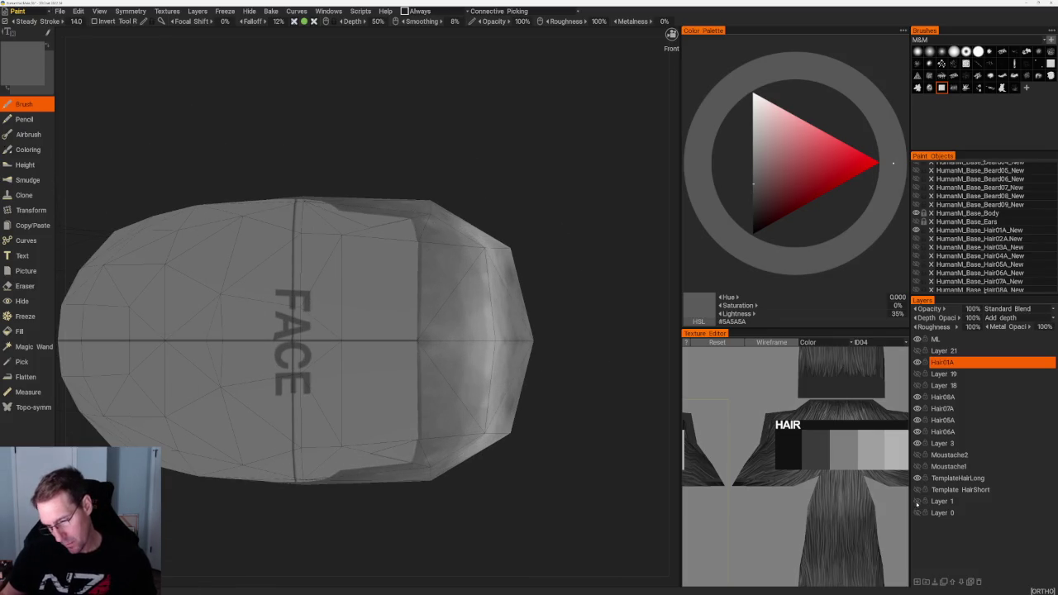
Frame the head upright and close up, turned so the face points left.
scroll(581, 307, "down", 3)
mouse_move(581, 307)
left_mouse_down()
mouse_move(515, 292)
mouse_move(643, 454)
left_mouse_up()
right_click_drag(496, 260, 559, 310)
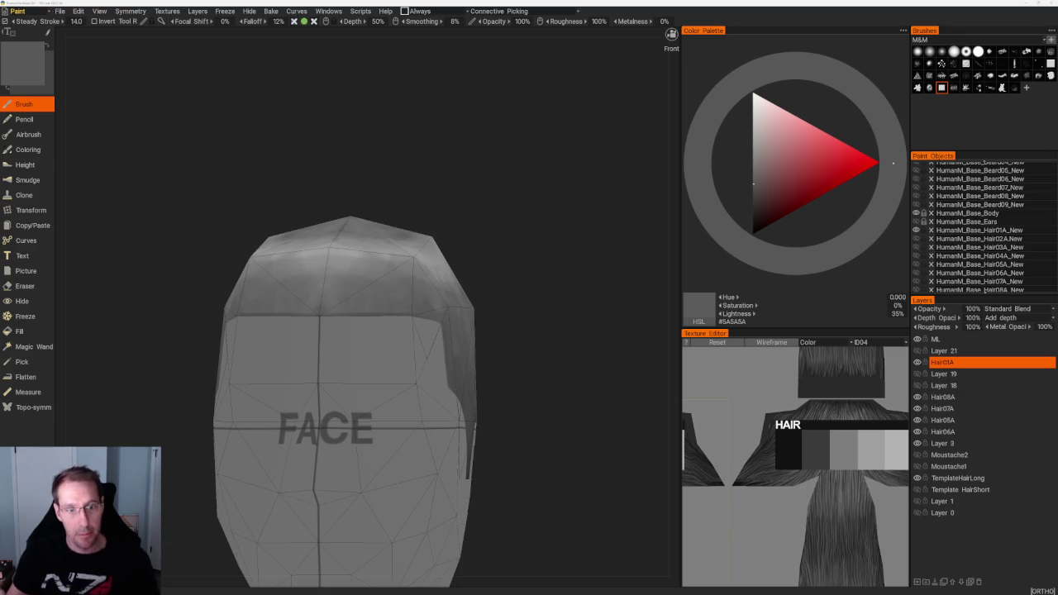
mouse_move(548, 260)
left_mouse_down()
mouse_move(538, 267)
mouse_move(534, 245)
mouse_move(524, 249)
left_mouse_up()
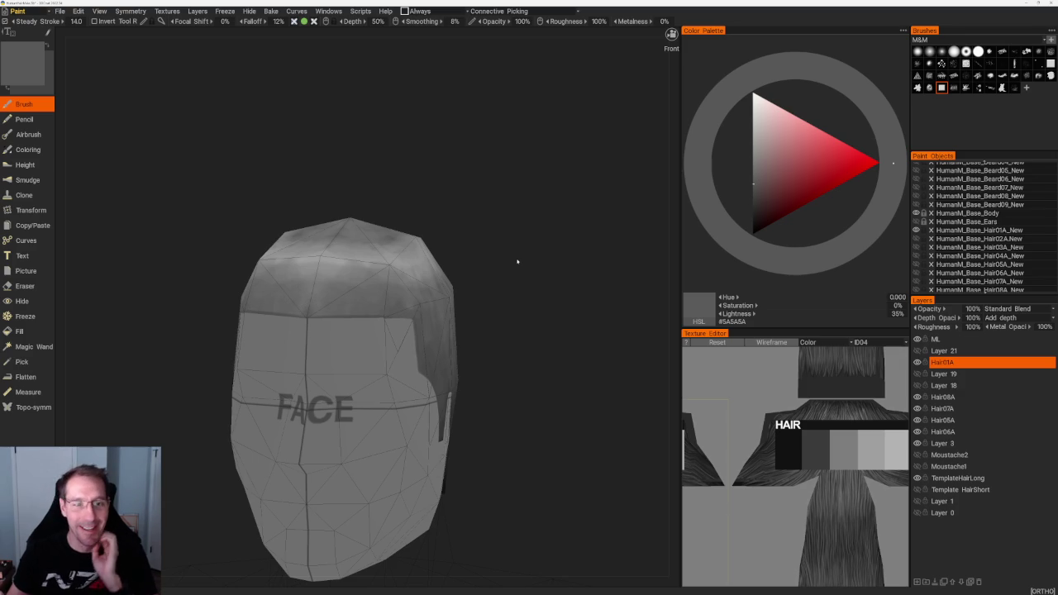
mouse_move(534, 245)
left_mouse_down()
mouse_move(540, 262)
mouse_move(534, 248)
mouse_move(557, 231)
mouse_move(571, 255)
left_mouse_up()
scroll(534, 247, "up", 1)
scroll(557, 246, "up", 2)
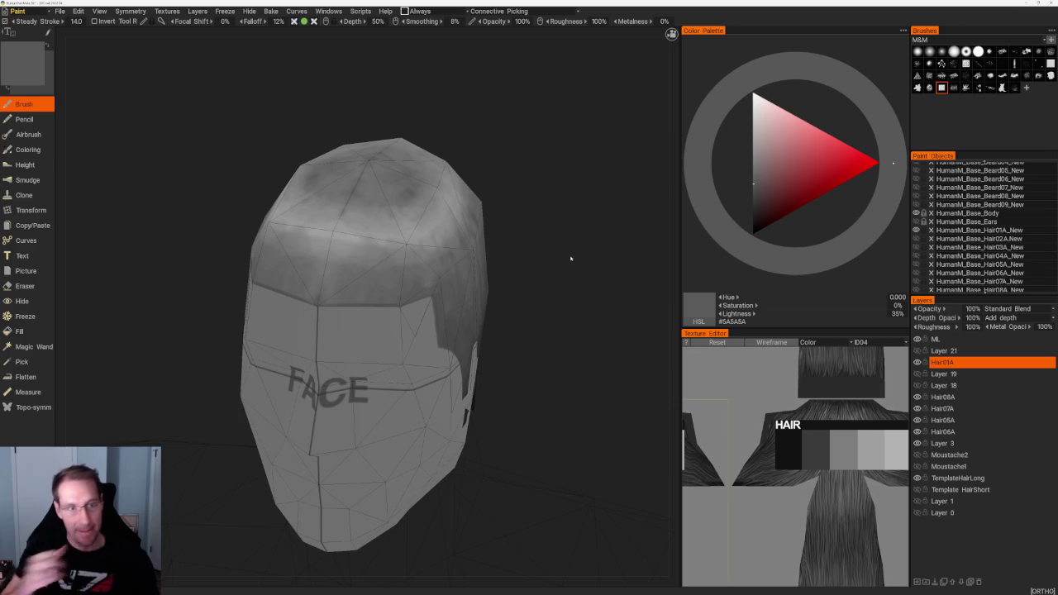
scroll(562, 237, "up", 1)
scroll(569, 246, "up", 1)
left_click_drag(569, 247, 569, 255)
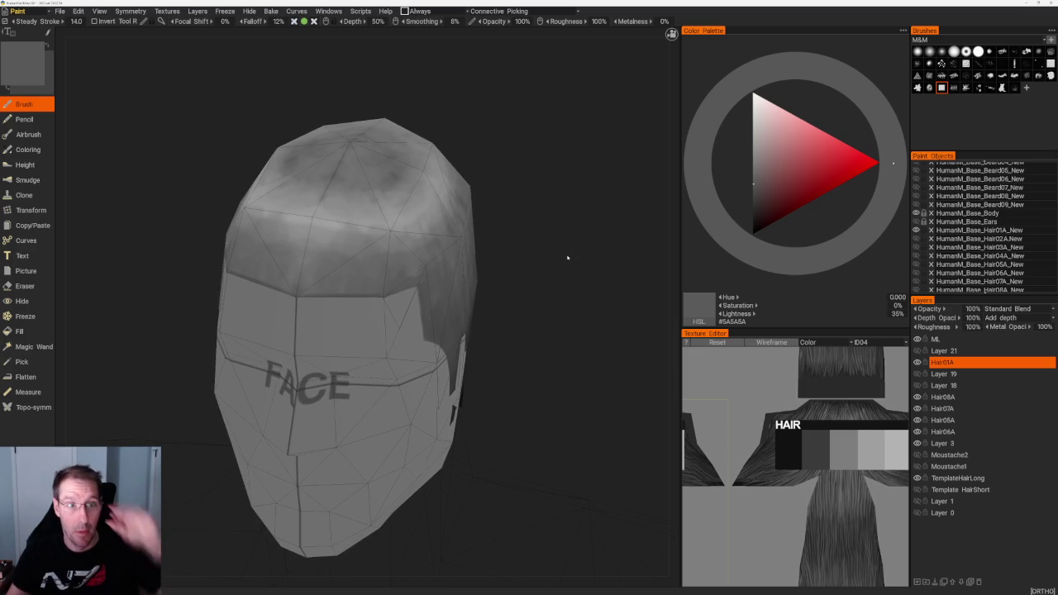
mouse_move(590, 282)
left_mouse_down()
mouse_move(591, 267)
mouse_move(621, 286)
left_mouse_up()
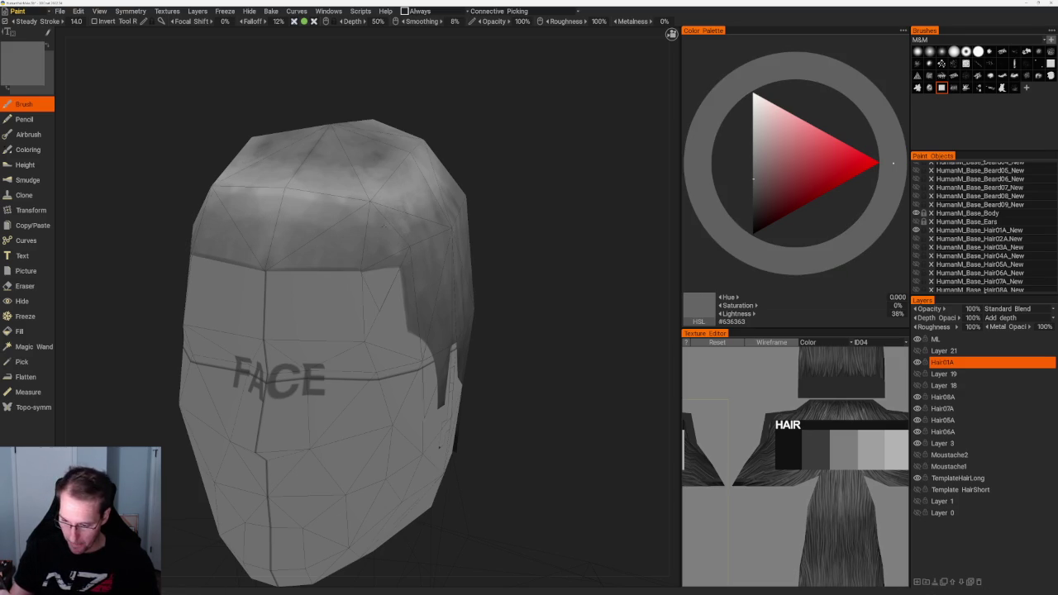
key("KP_1")
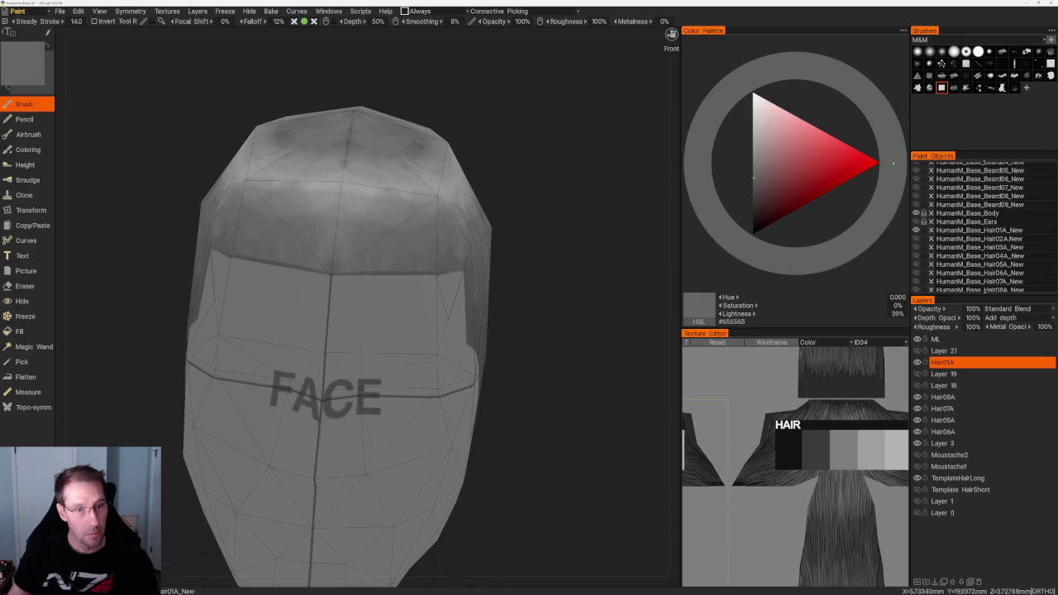
Orbit from the head's right side to a three-quarter view, lightening the grey to 58%.
left_click_drag(529, 203, 493, 201)
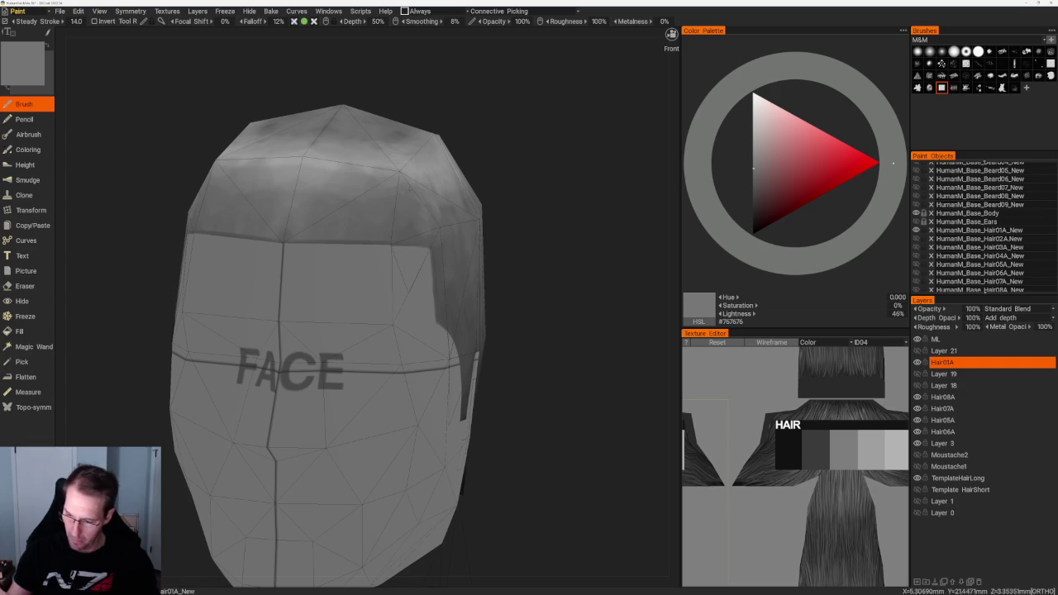
key("v")
left_click_drag(483, 180, 514, 183)
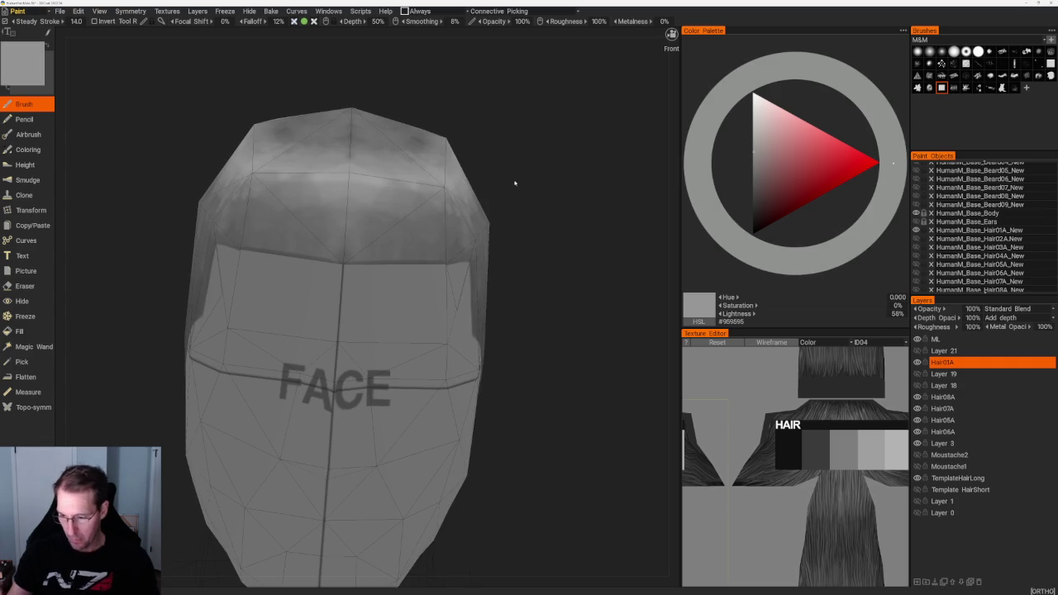
scroll(493, 246, "down", 3)
scroll(498, 193, "up", 1)
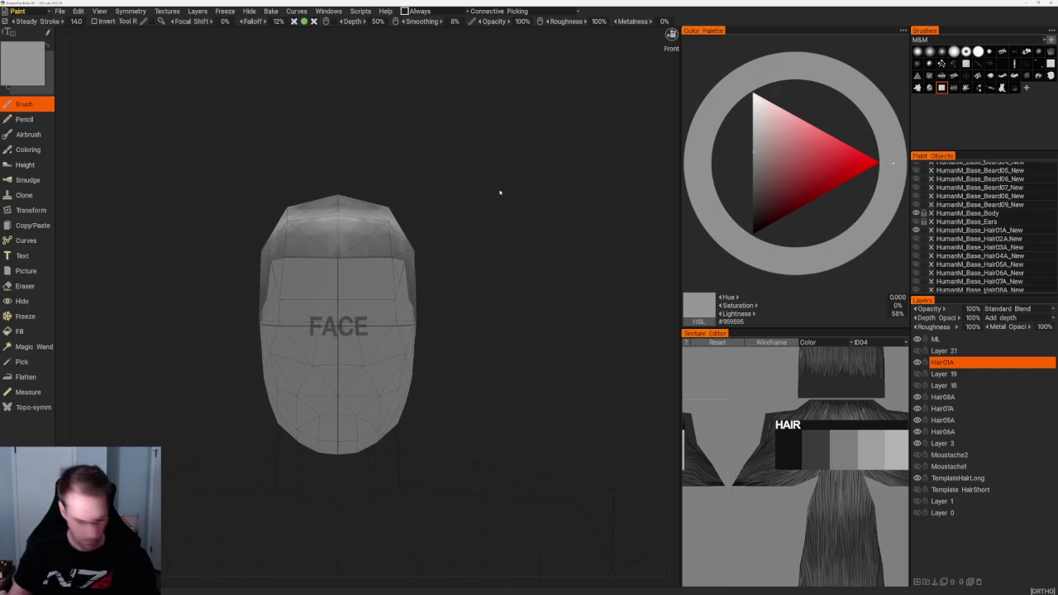
mouse_move(505, 234)
left_mouse_down()
mouse_move(465, 243)
mouse_move(496, 245)
left_mouse_up()
scroll(466, 244, "up", 2)
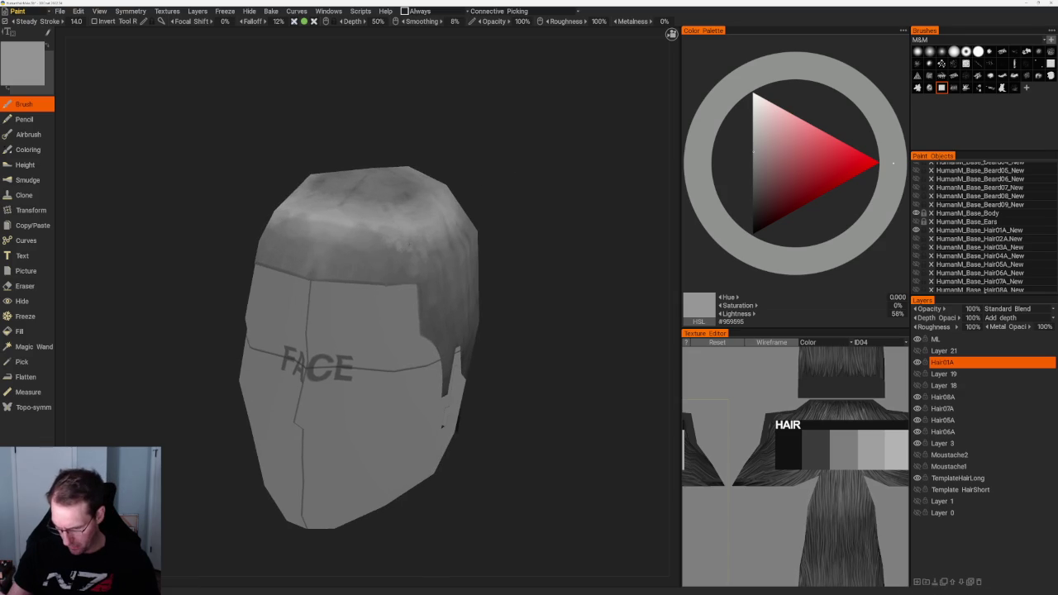
Vary the paint grey between 34% and 59%, settling at 50%, while orbiting the hair cap.
key("v")
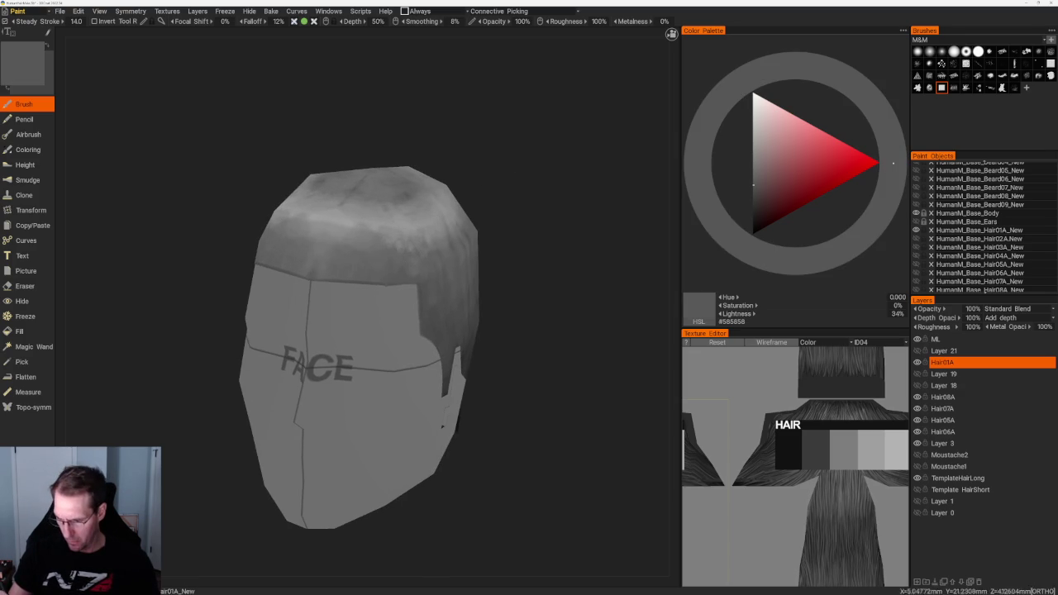
key("v")
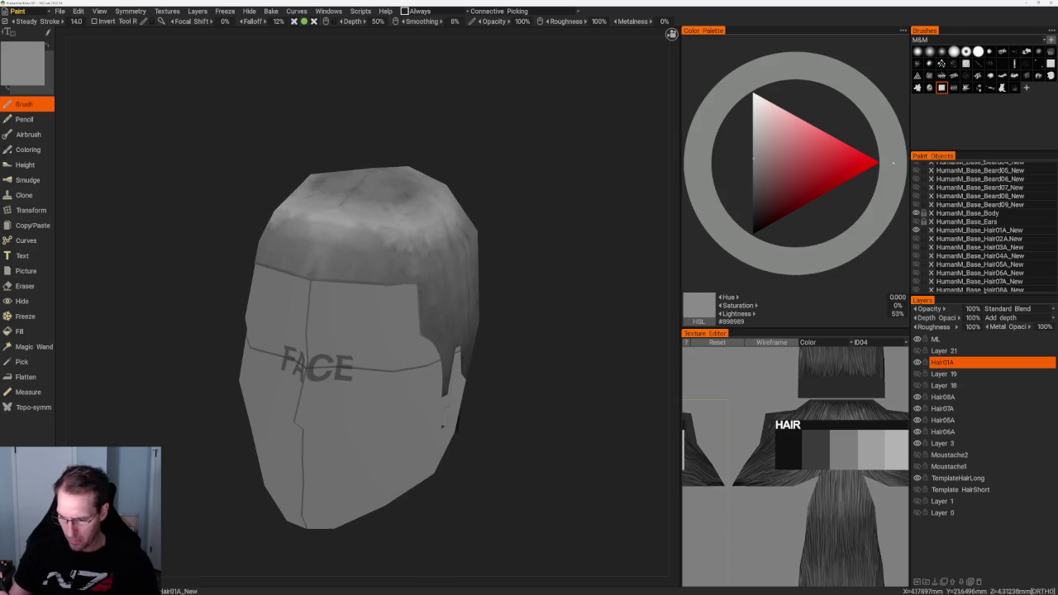
key("v")
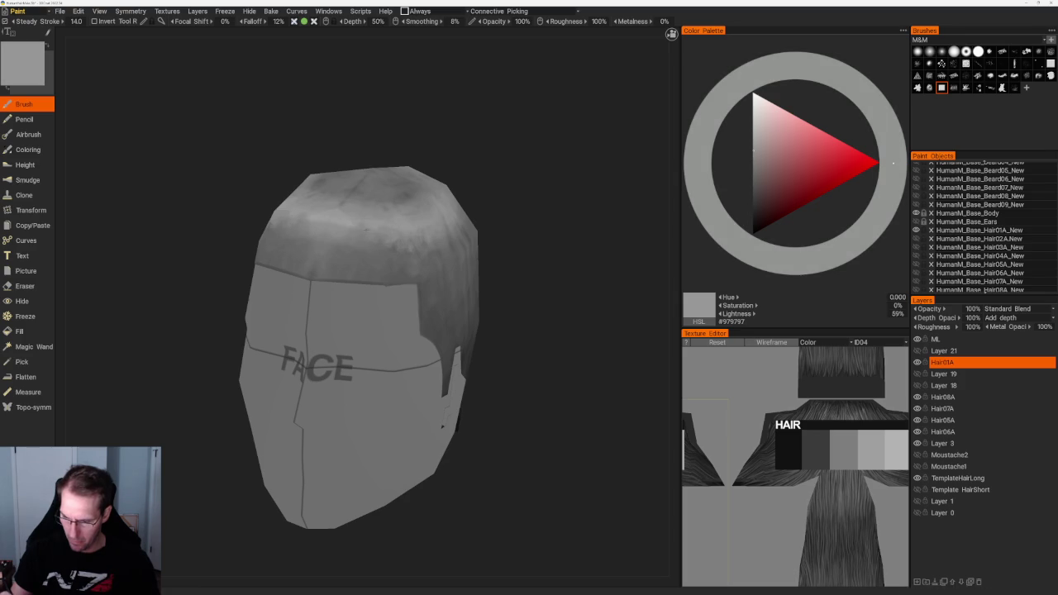
left_click_drag(529, 217, 543, 208)
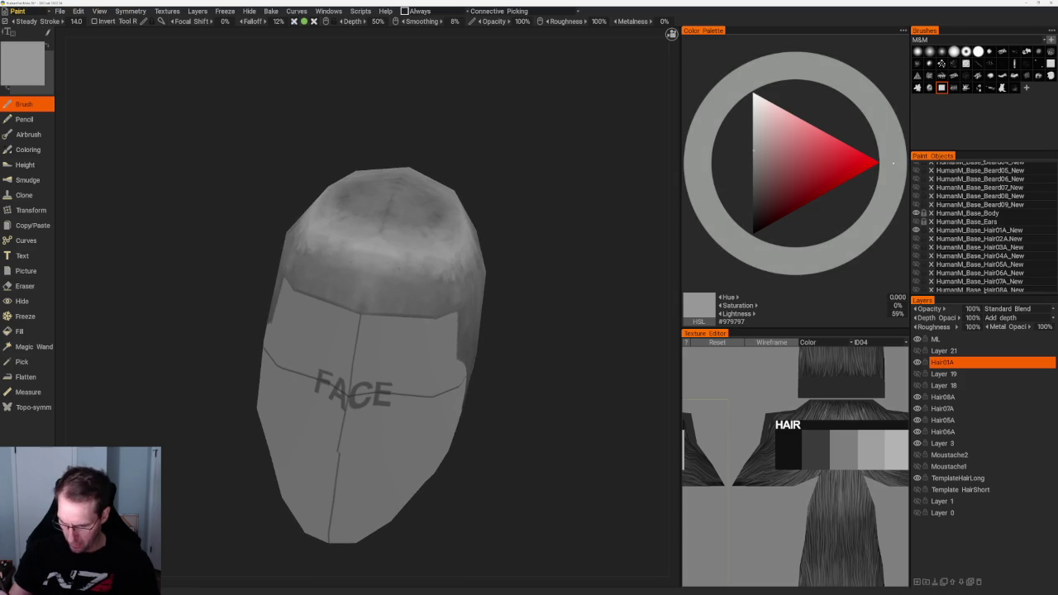
left_click_drag(438, 240, 446, 283)
key("v")
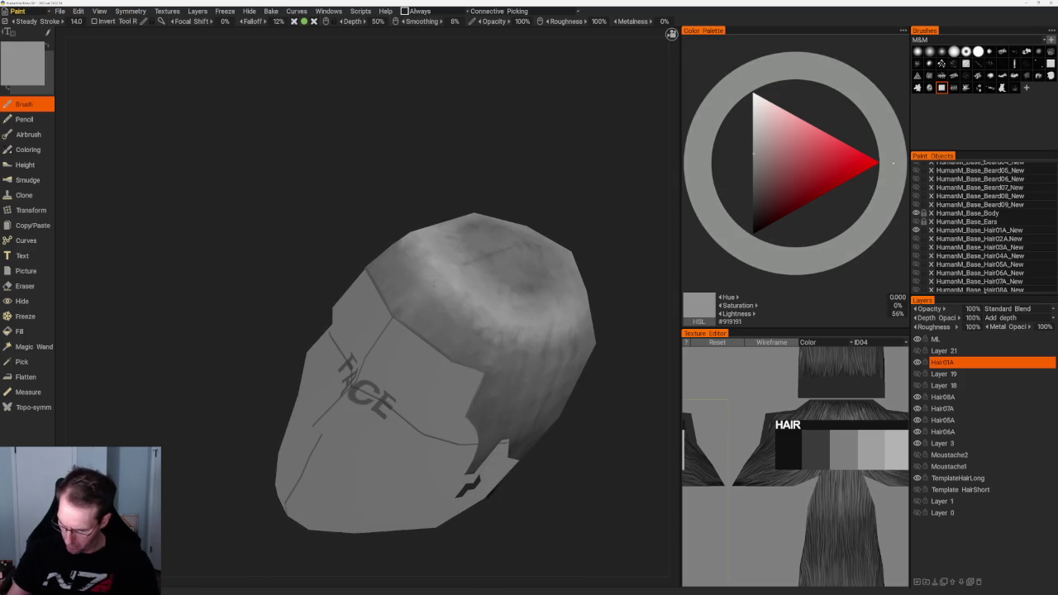
key("v")
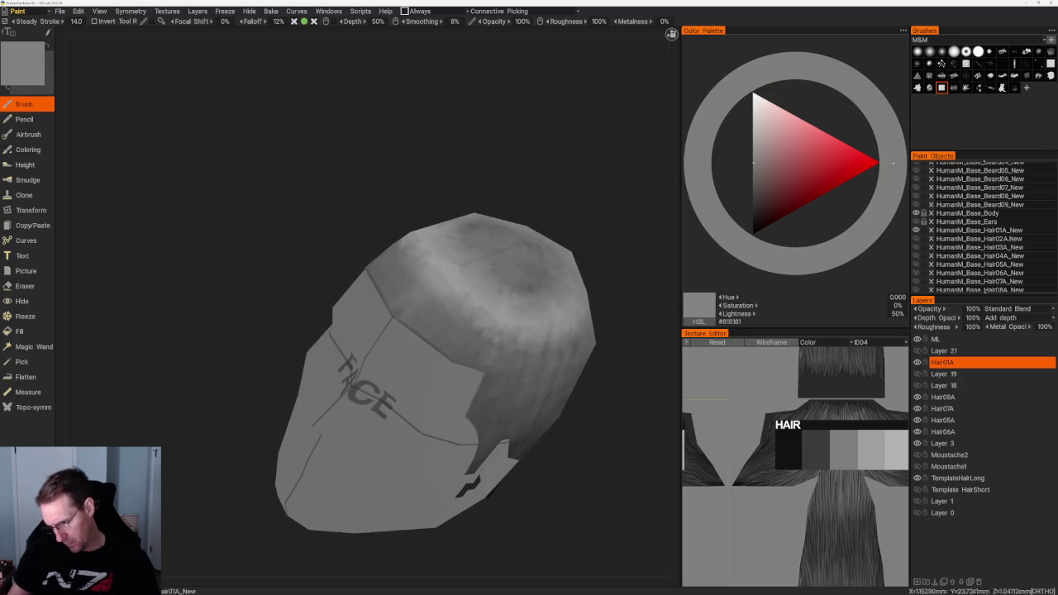
Check the top and side, then set a dark 21% grey and pick a different brush stamp.
left_click_drag(539, 232, 529, 292)
key("v")
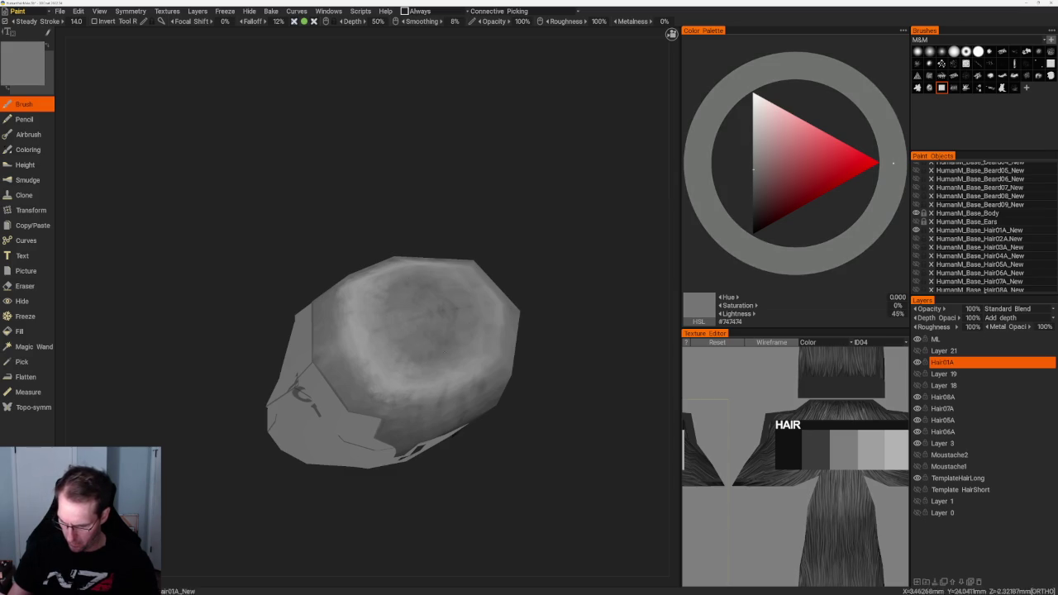
left_click_drag(529, 293, 517, 239)
key("v")
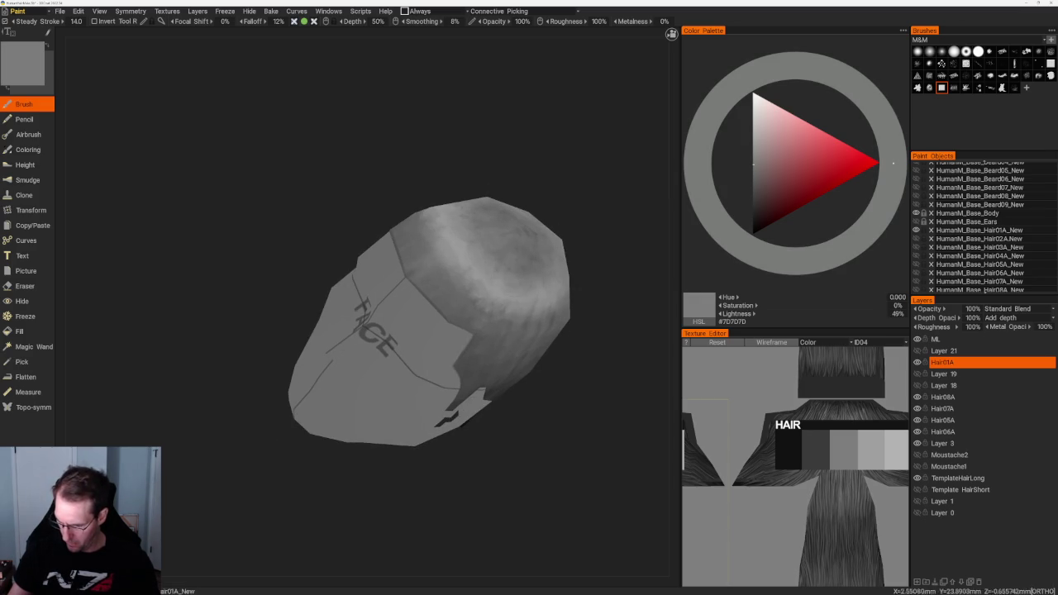
mouse_move(587, 303)
left_mouse_down()
mouse_move(581, 288)
mouse_move(473, 273)
left_mouse_up()
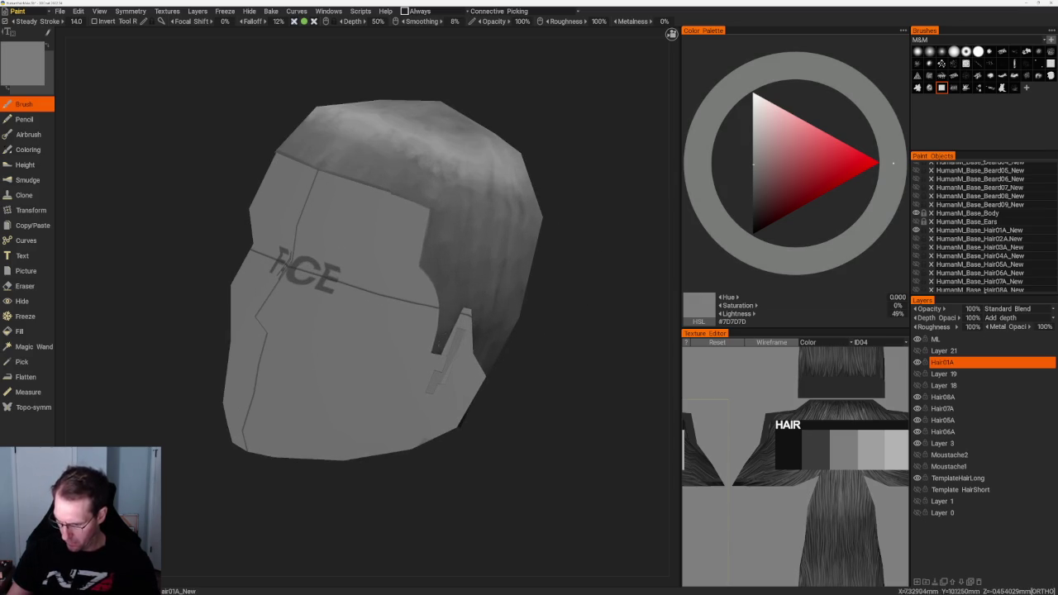
key("v")
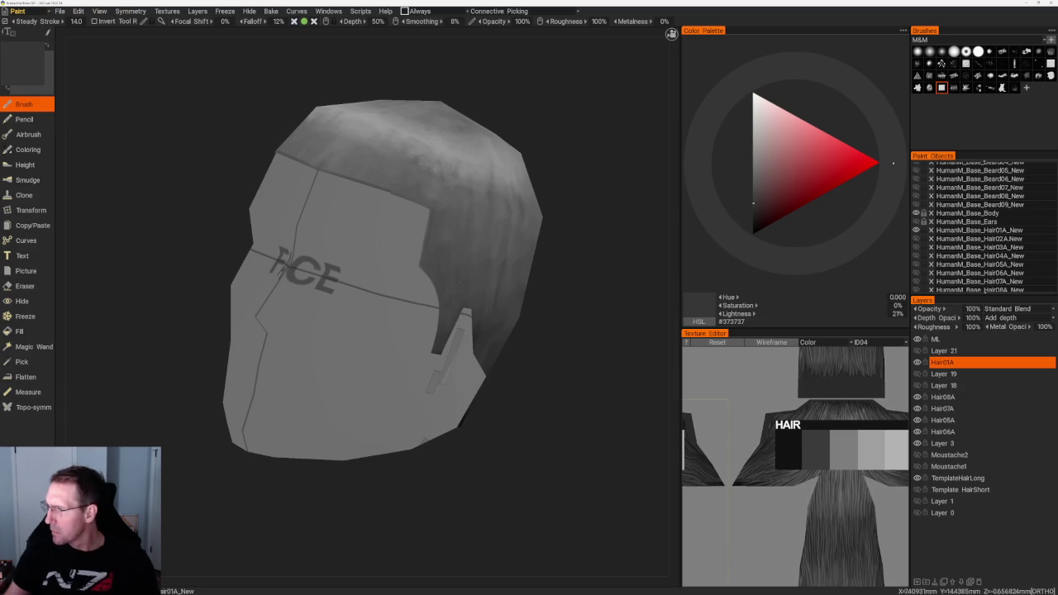
key("Up")
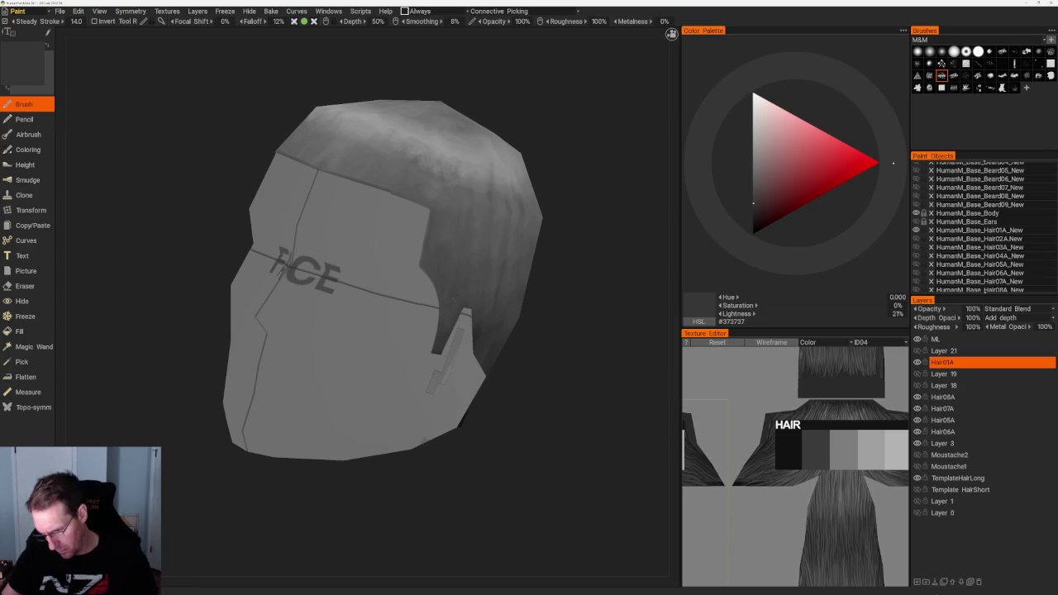
Paint darker shading down the side and back with 27% then 23% grey (#3C3C3C).
scroll(536, 284, "up", 2)
left_click_drag(536, 283, 497, 316)
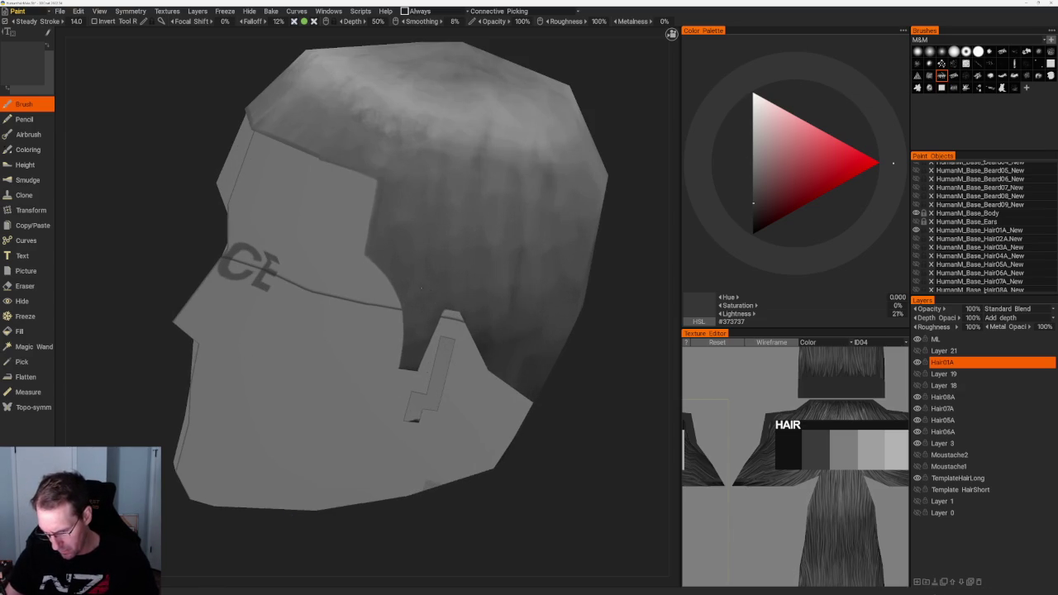
mouse_move(421, 254)
left_mouse_down()
mouse_move(522, 310)
mouse_move(496, 347)
left_mouse_up()
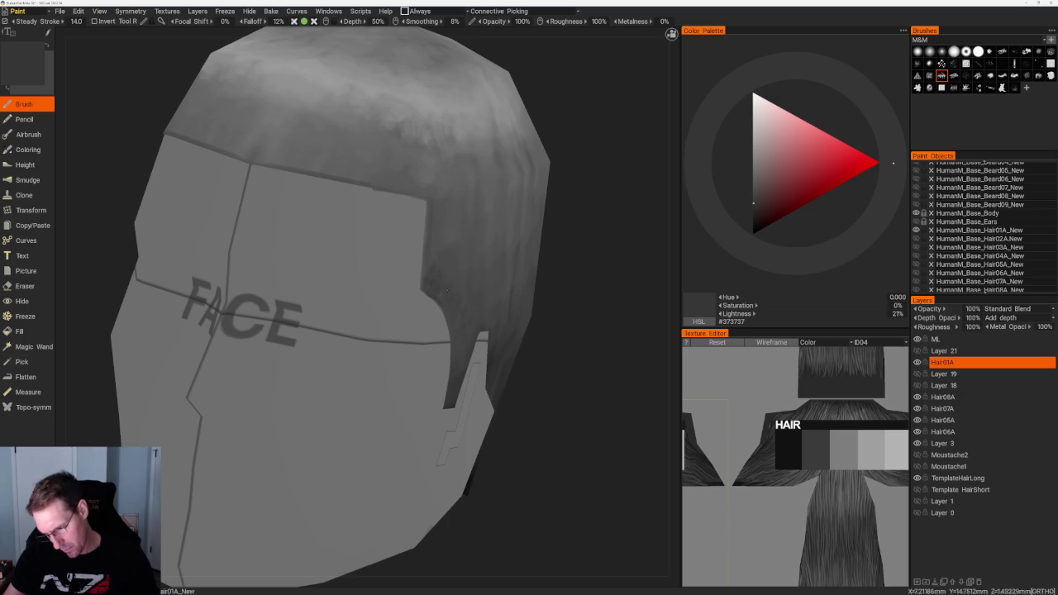
left_click(753, 195)
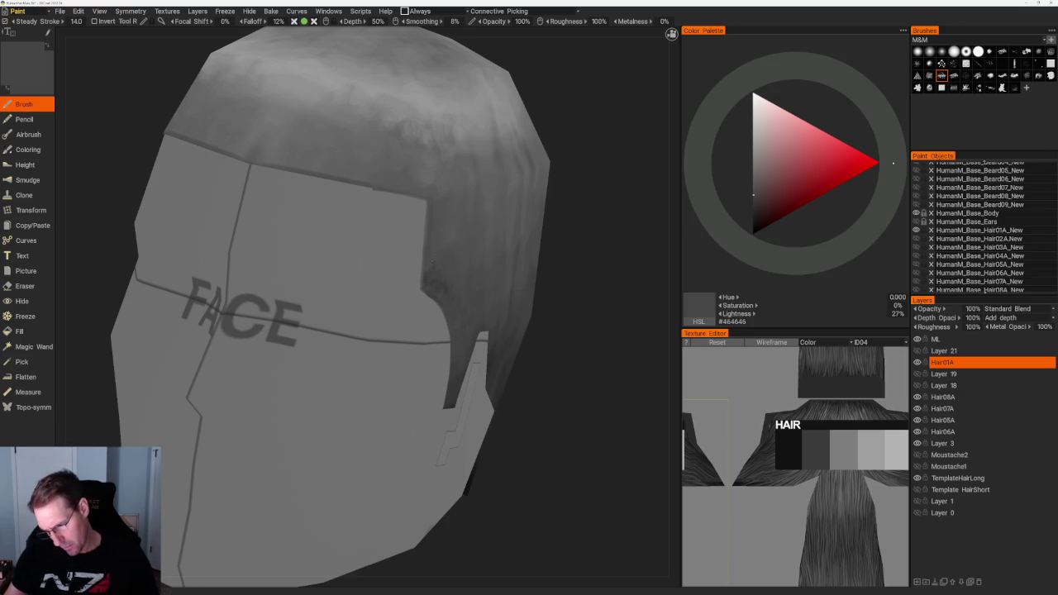
key("v")
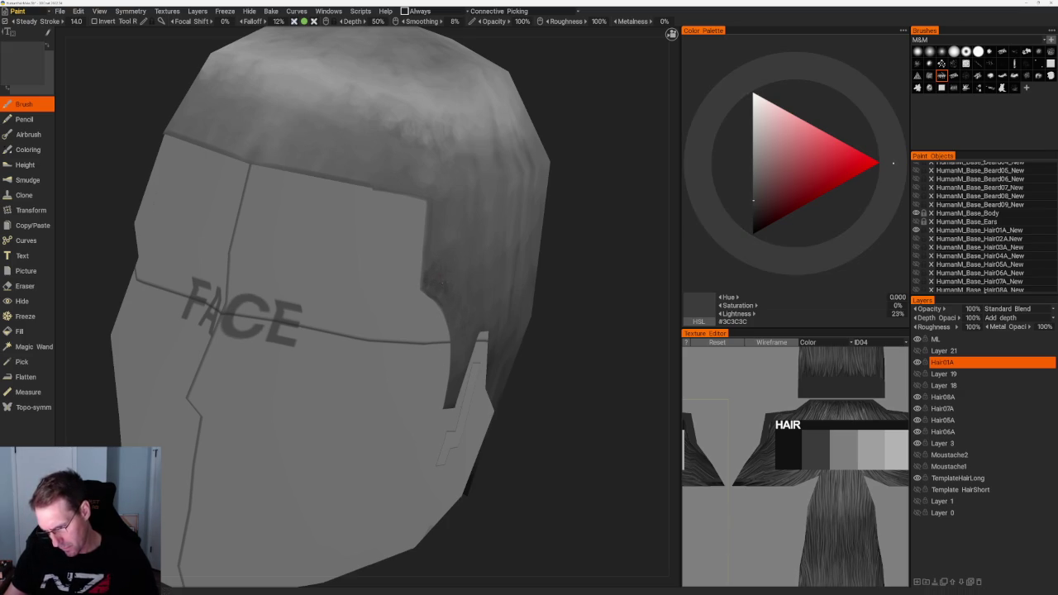
scroll(388, 281, "up", 3)
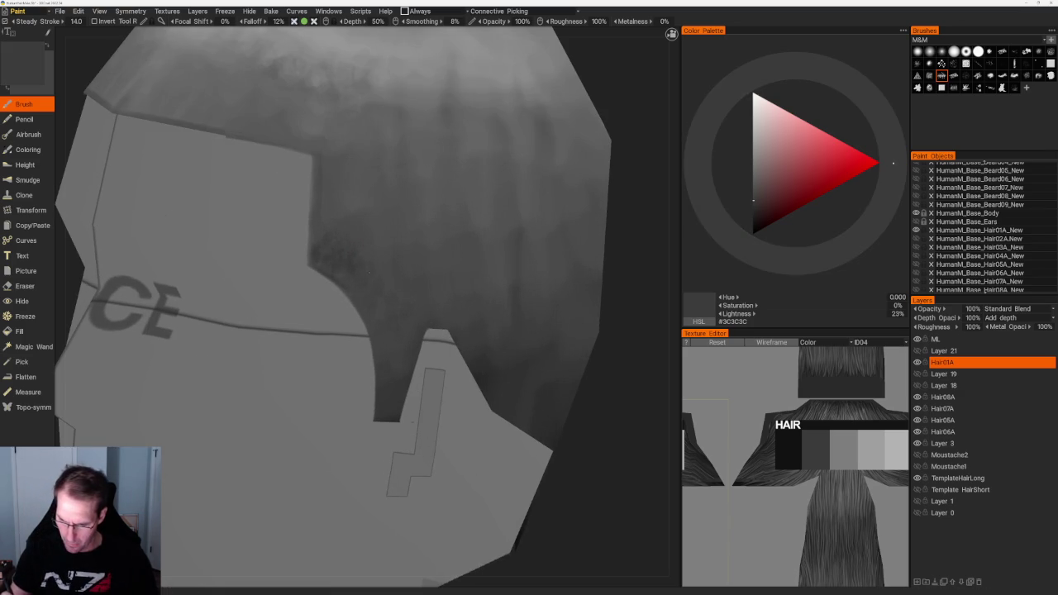
middle_click_drag(376, 264, 368, 322)
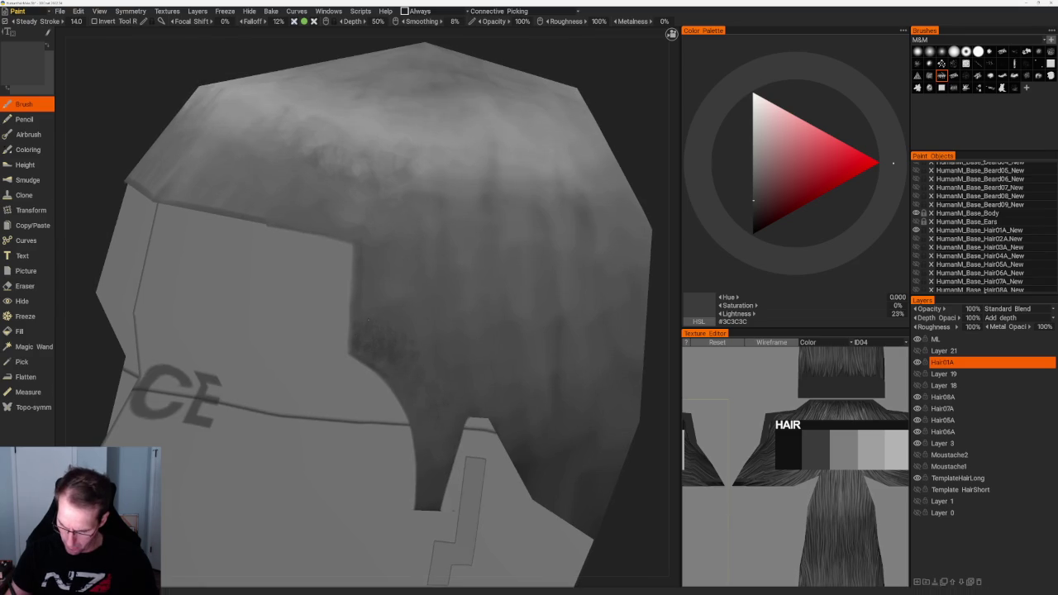
scroll(475, 166, "down", 3)
mouse_move(474, 165)
left_mouse_down()
mouse_move(413, 154)
mouse_move(499, 217)
left_mouse_up()
scroll(498, 218, "up", 3)
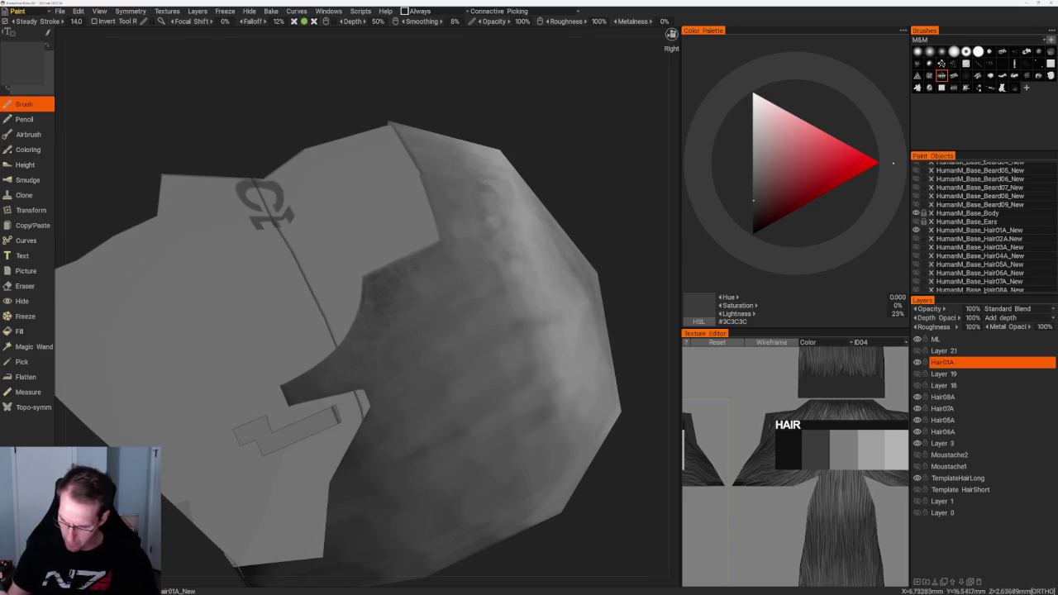
Brush near-black and dark grey sampled from the hair into the sideburn notch, ending at 21% (#363636).
key("v")
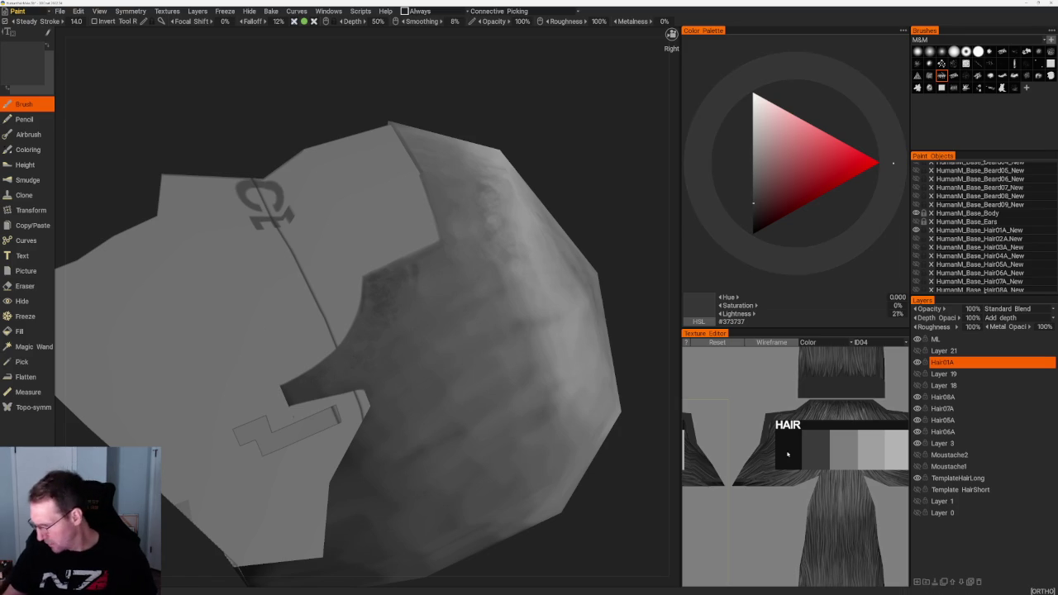
key("v")
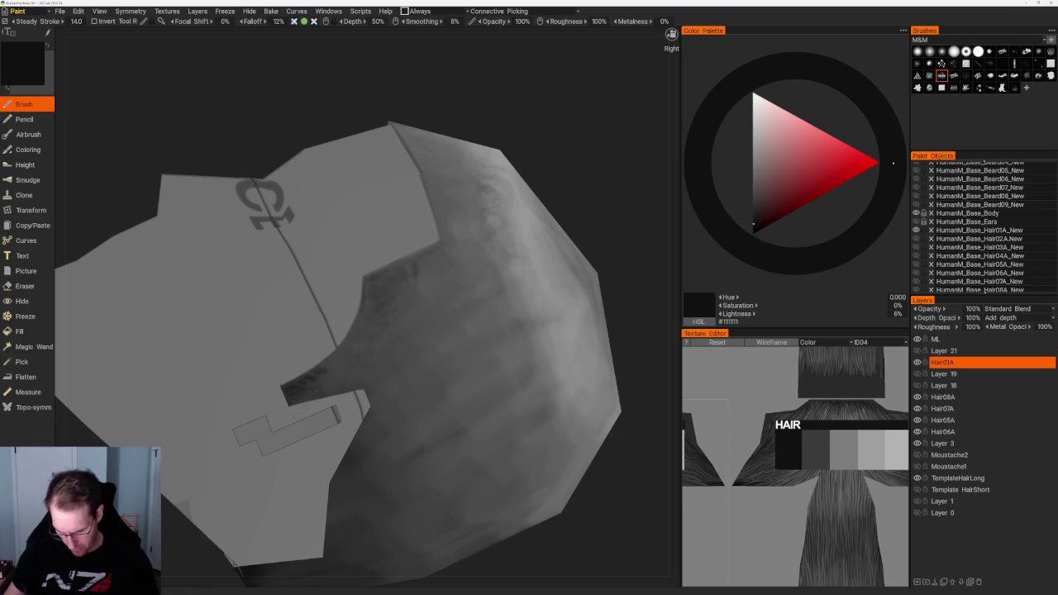
key("v")
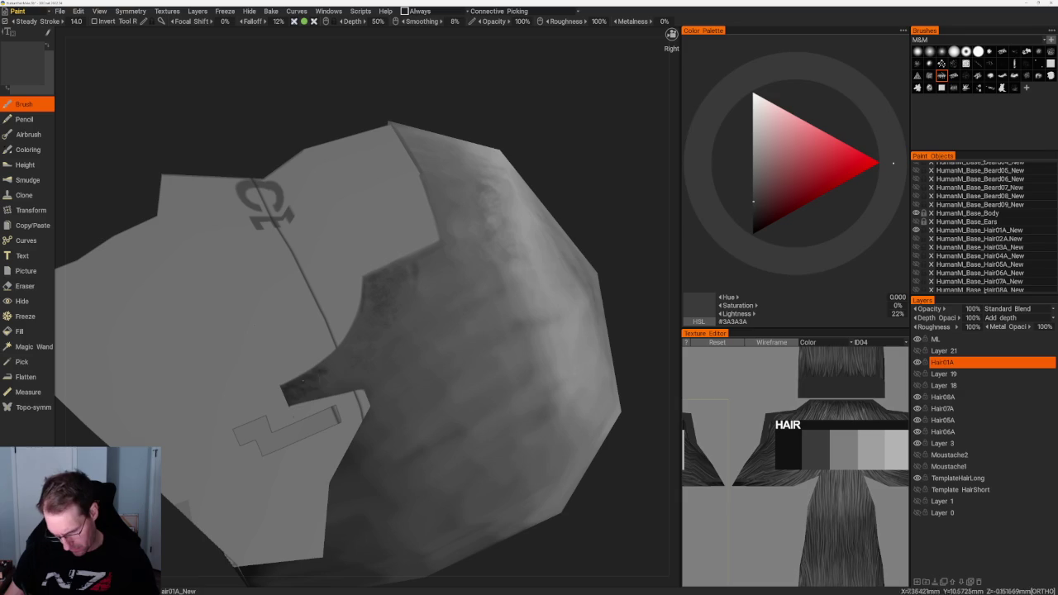
key("v")
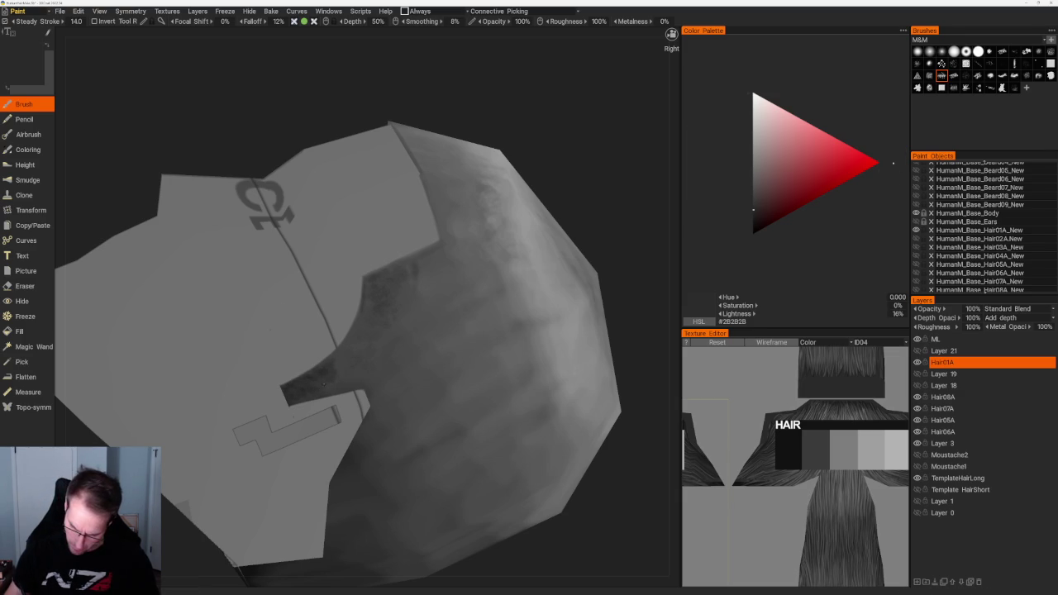
scroll(515, 238, "down", 5)
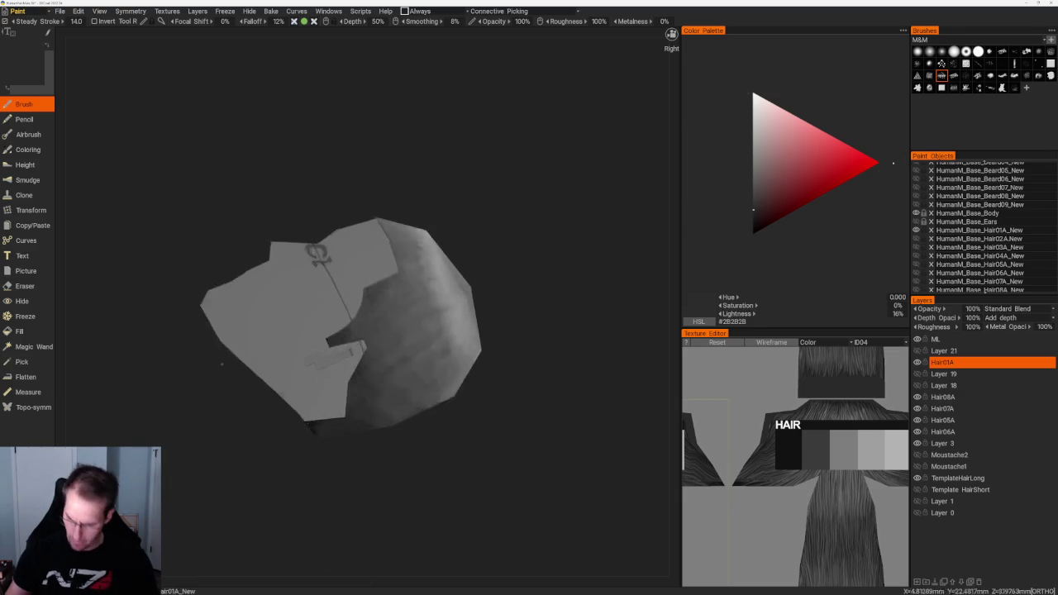
scroll(514, 314, "up", 5)
left_click_drag(514, 314, 486, 262)
scroll(486, 262, "up", 2)
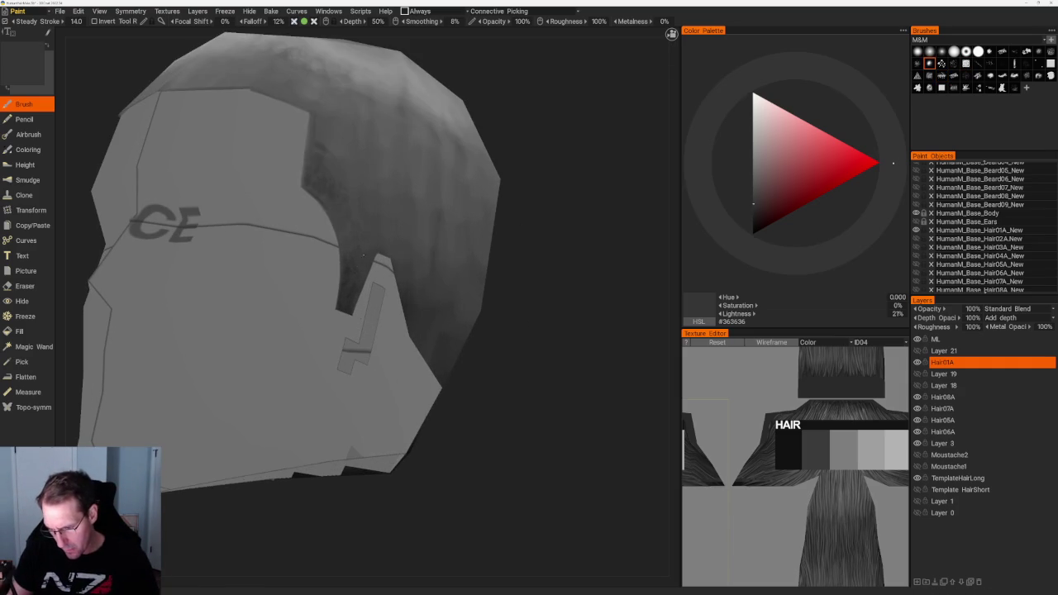
Paint the top of the hair cap with light, mid and dark greys sampled from the hair.
right_click_drag(372, 289, 388, 273)
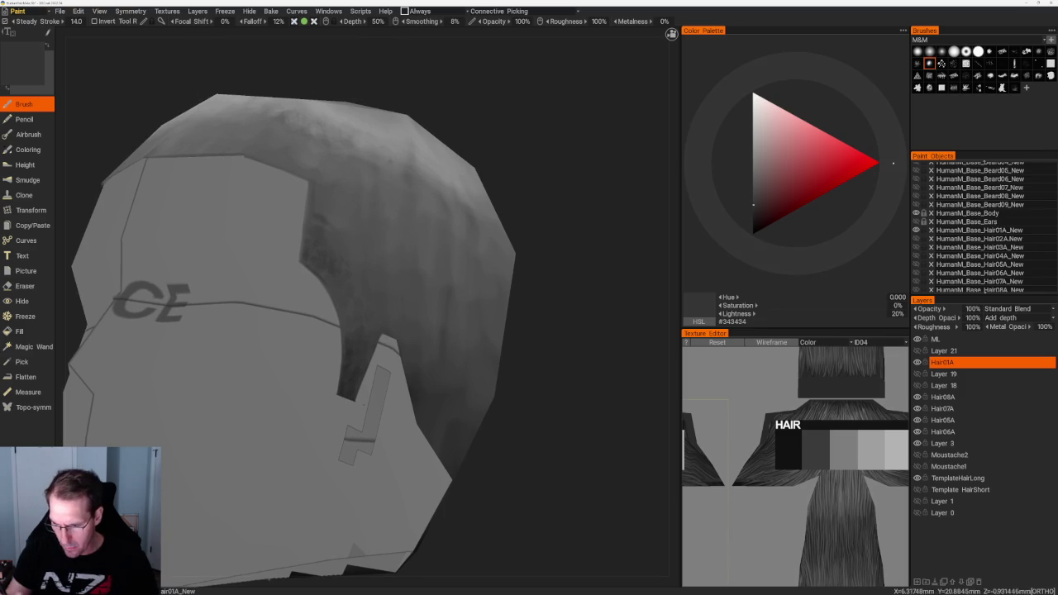
key("v")
left_click_drag(493, 137, 496, 174)
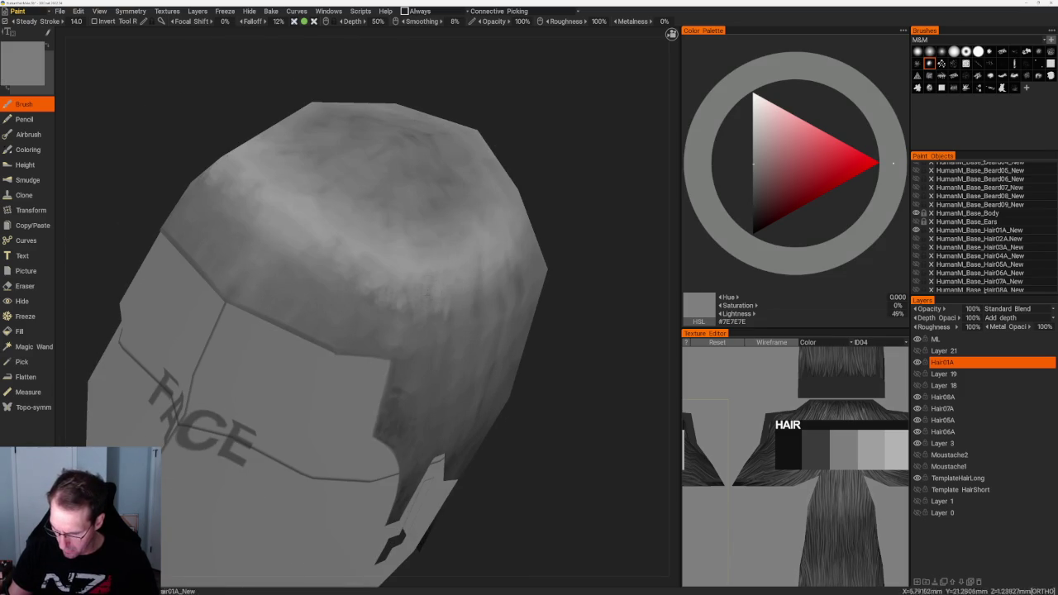
left_click_drag(330, 289, 339, 273)
key("v")
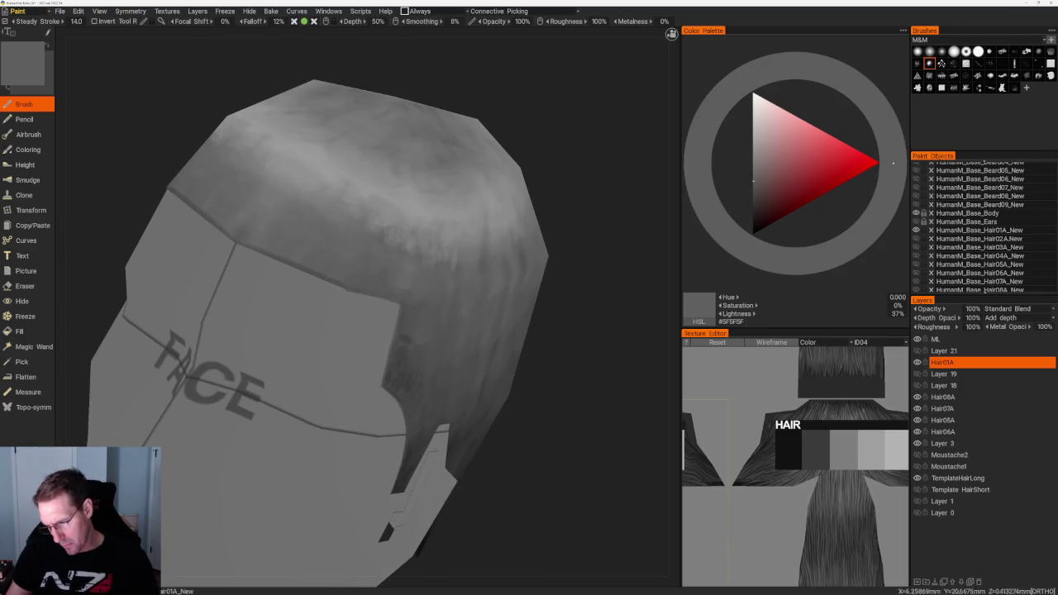
key("v")
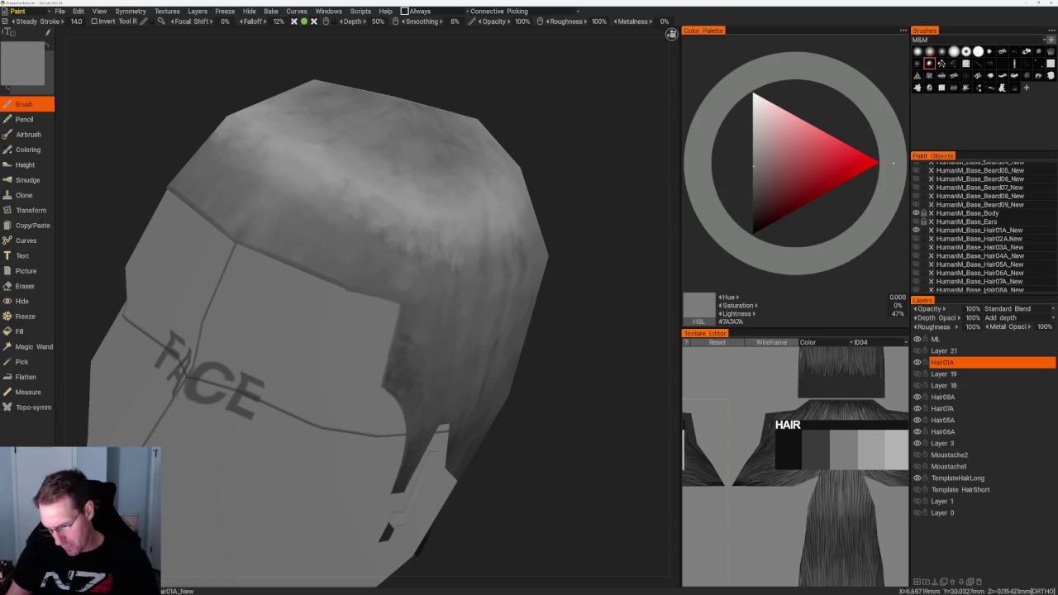
key("v")
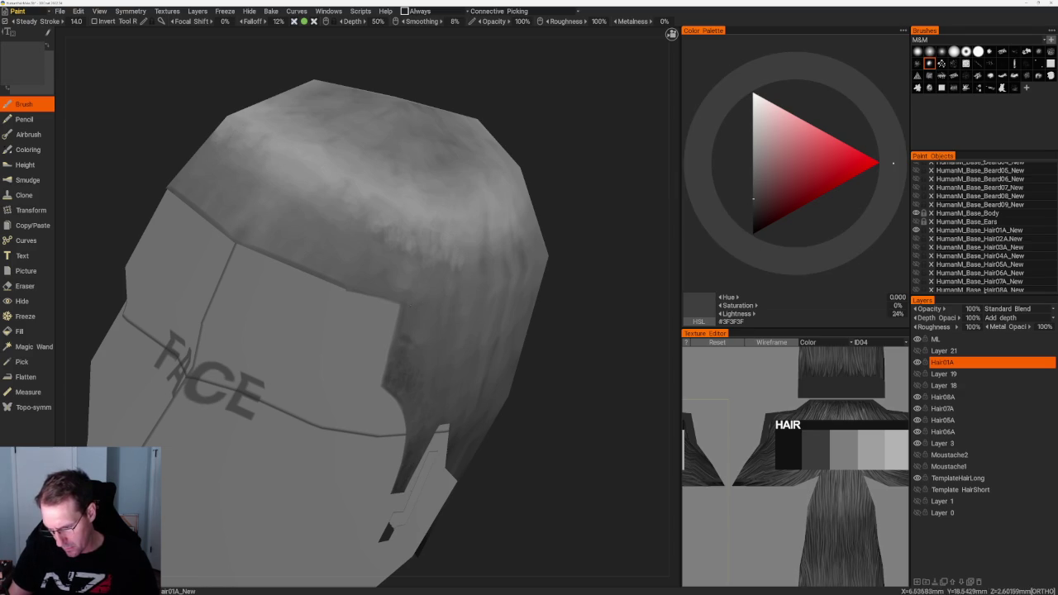
key("v")
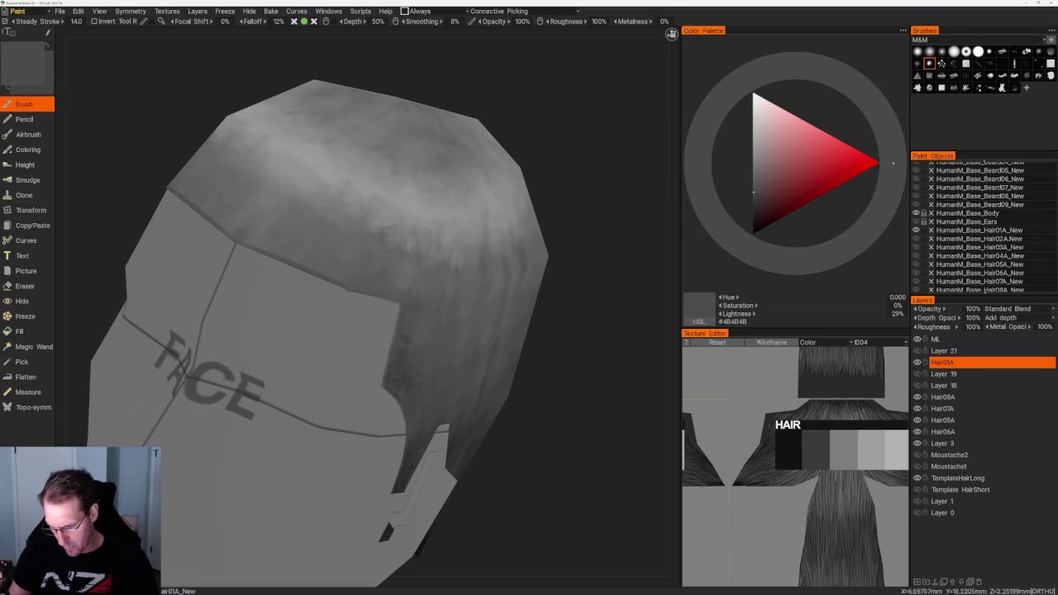
key("v")
Erase stray paint along the hairline, then resume painting with a slightly lighter sampled grey.
scroll(436, 257, "down", 5)
left_click_drag(436, 257, 456, 125, "shift")
scroll(456, 125, "up", 5)
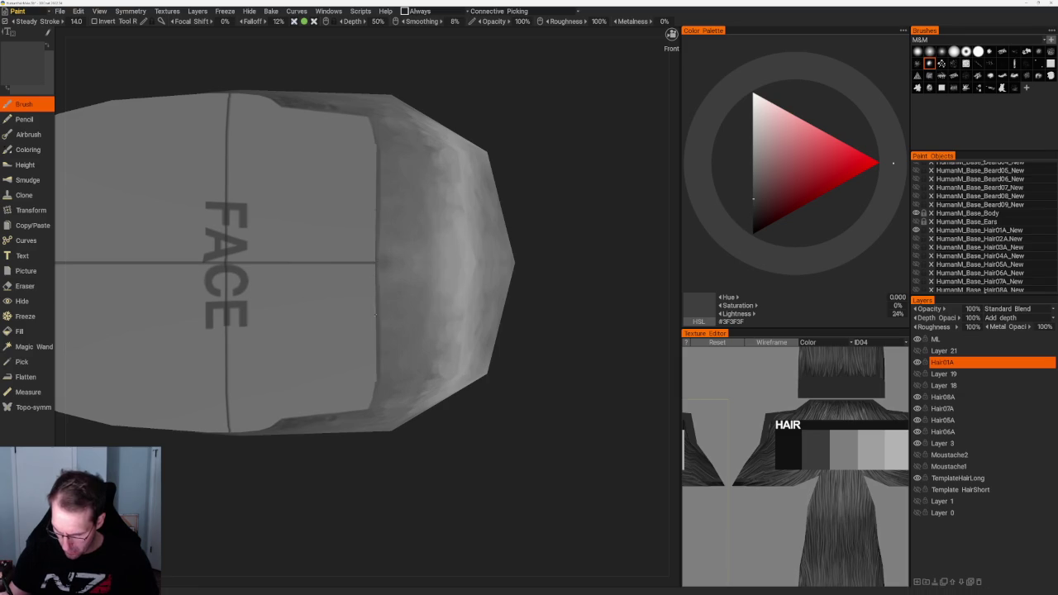
left_click_drag(512, 496, 338, 240)
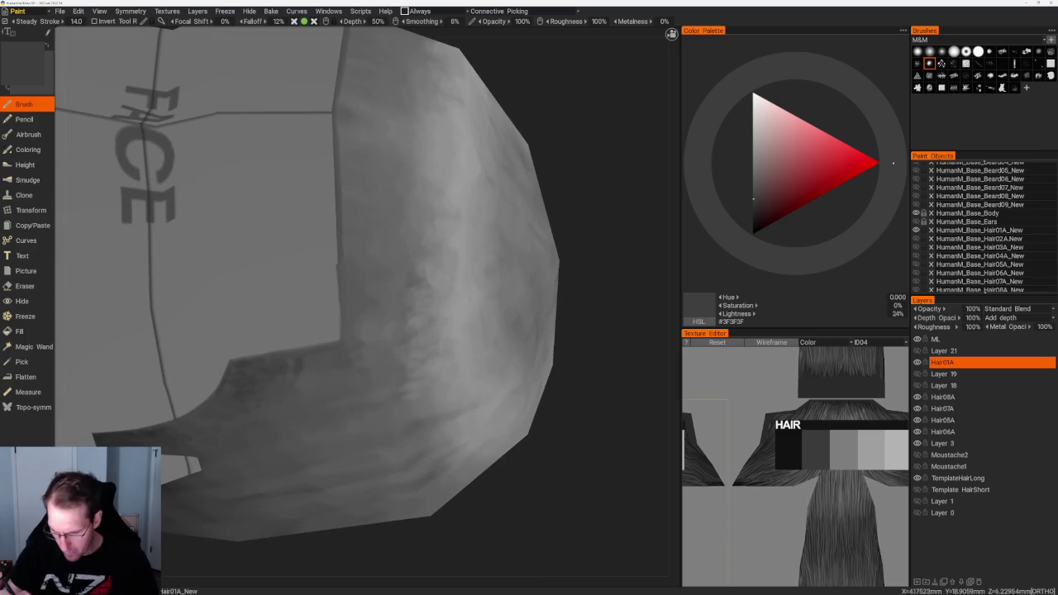
key("e")
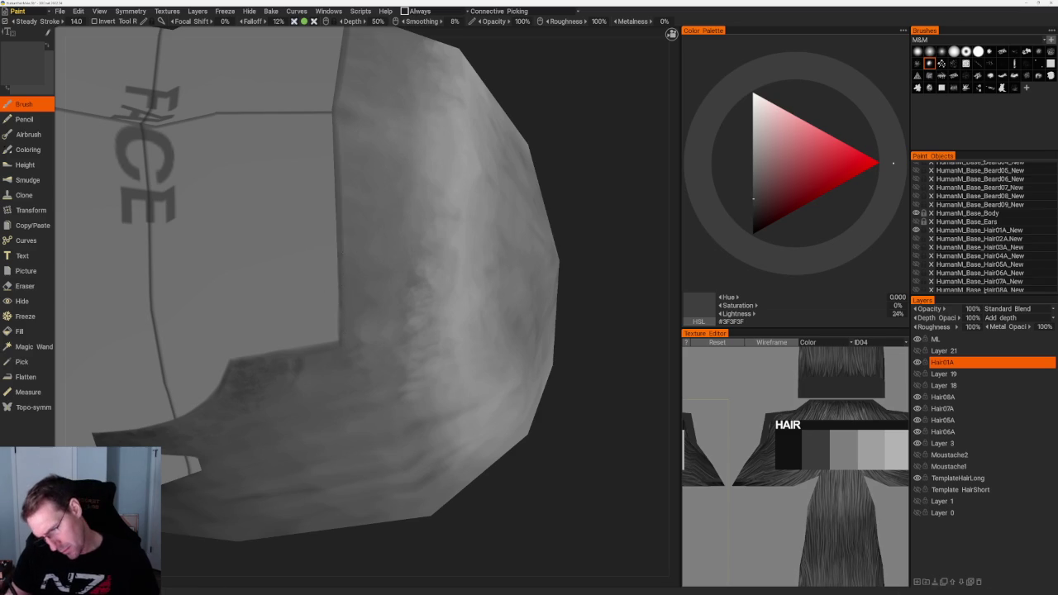
key("v")
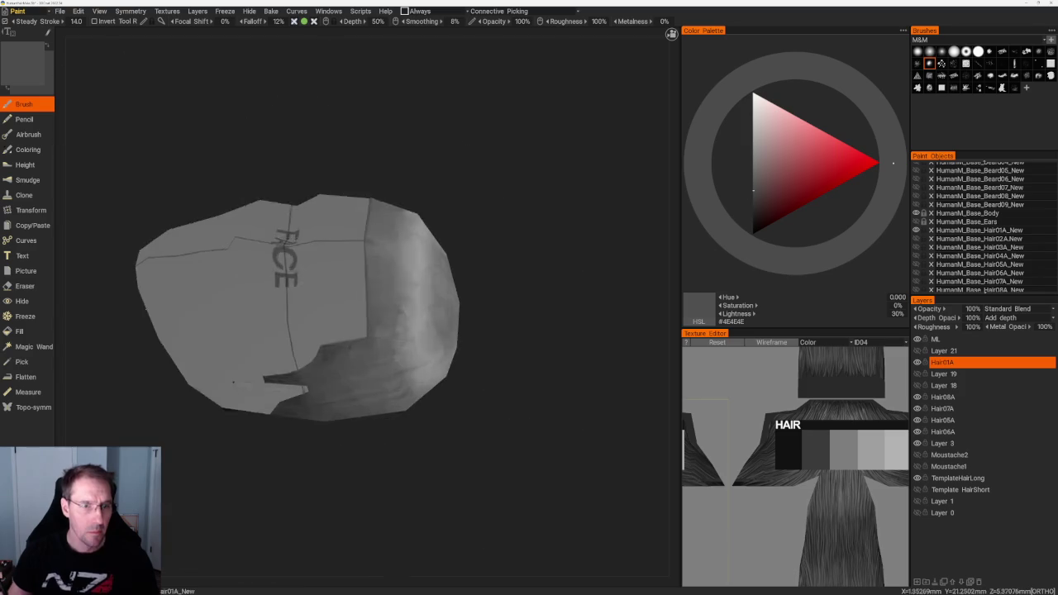
mouse_move(503, 236)
left_mouse_down()
mouse_move(479, 295)
mouse_move(461, 231)
mouse_move(555, 210)
mouse_move(553, 186)
left_mouse_up()
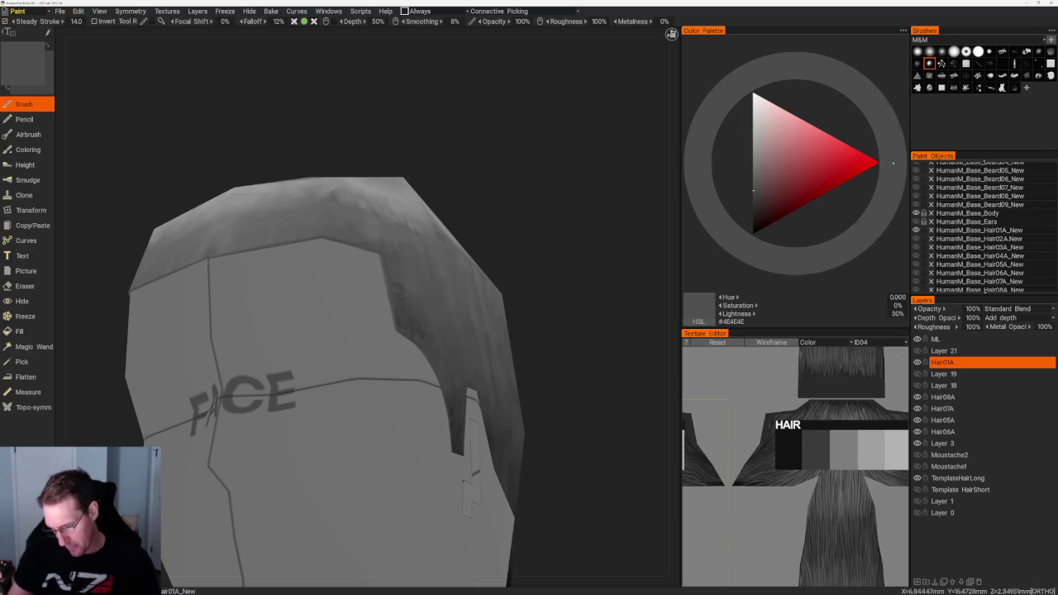
Extend darker mottled shading down the sides toward the sideburns, ending at 27% grey (#454545).
key("v")
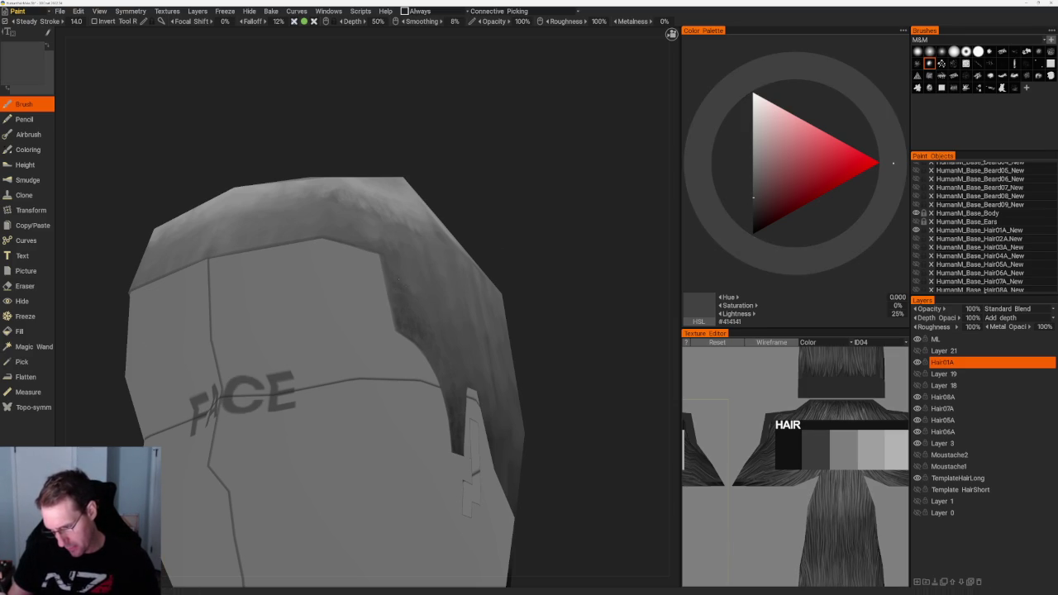
scroll(461, 195, "down", 5)
scroll(494, 264, "up", 5)
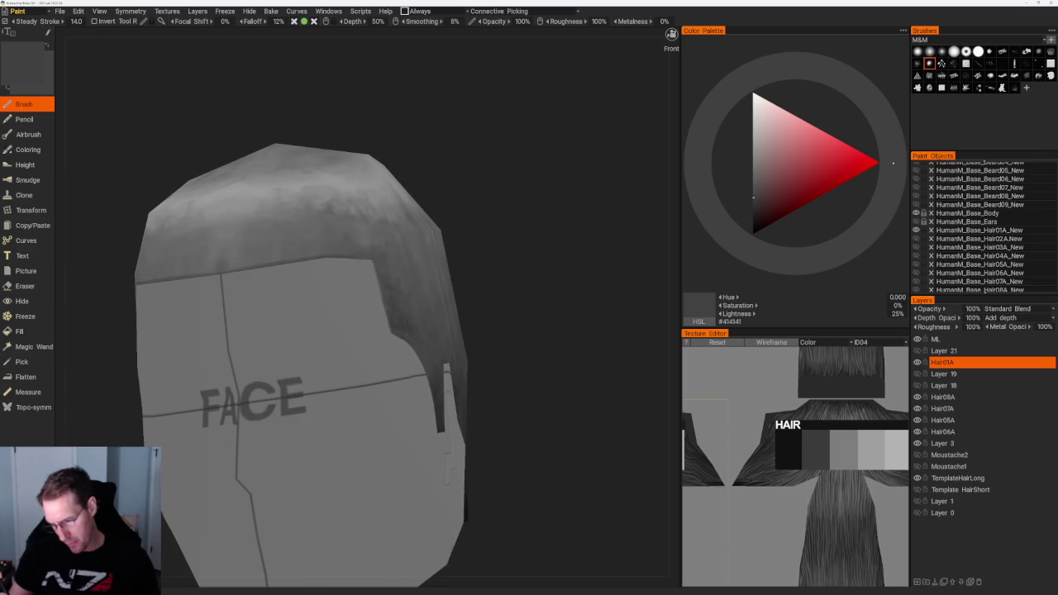
scroll(467, 232, "down", 5)
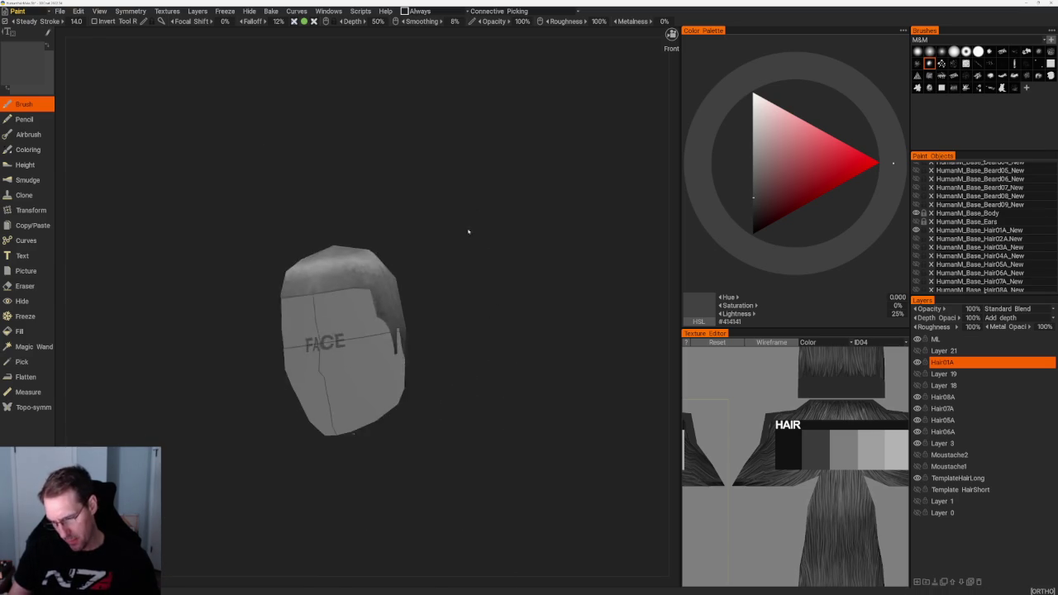
scroll(468, 231, "up", 3)
scroll(484, 289, "up", 2)
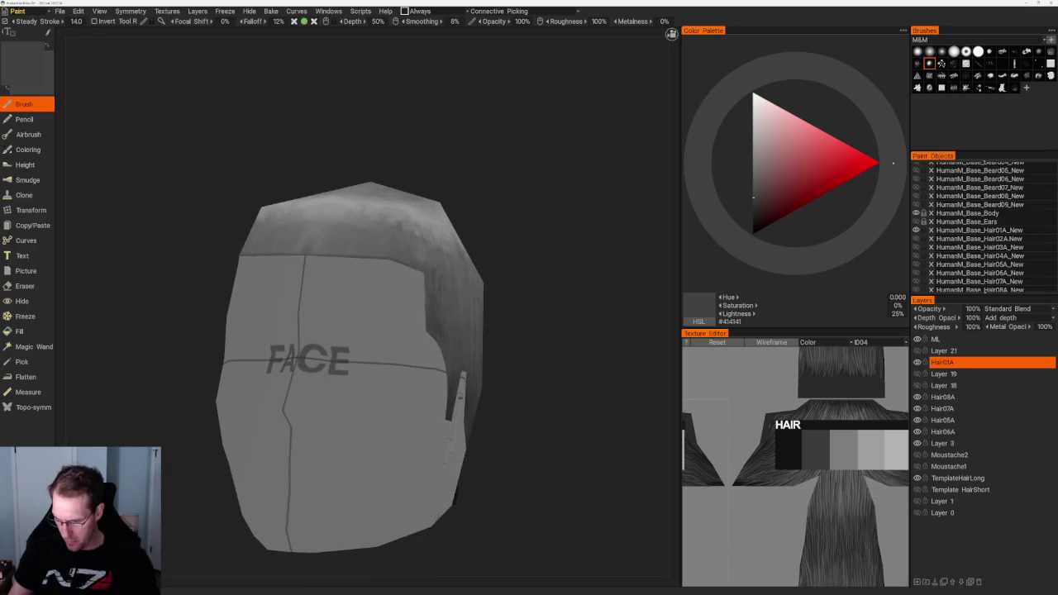
mouse_move(471, 240)
left_mouse_down()
mouse_move(505, 239)
mouse_move(467, 225)
mouse_move(467, 248)
left_mouse_up()
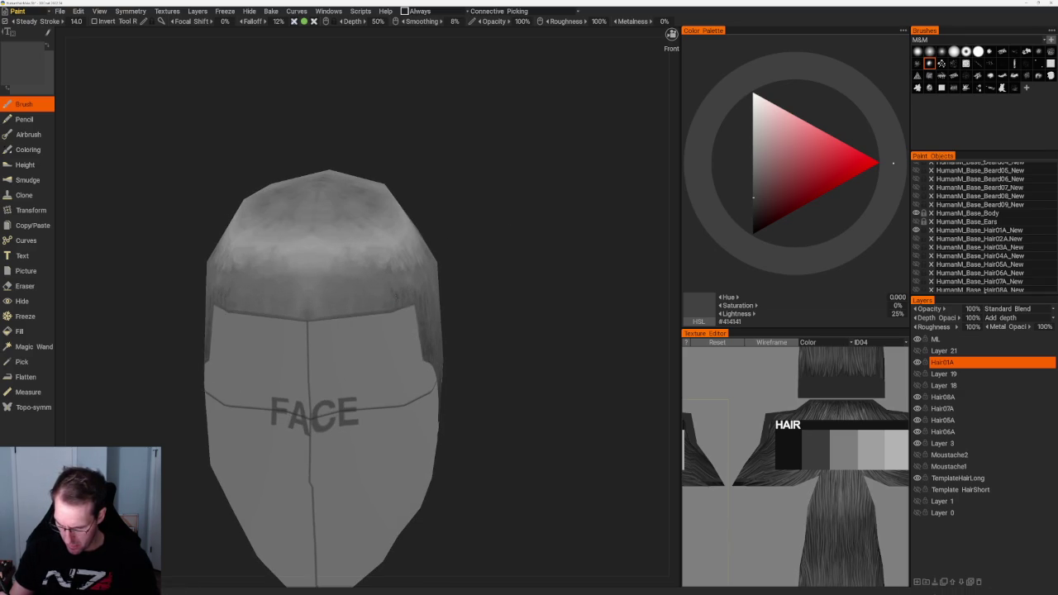
left_click_drag(467, 248, 512, 240)
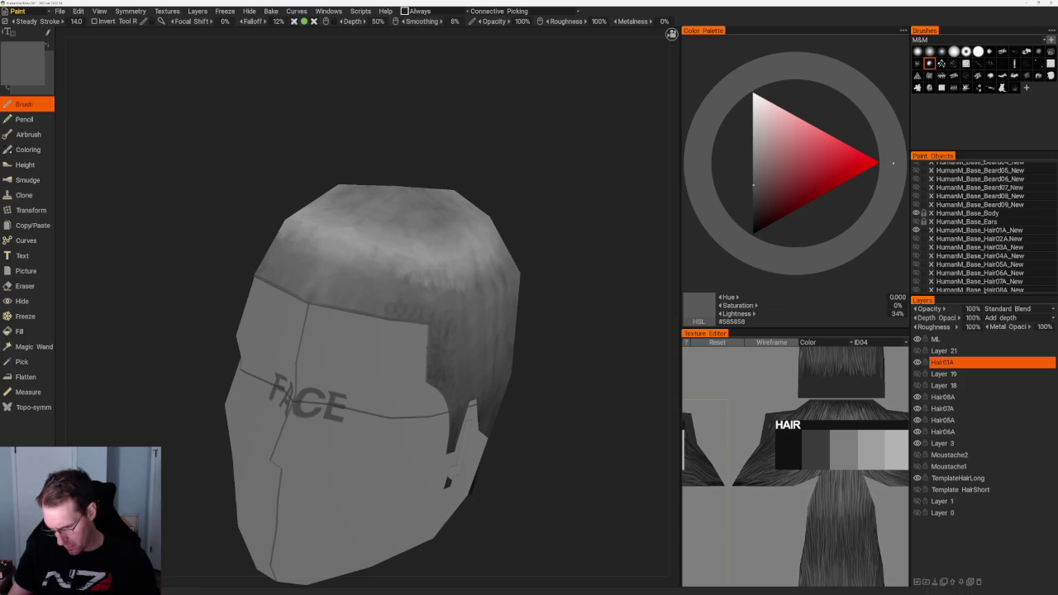
key("v")
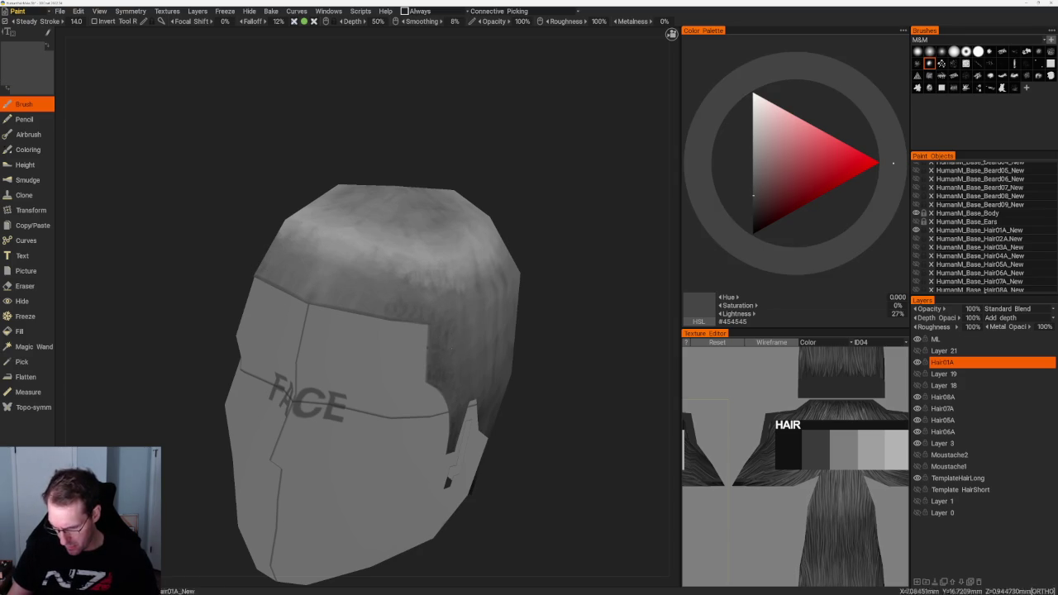
left_click_drag(562, 298, 467, 376)
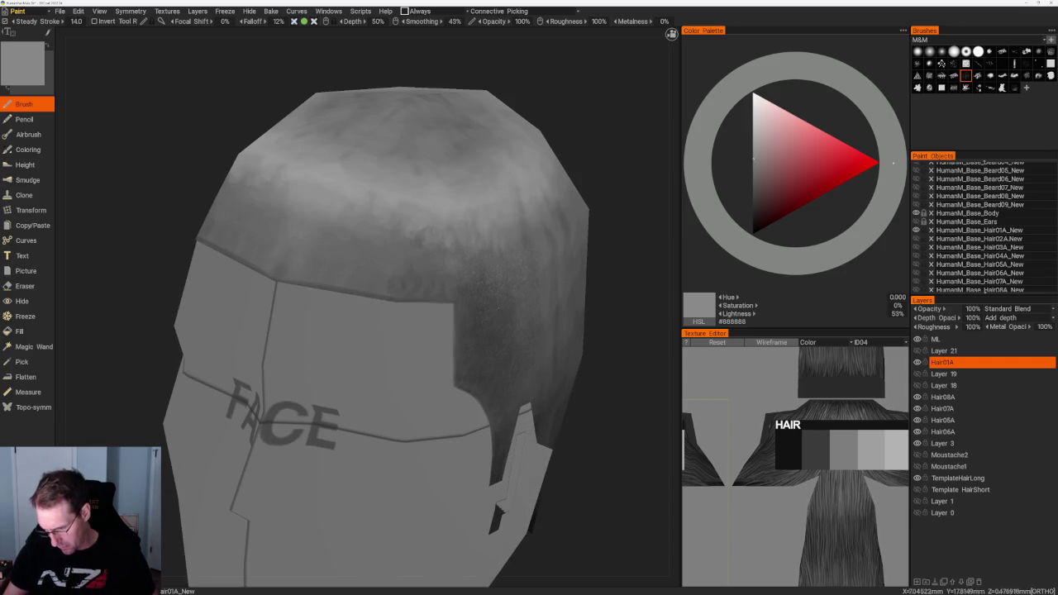
Shade the hair's right side with dark greys sampled from the painted hair.
key("v")
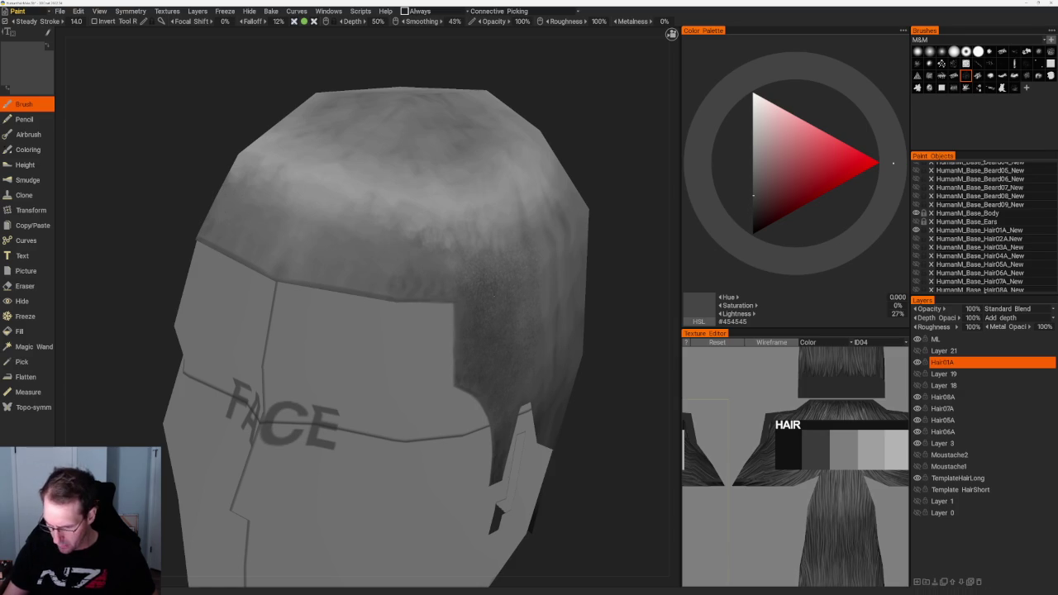
key("v")
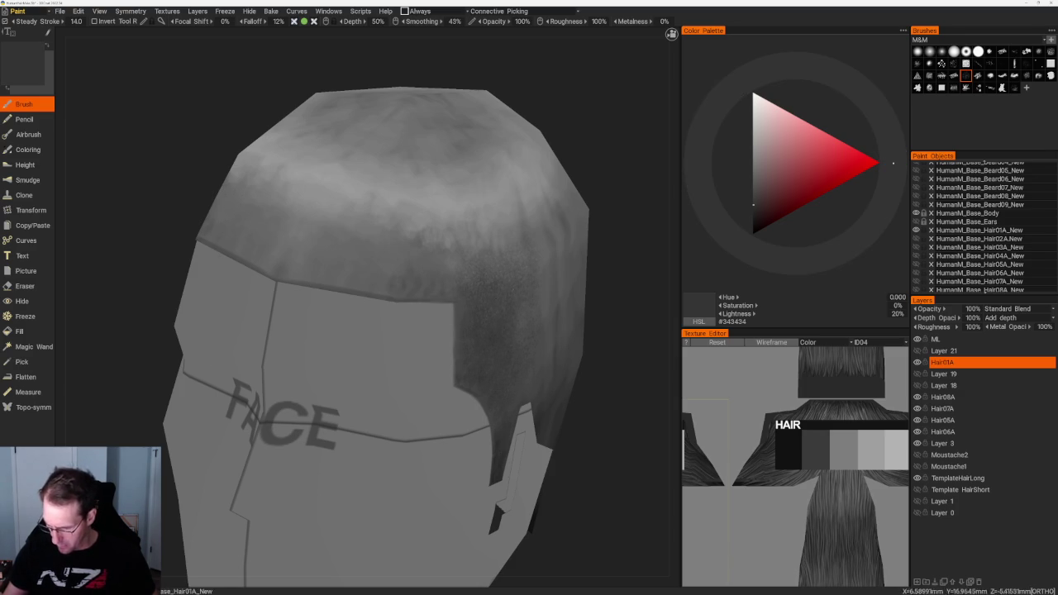
key("KP_3")
scroll(494, 175, "up", 3)
key("v")
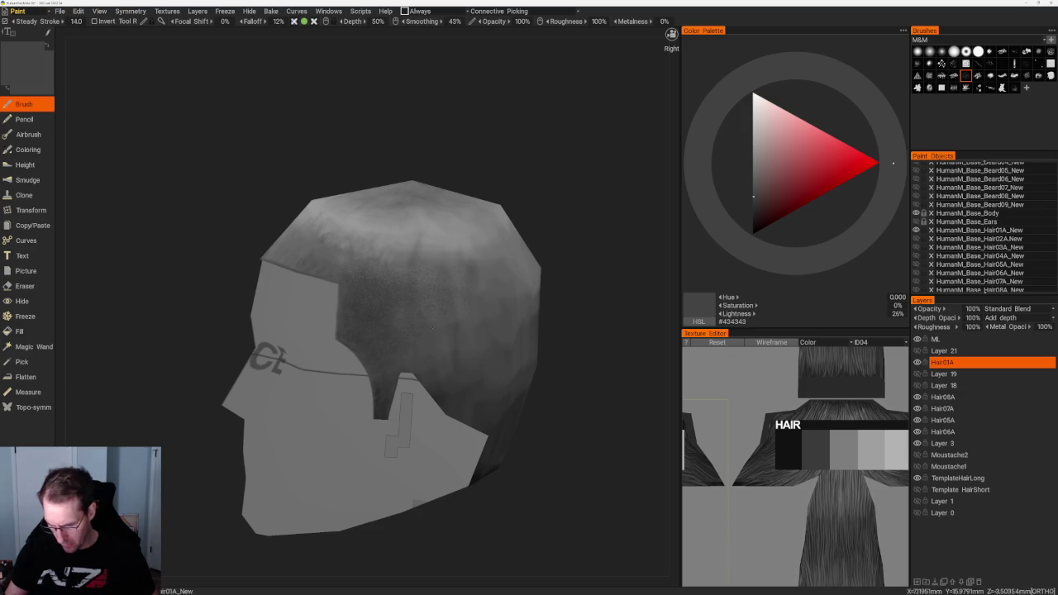
Add lighter and darker sampled greys over the side and crown, ending at 26% grey (#444444).
left_click_drag(564, 245, 587, 248)
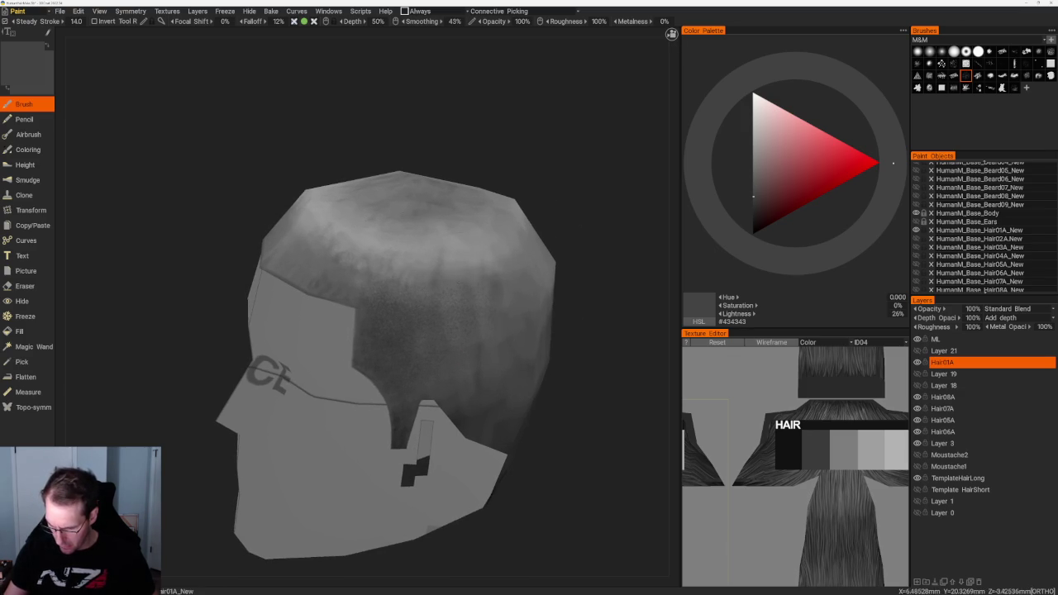
key("v")
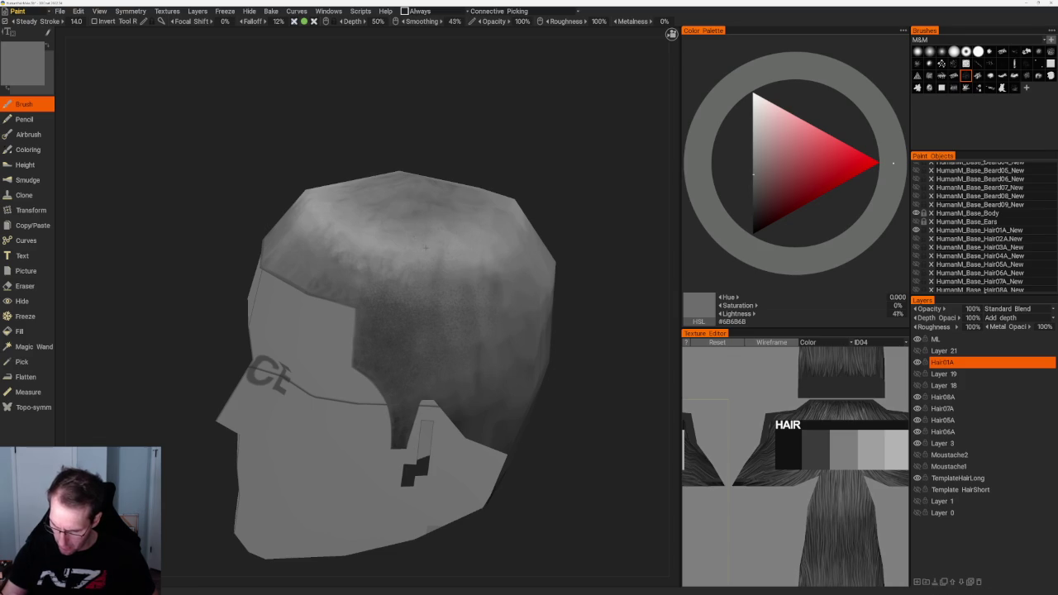
left_click_drag(567, 229, 560, 212)
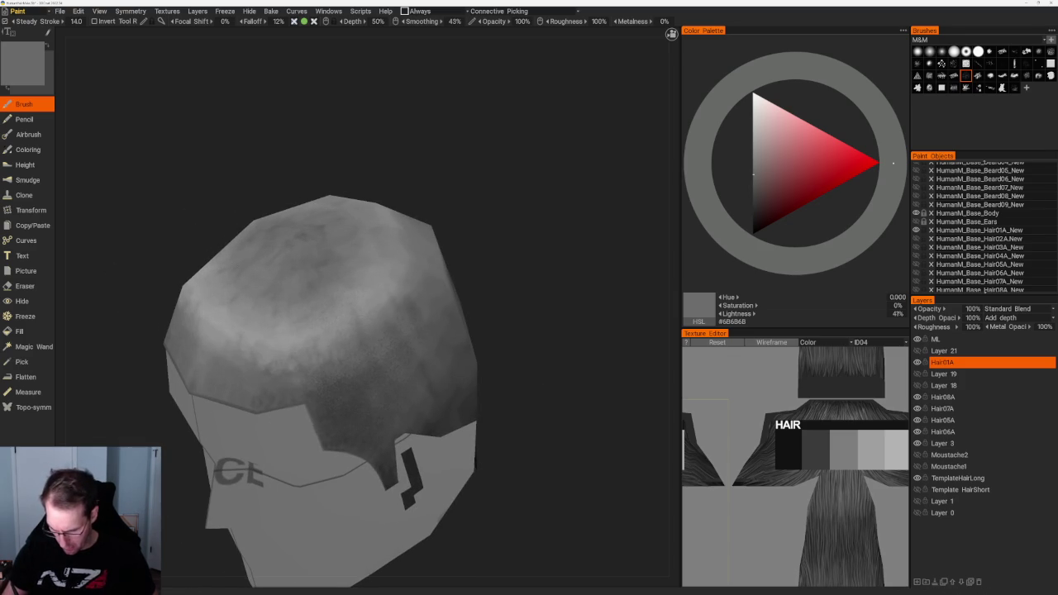
key("v")
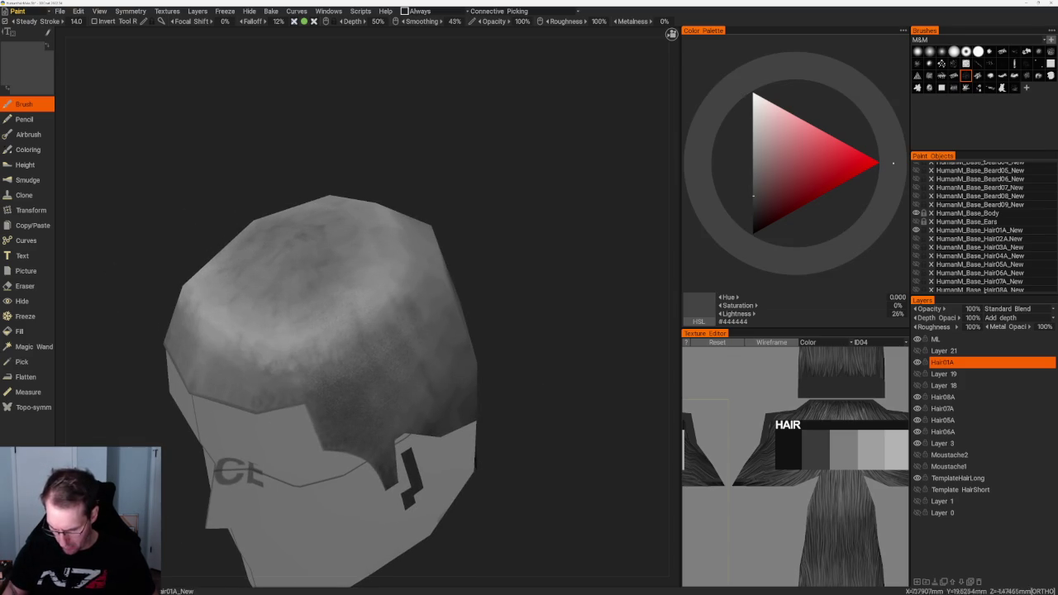
left_click_drag(537, 223, 533, 237)
With a new brush shape, paint the back hair edge using mid and very dark sampled greys.
left_click(941, 62)
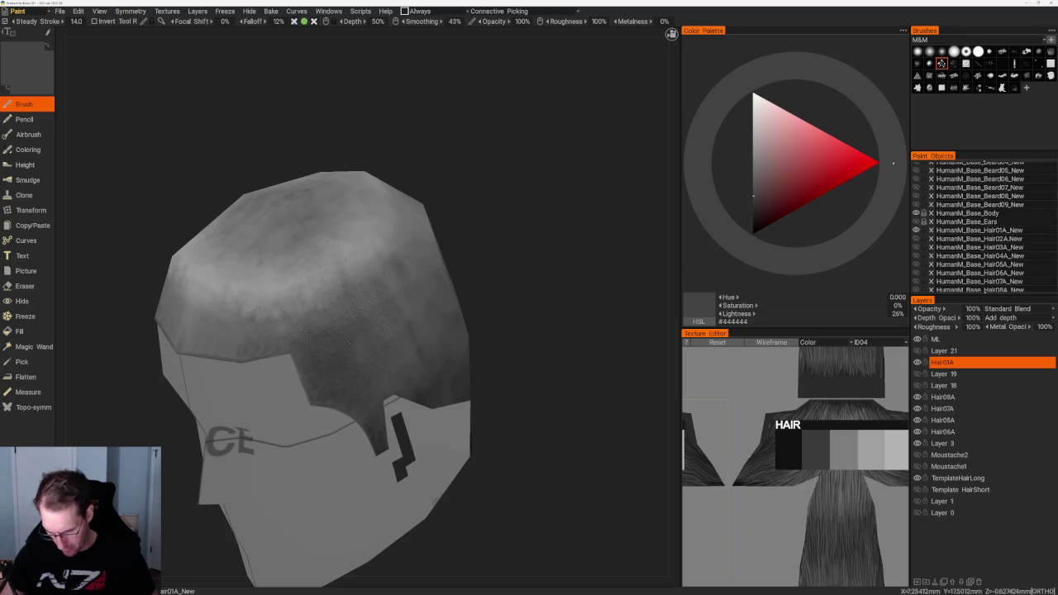
scroll(355, 308, "up", 2)
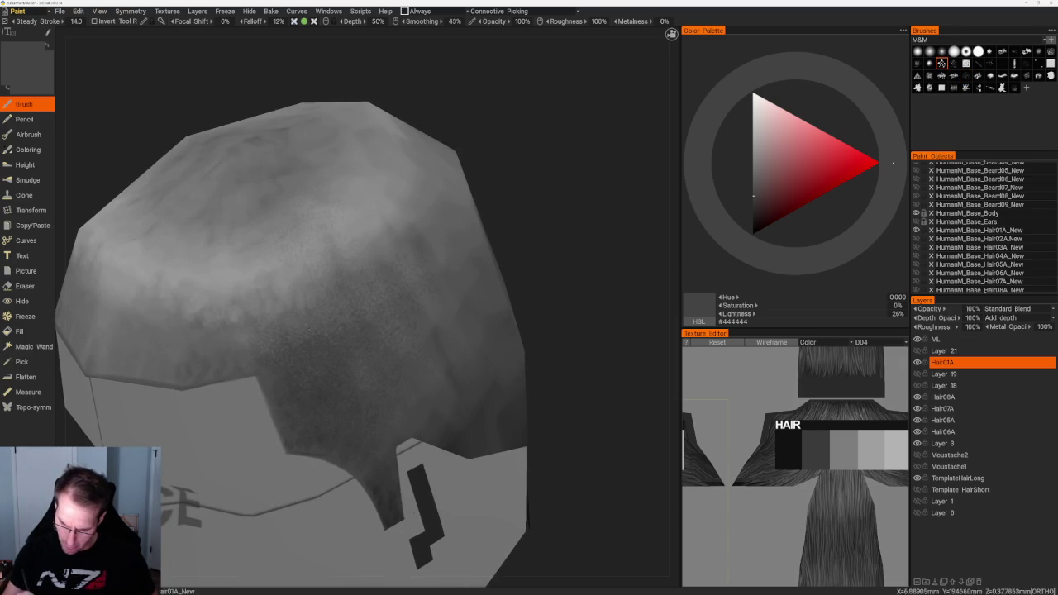
left_click_drag(331, 330, 355, 333, "alt")
key("v")
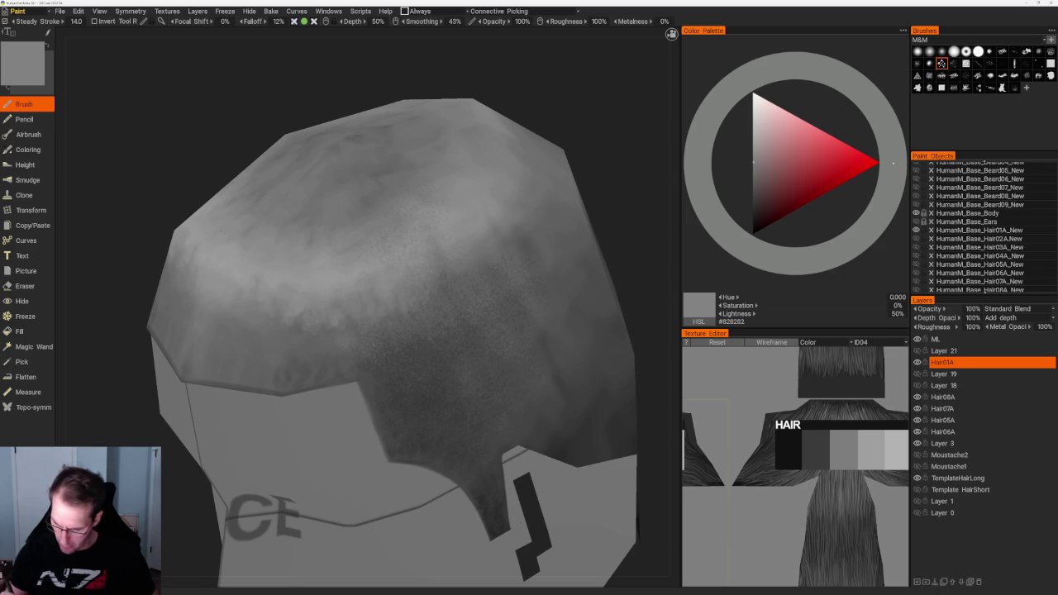
middle_click_drag(372, 331, 361, 322)
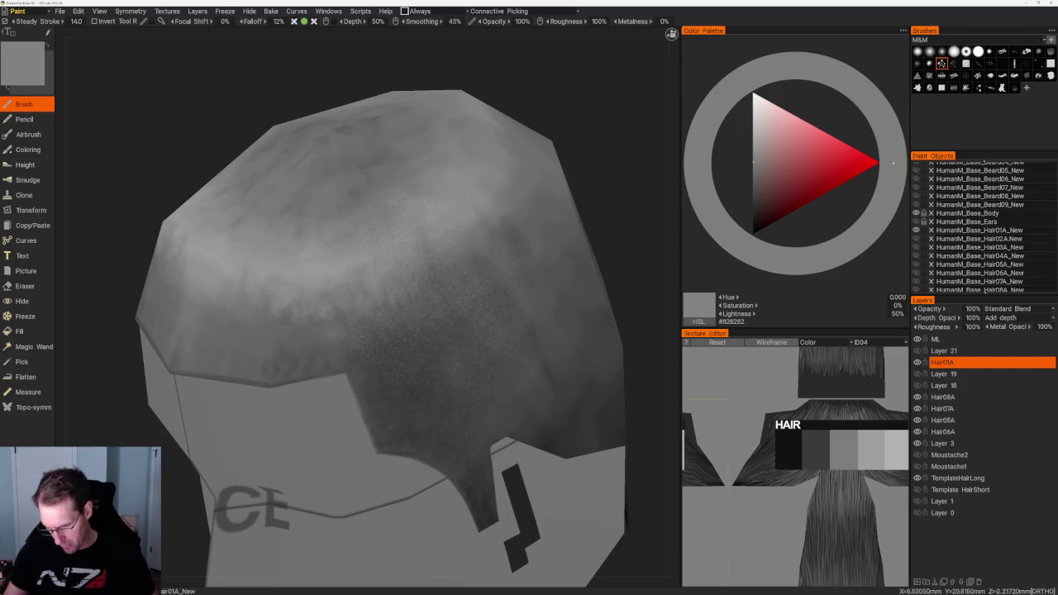
scroll(452, 213, "down", 5)
scroll(452, 213, "down", 2)
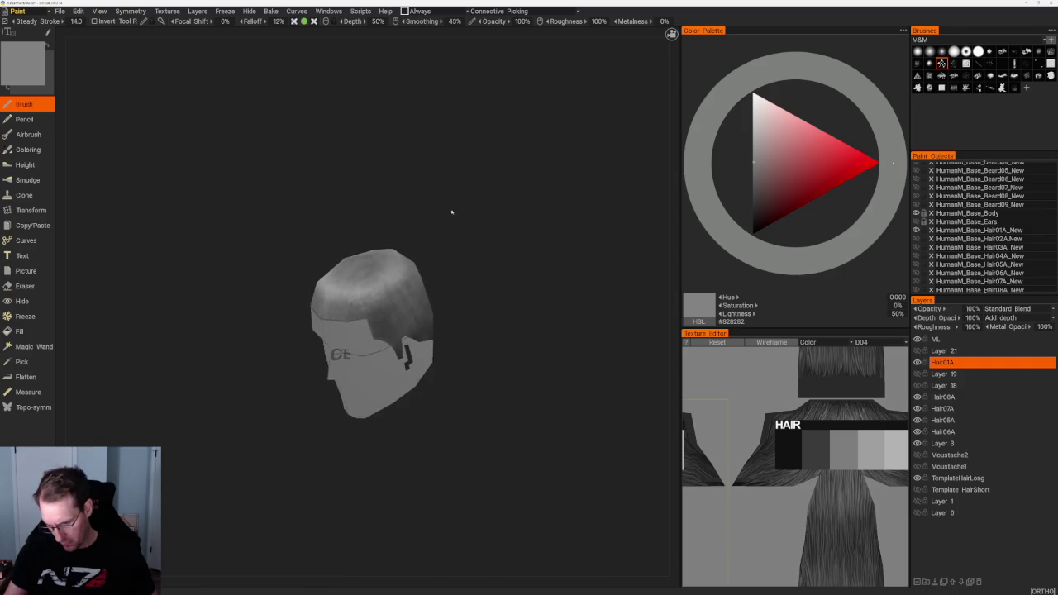
scroll(460, 287, "up", 2)
key("v")
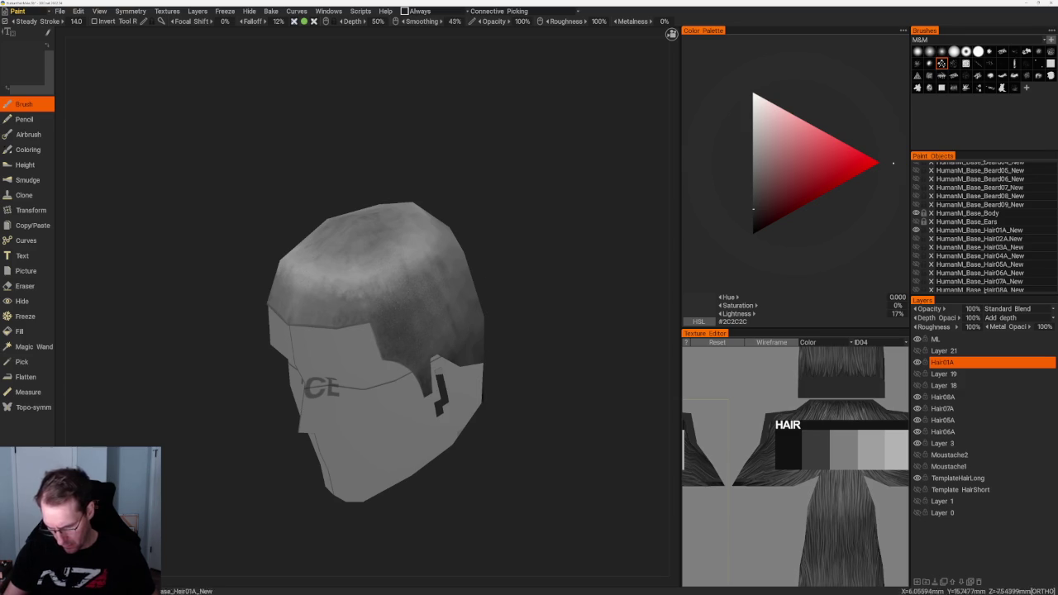
Touch up the lower edge near the ear with dark grey lightened to 24% (#3E3E3E).
scroll(412, 336, "up", 3)
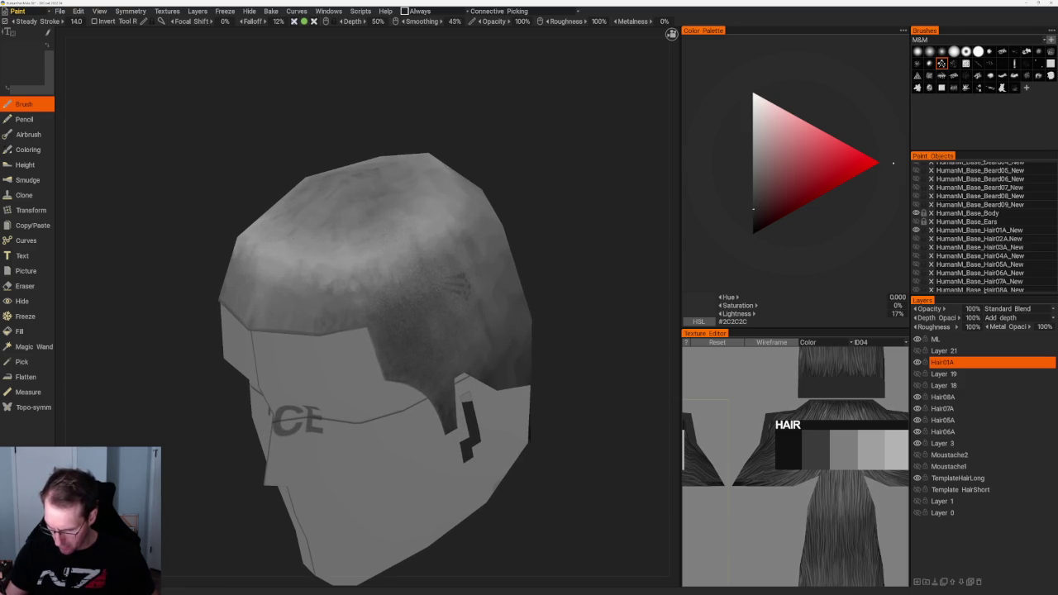
right_click_drag(413, 248, 499, 256)
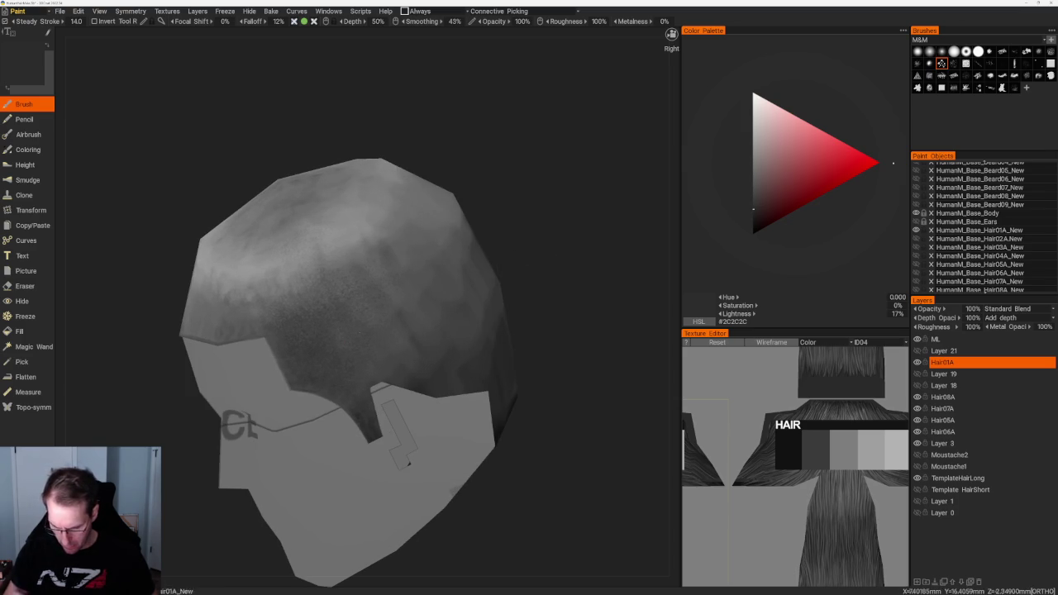
middle_click_drag(407, 461, 418, 500)
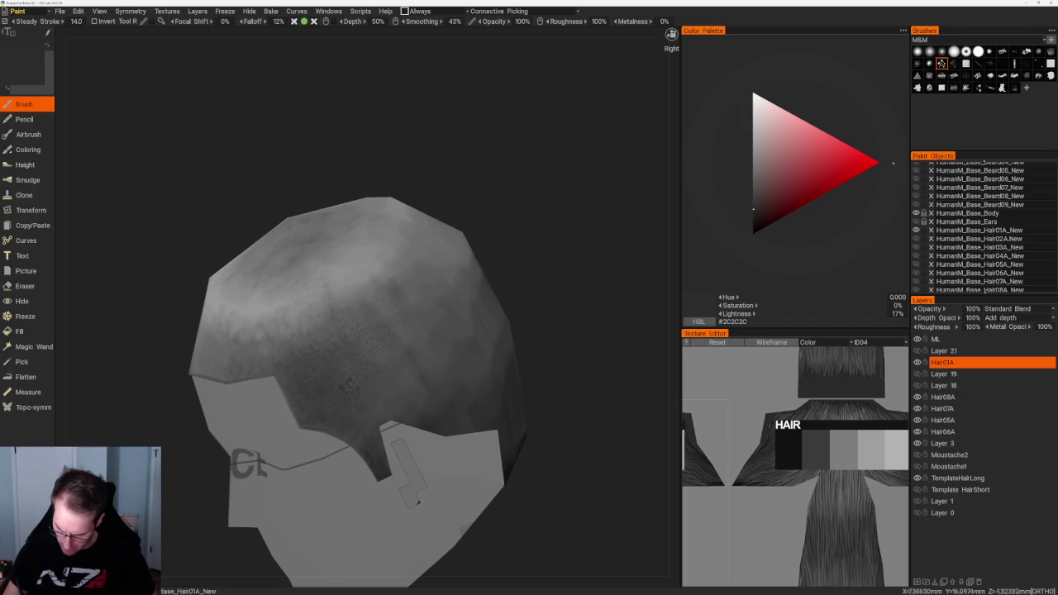
left_click(753, 198)
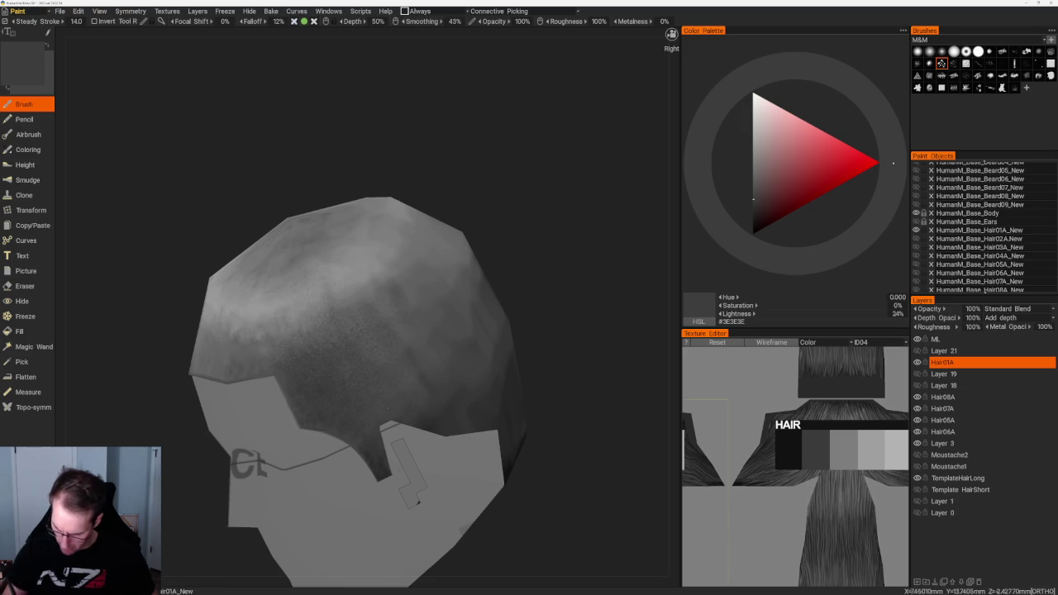
scroll(449, 203, "down", 5)
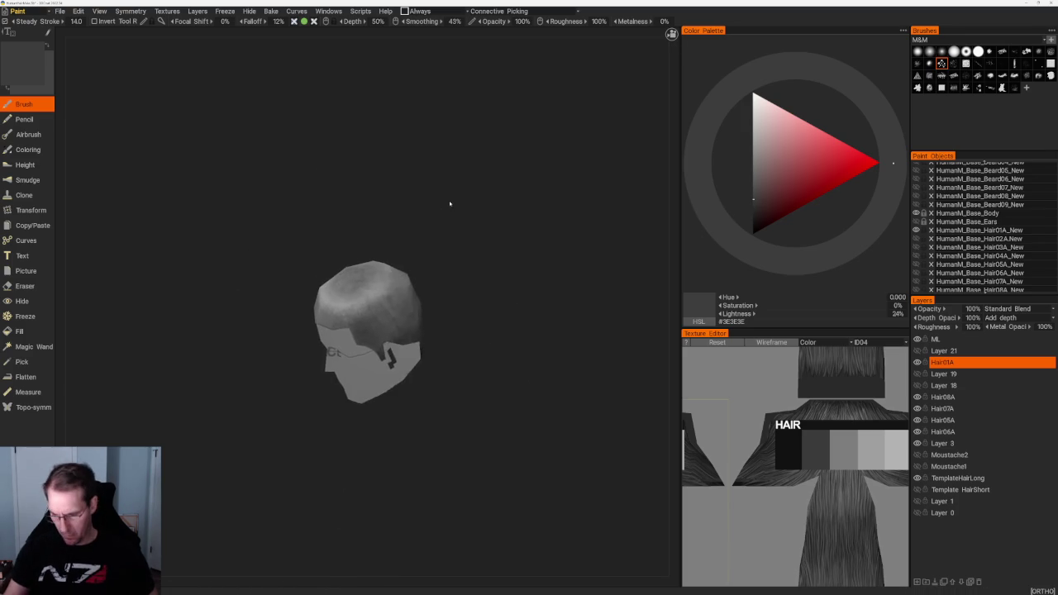
scroll(449, 203, "up", 3)
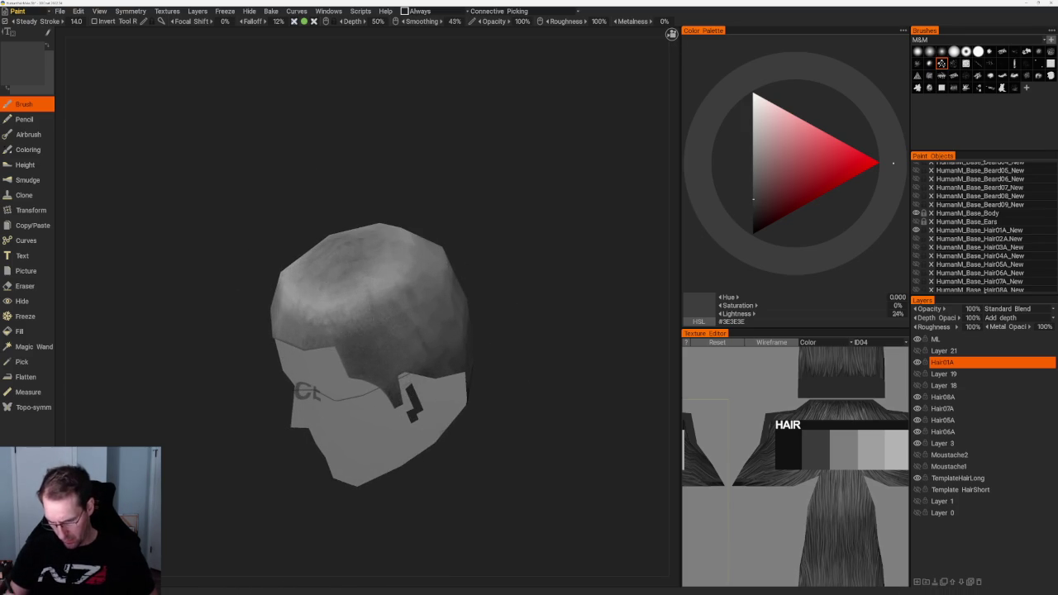
left_click_drag(463, 248, 534, 236)
scroll(534, 237, "up", 3)
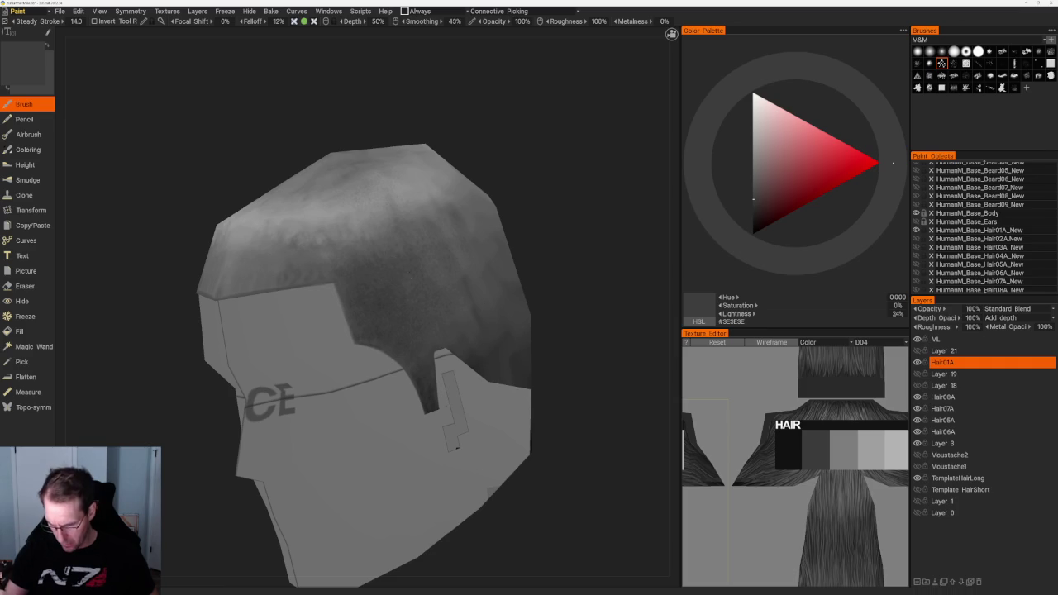
left_click_drag(534, 237, 567, 236)
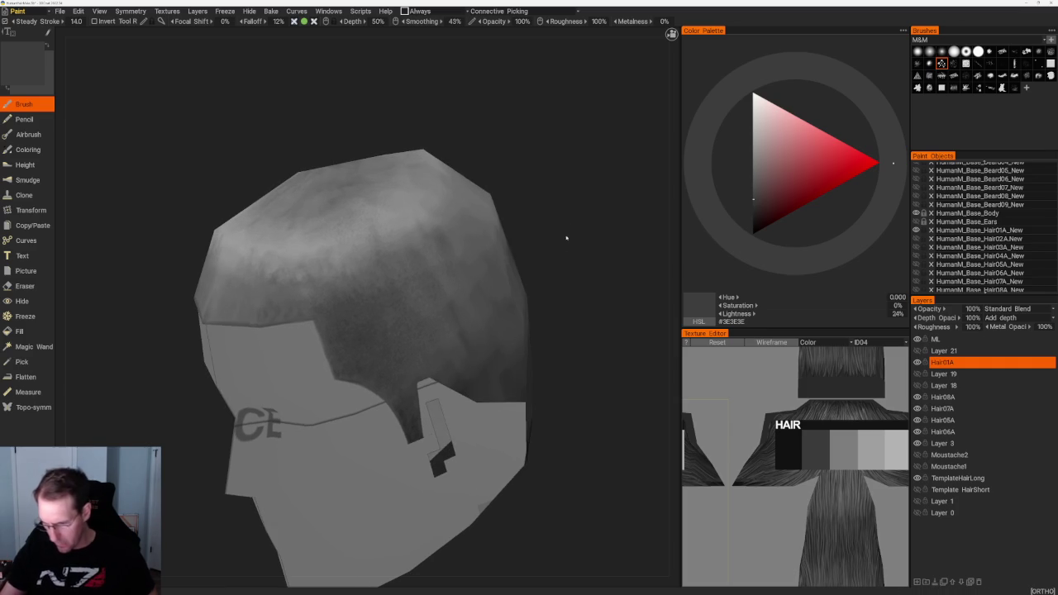
left_click(942, 51)
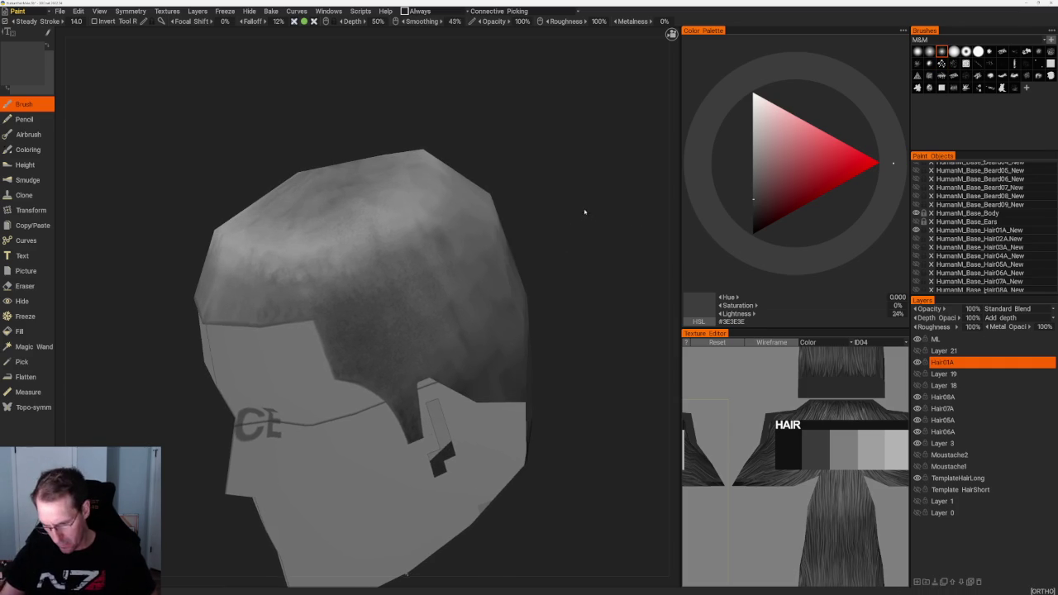
Sample progressively darker greys from the hair and try two other brush shapes.
scroll(380, 294, "up", 1)
key("v")
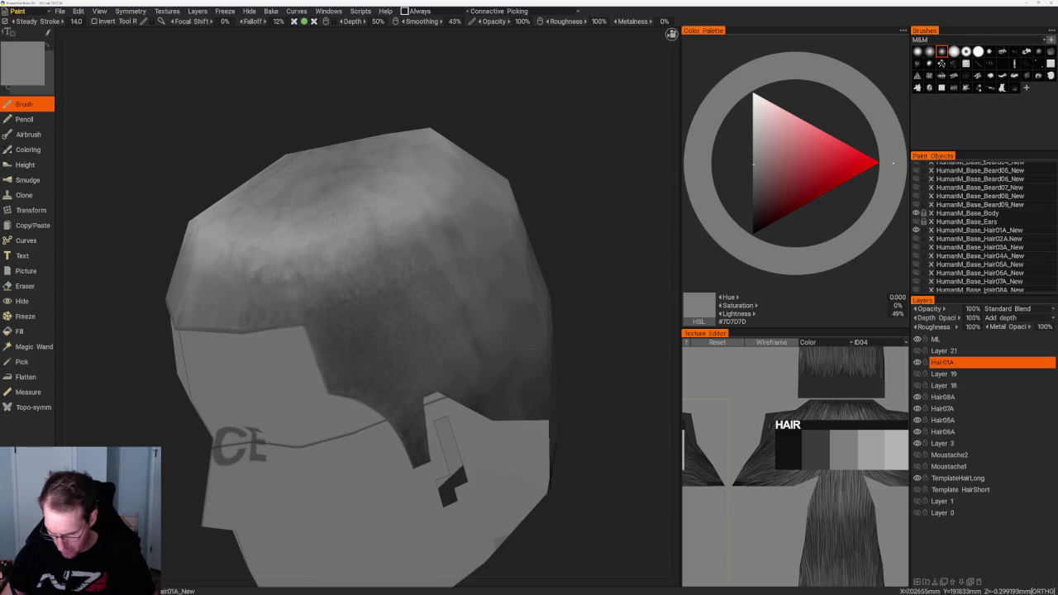
key("v")
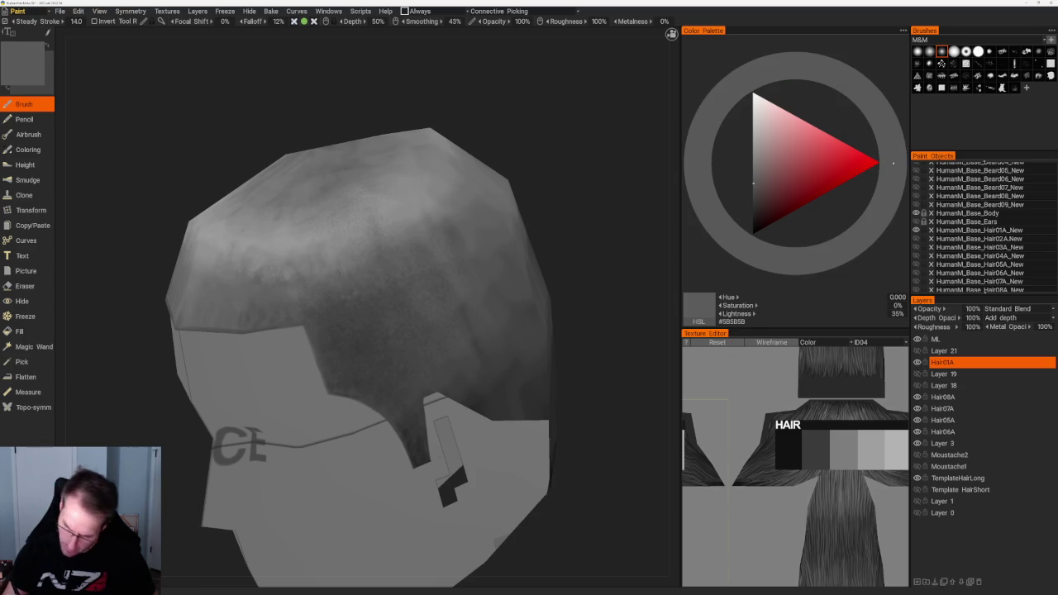
key("v")
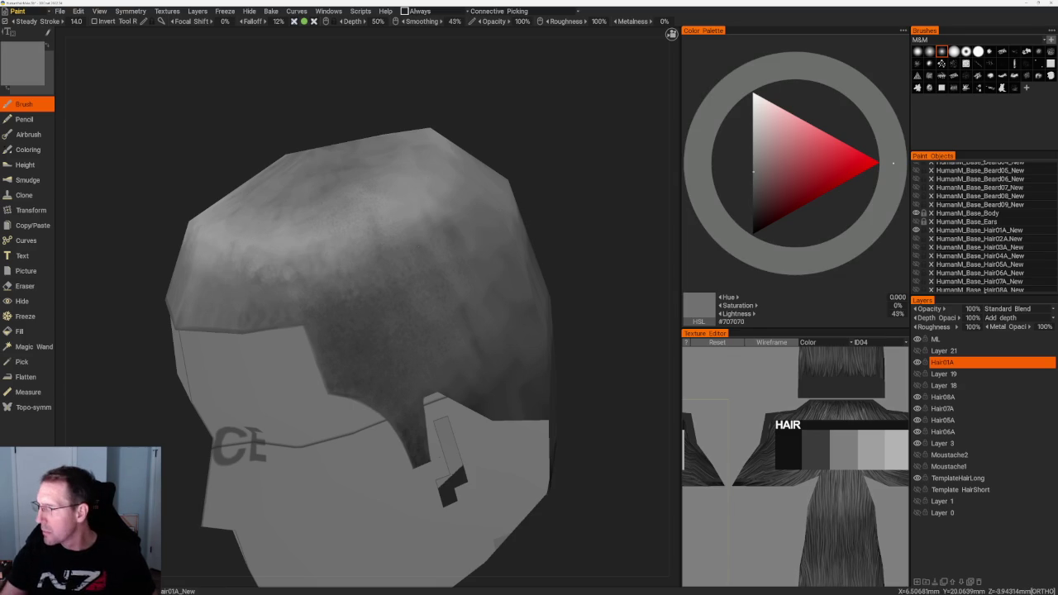
left_click(990, 52)
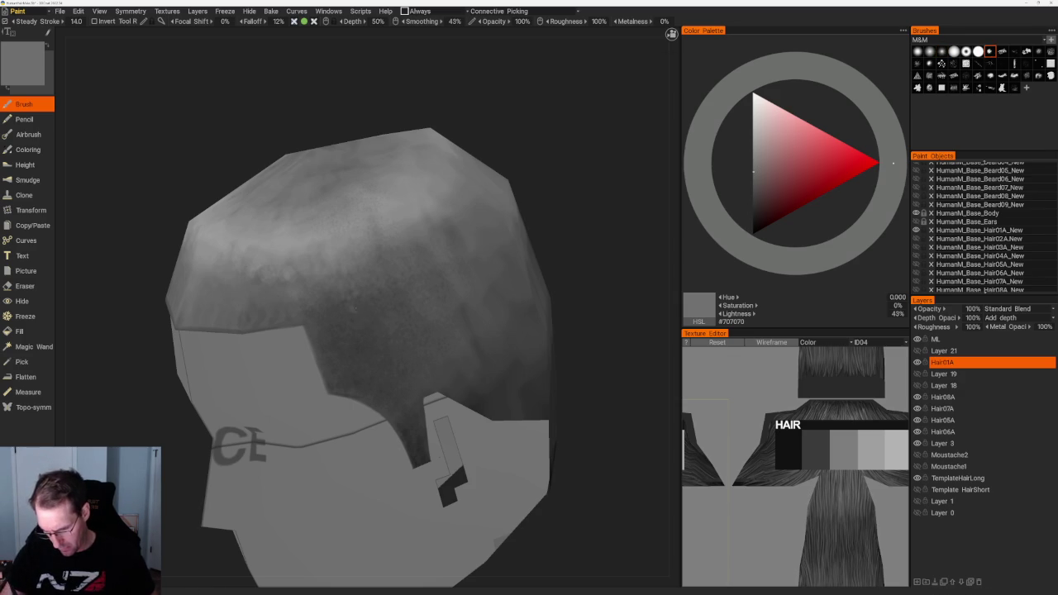
left_click(954, 63)
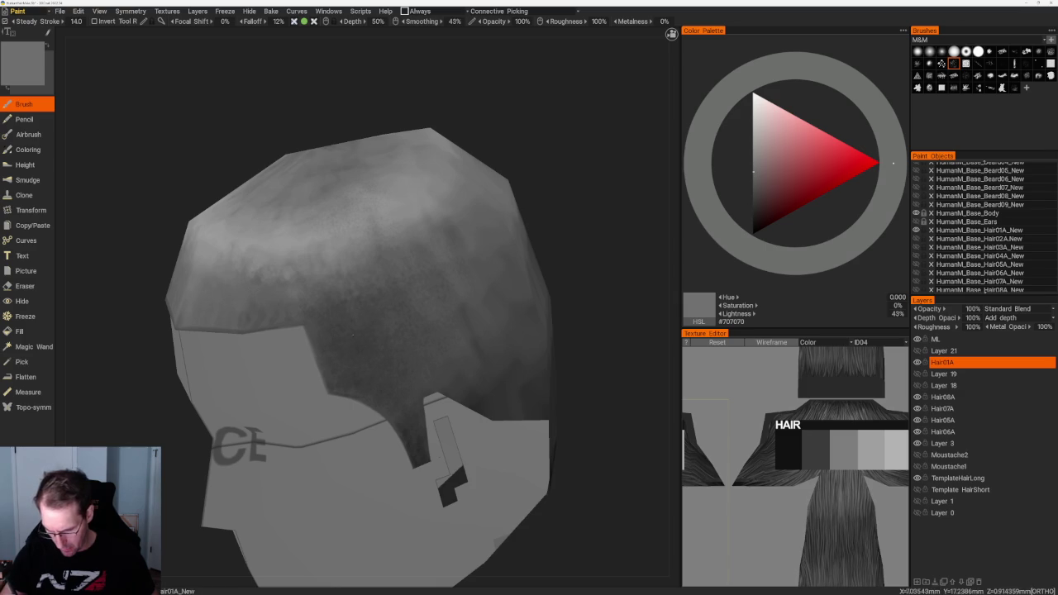
Darken the paint to 23% then 19% (#323232) and deepen the lower back hair shading.
left_click(753, 199)
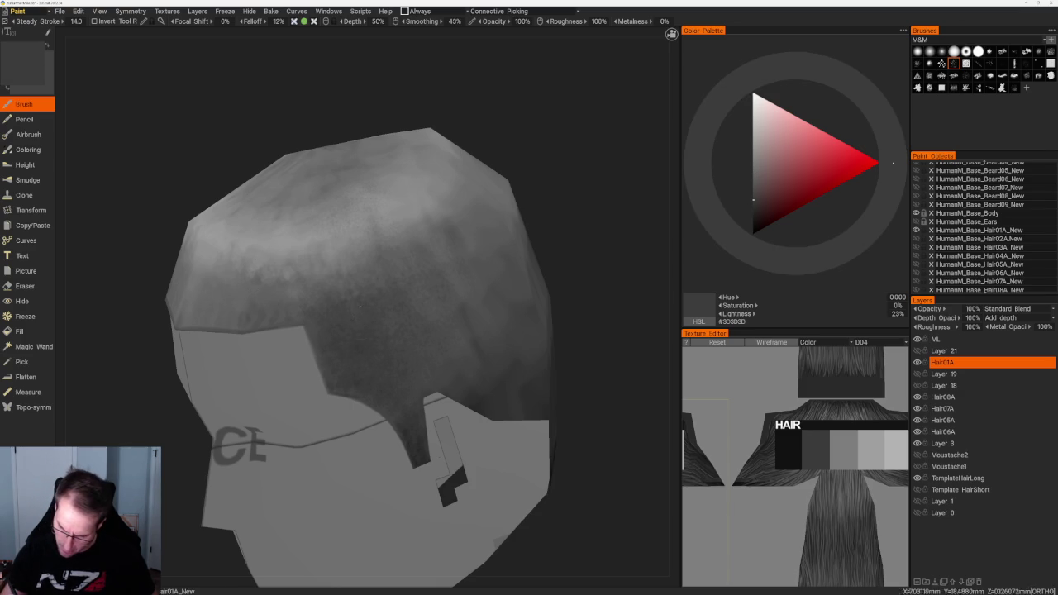
scroll(559, 230, "up", 3)
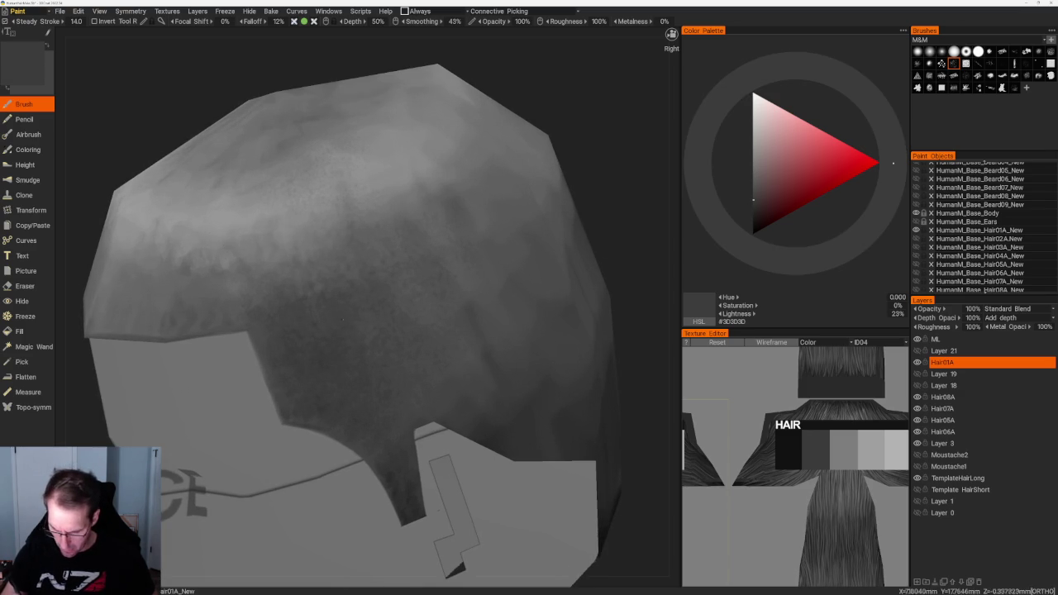
left_click(753, 206)
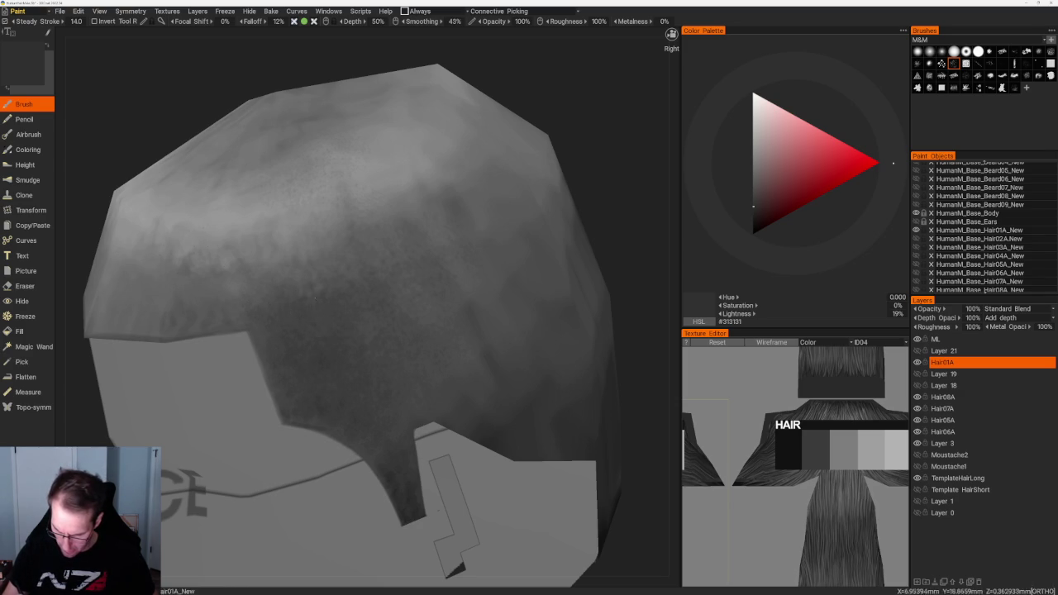
mouse_move(323, 294)
middle_mouse_down()
mouse_move(609, 190)
mouse_move(410, 305)
middle_mouse_up()
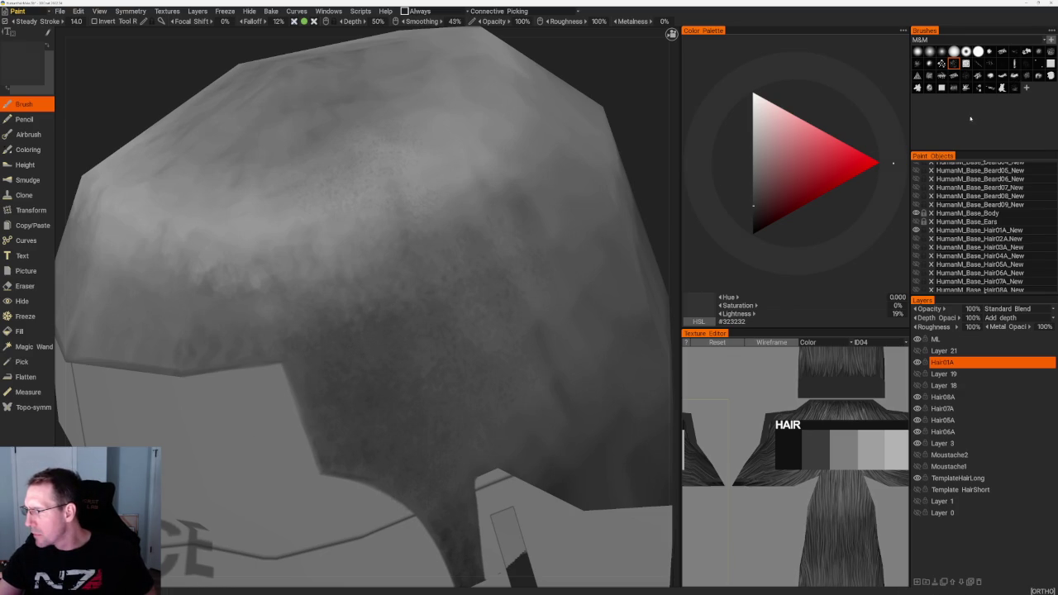
left_click(942, 51)
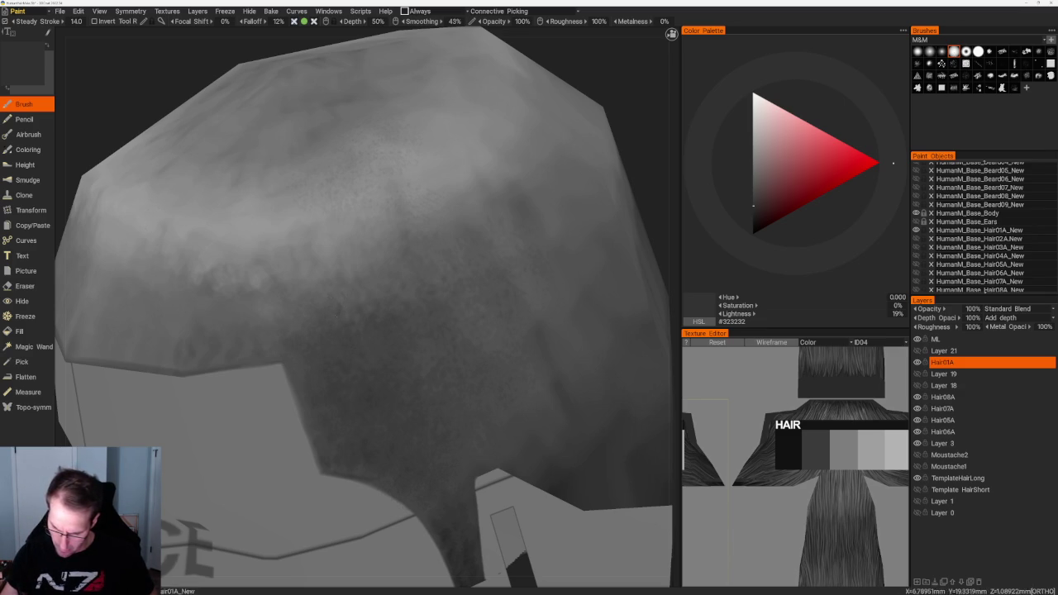
Orbit to the side profile and switch the paint to a lighter mid grey (#606060).
mouse_move(372, 290)
middle_mouse_down()
mouse_move(430, 281)
mouse_move(347, 285)
middle_mouse_up()
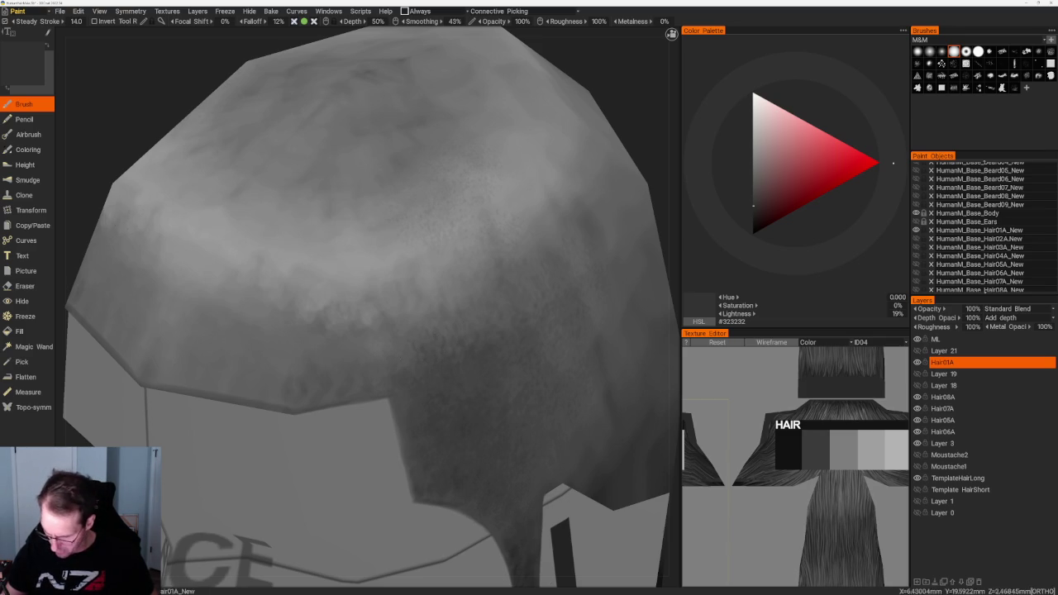
scroll(484, 161, "down", 5)
mouse_move(484, 160)
left_mouse_down()
mouse_move(427, 172)
mouse_move(550, 234)
left_mouse_up()
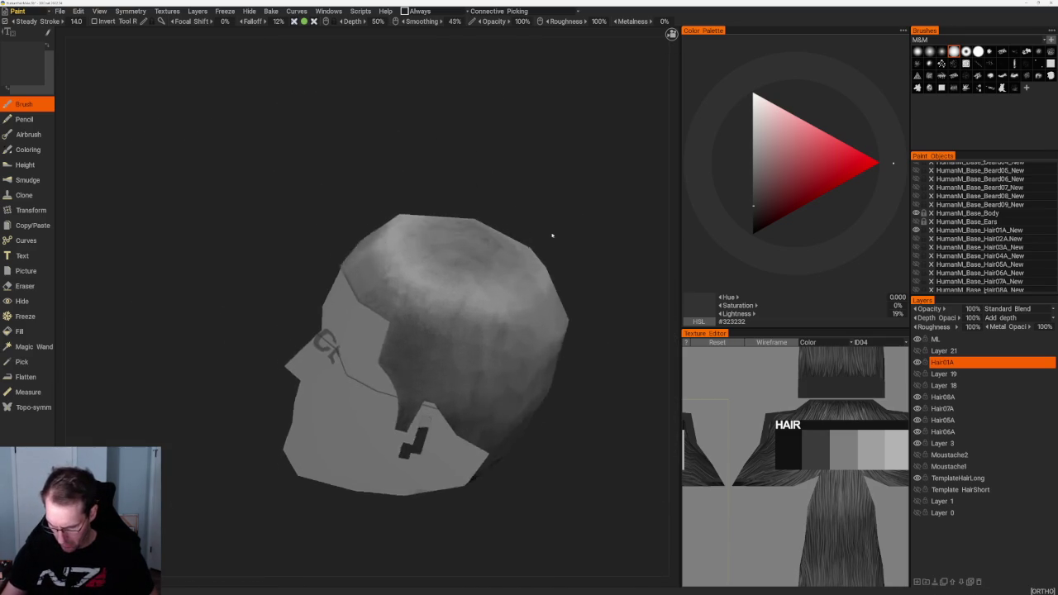
scroll(550, 234, "up", 3)
scroll(414, 372, "up", 2)
scroll(413, 372, "up", 3)
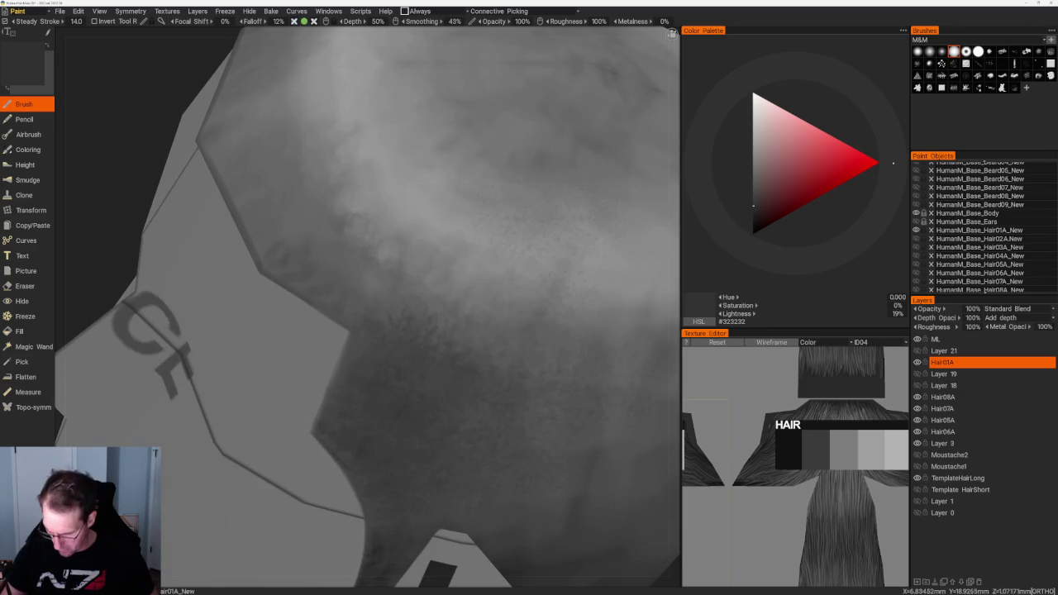
key("v")
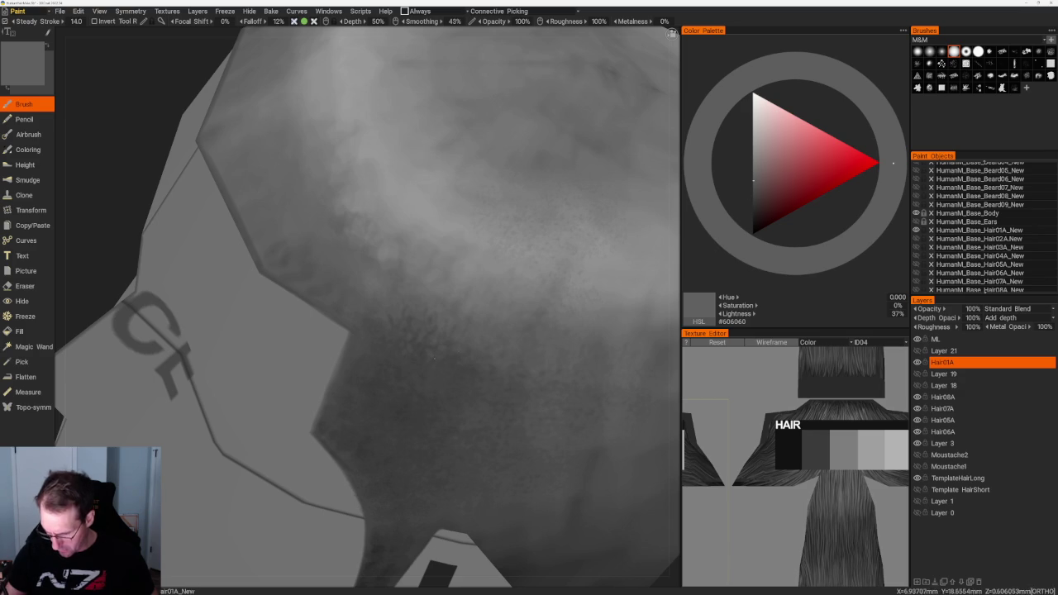
Work lighter mottled tones across the crown, raising the grey to 44% (#717171).
scroll(485, 184, "down", 5)
mouse_move(485, 184)
left_mouse_down()
mouse_move(524, 222)
mouse_move(503, 269)
left_mouse_up()
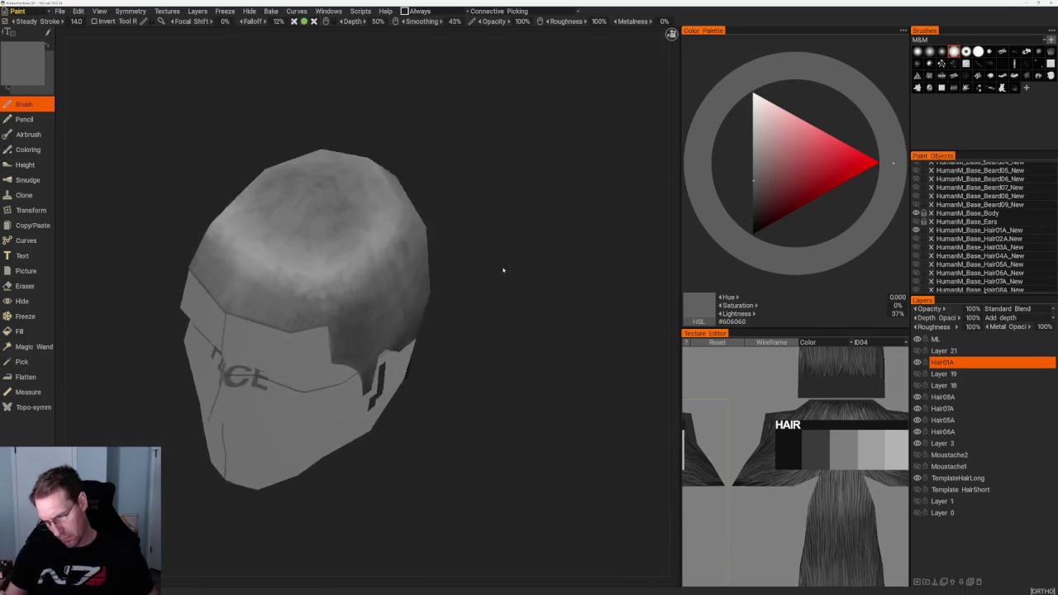
scroll(502, 270, "up", 5)
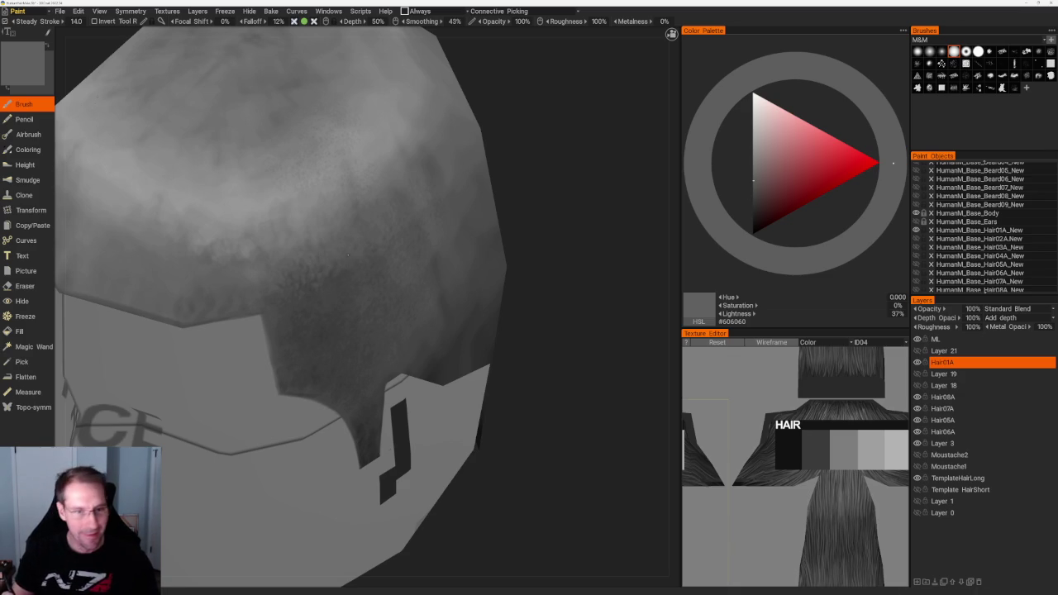
scroll(502, 179, "down", 3)
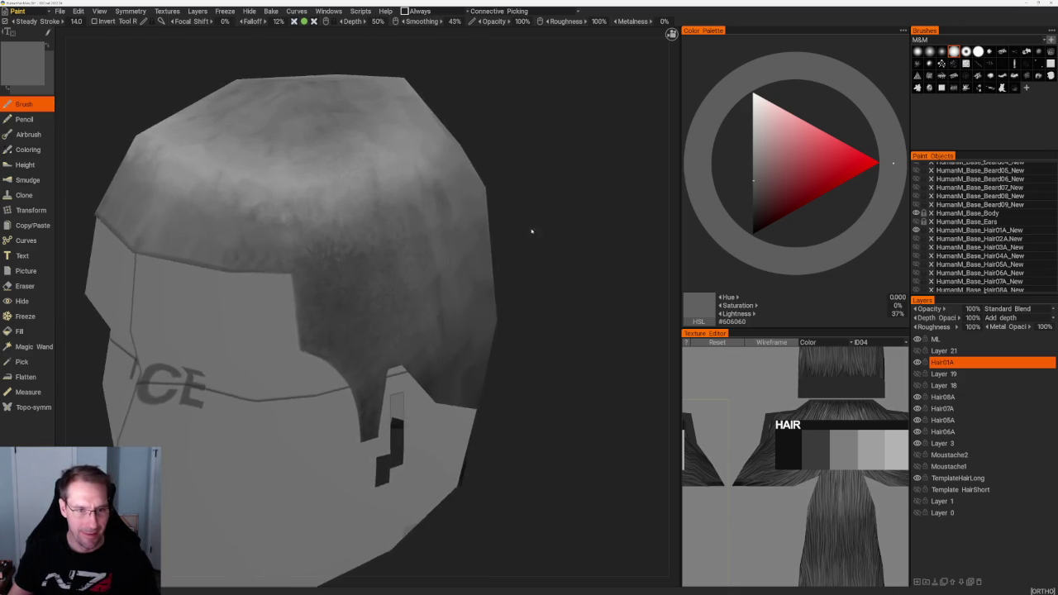
left_click_drag(502, 179, 533, 228)
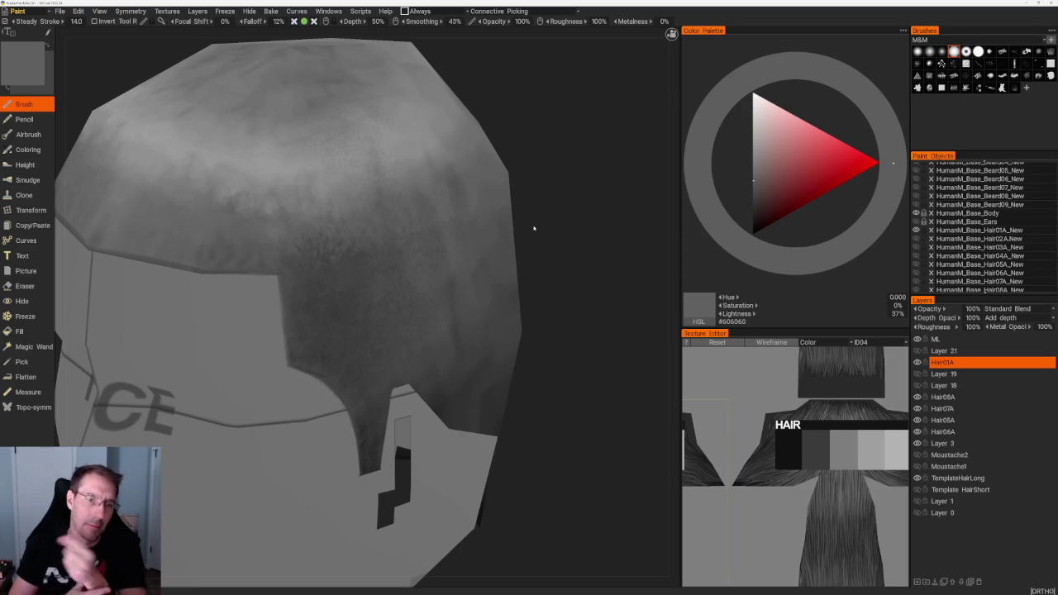
mouse_move(534, 229)
right_mouse_down()
mouse_move(565, 250)
mouse_move(526, 257)
right_mouse_up()
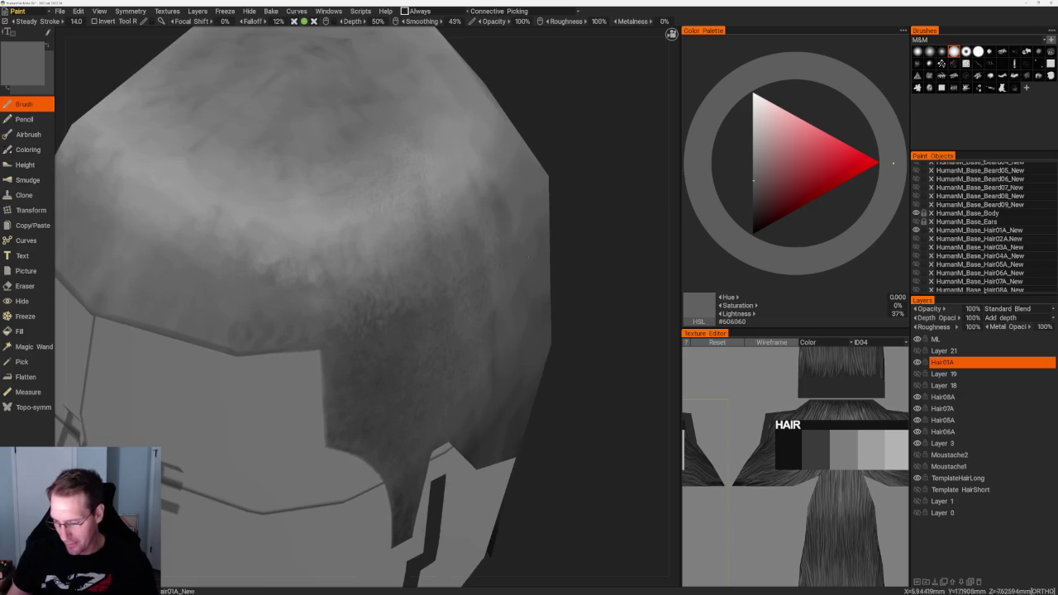
key("v")
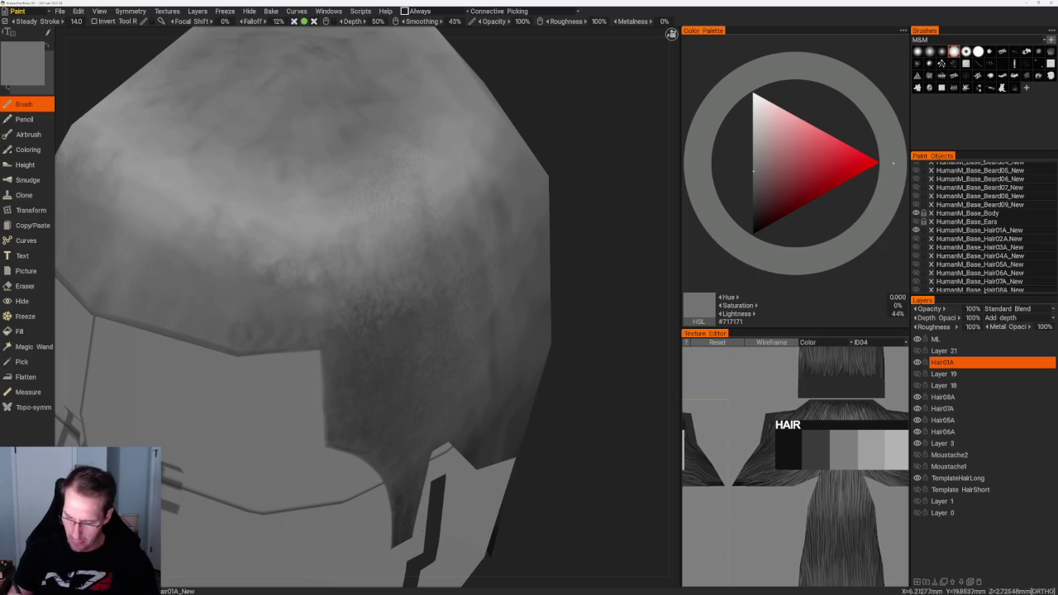
scroll(555, 260, "down", 3)
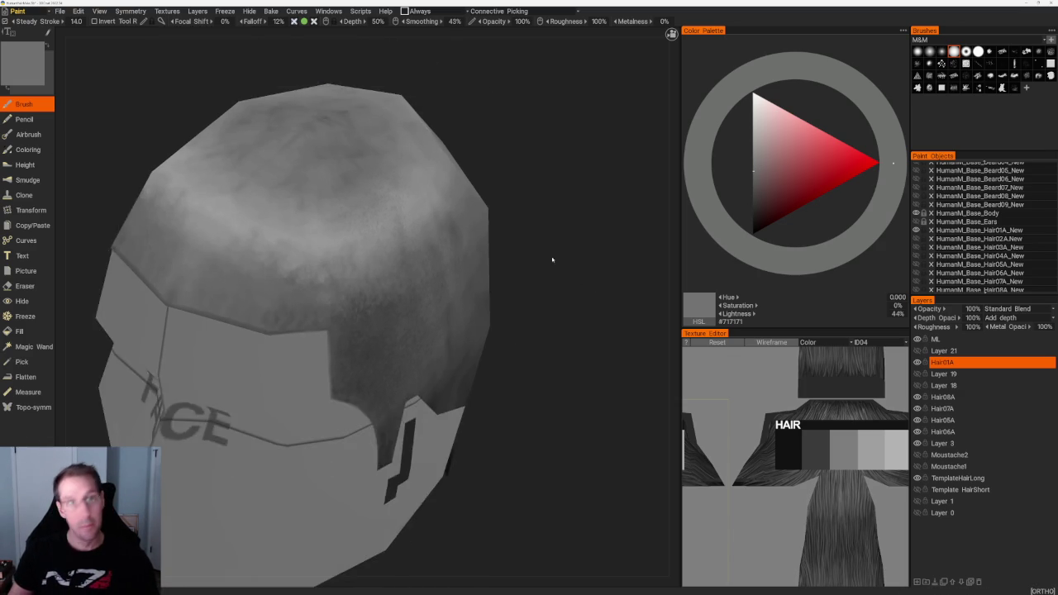
Orbit round to the face side of the hair cap and darken the paint to a deep grey.
left_click_drag(554, 260, 578, 241)
scroll(527, 246, "up", 3)
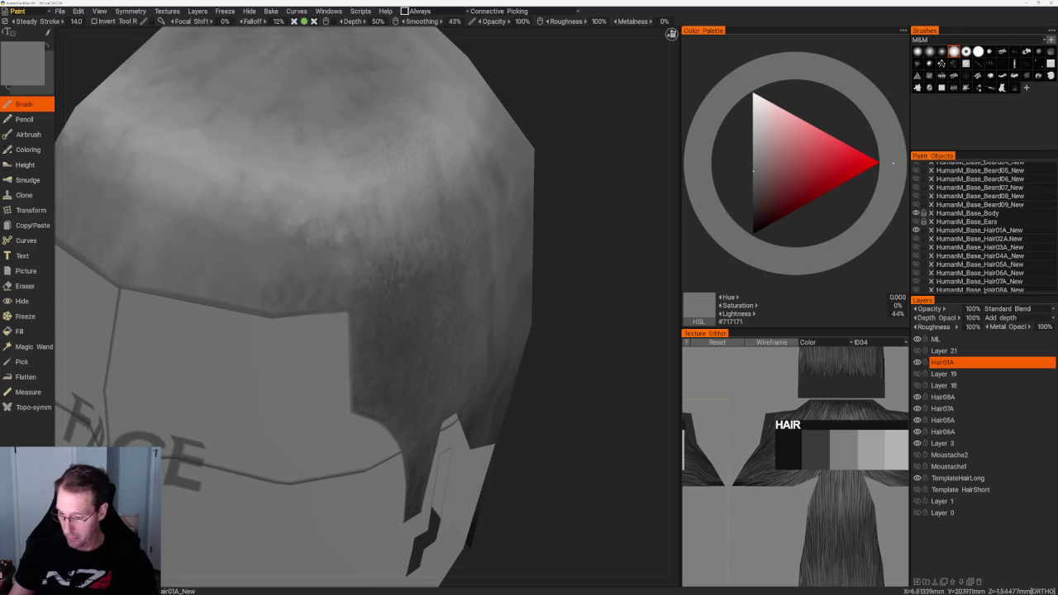
scroll(520, 194, "down", 3)
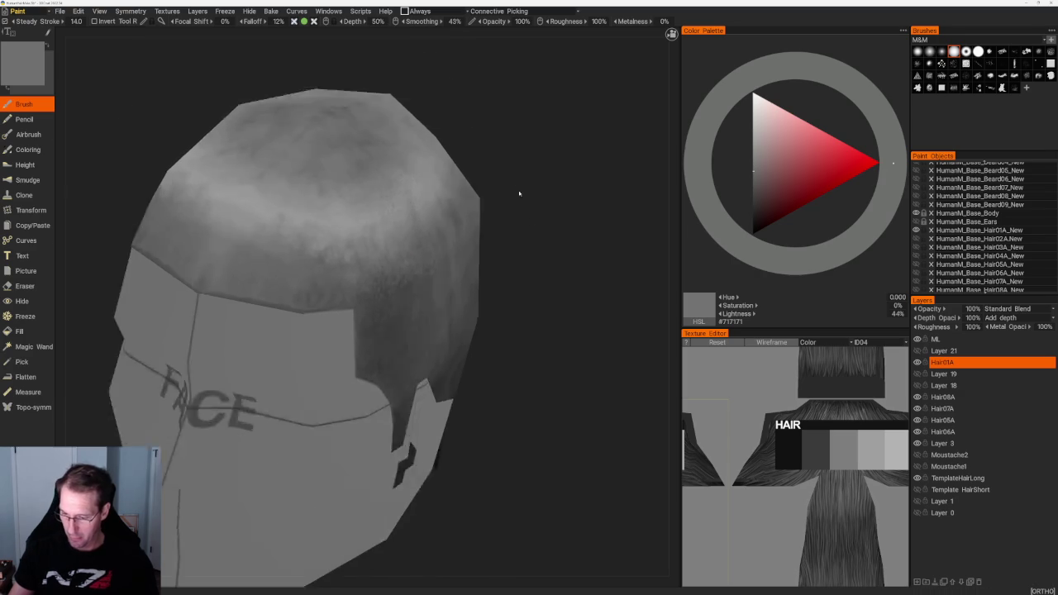
left_click_drag(472, 189, 463, 207)
scroll(462, 208, "up", 3)
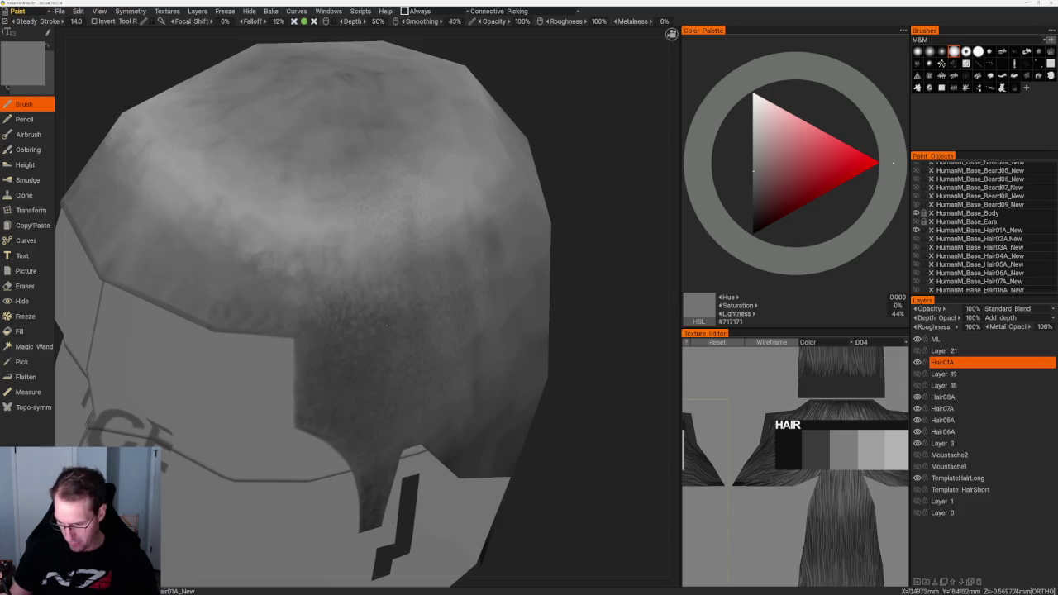
left_click_drag(562, 247, 574, 245)
scroll(573, 246, "down", 2)
scroll(524, 243, "down", 2)
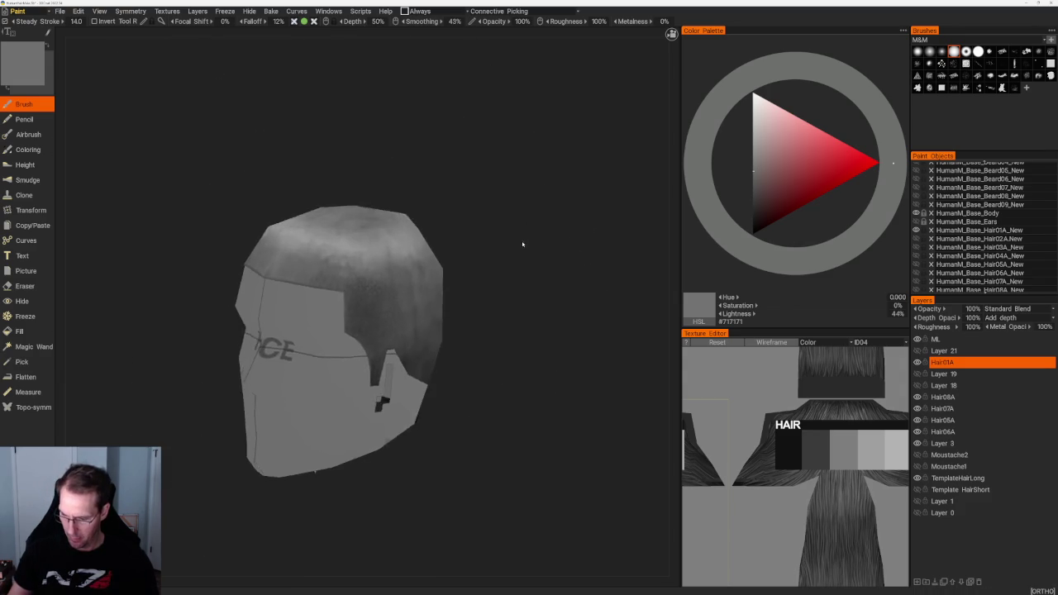
scroll(524, 243, "up", 4)
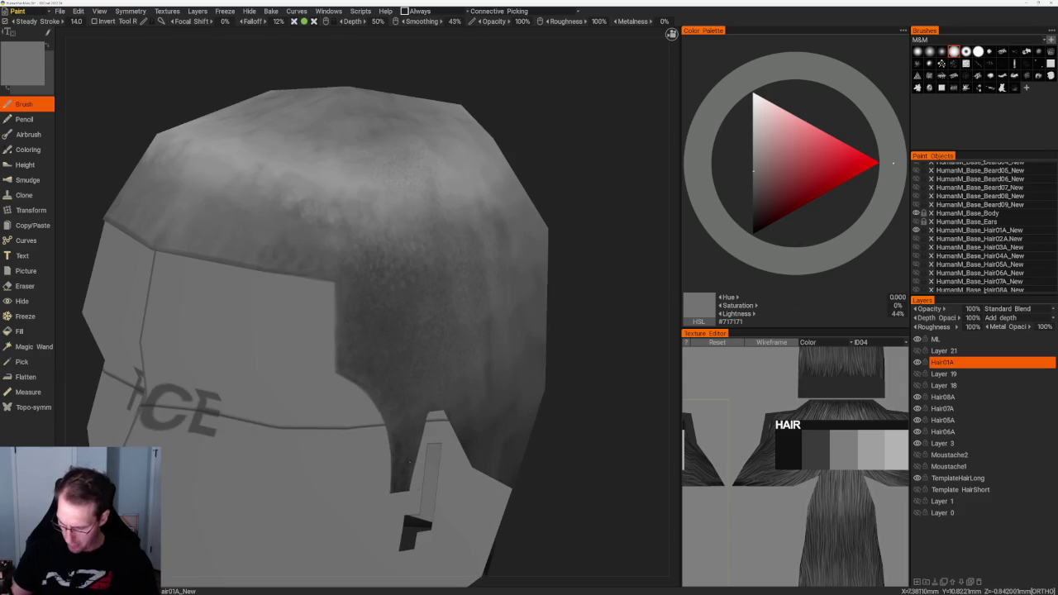
key("v")
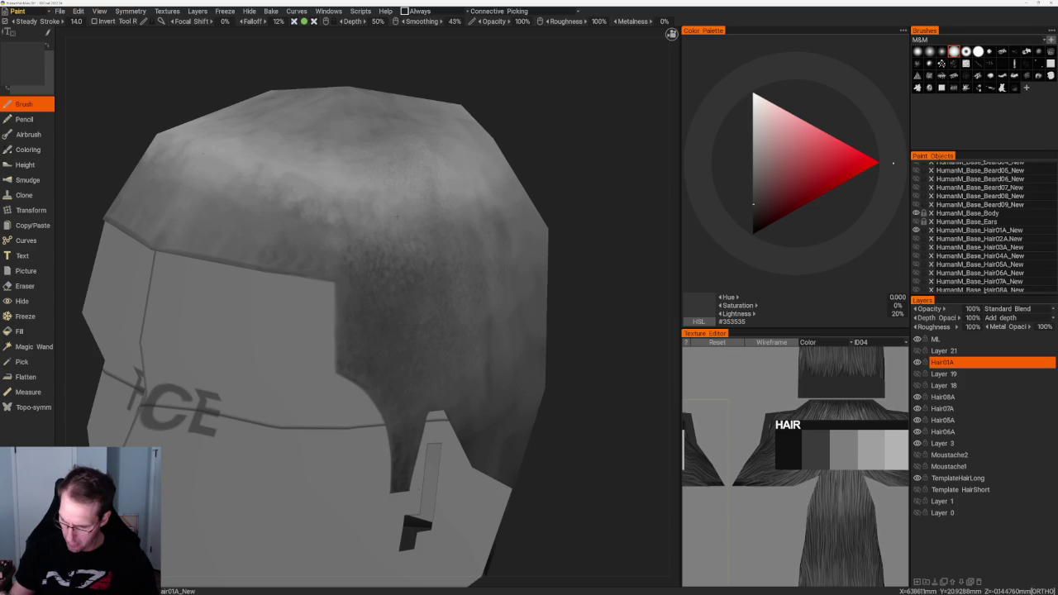
Alternate the paint between mid grey and a darker grey while shading the crown.
scroll(488, 194, "down", 5)
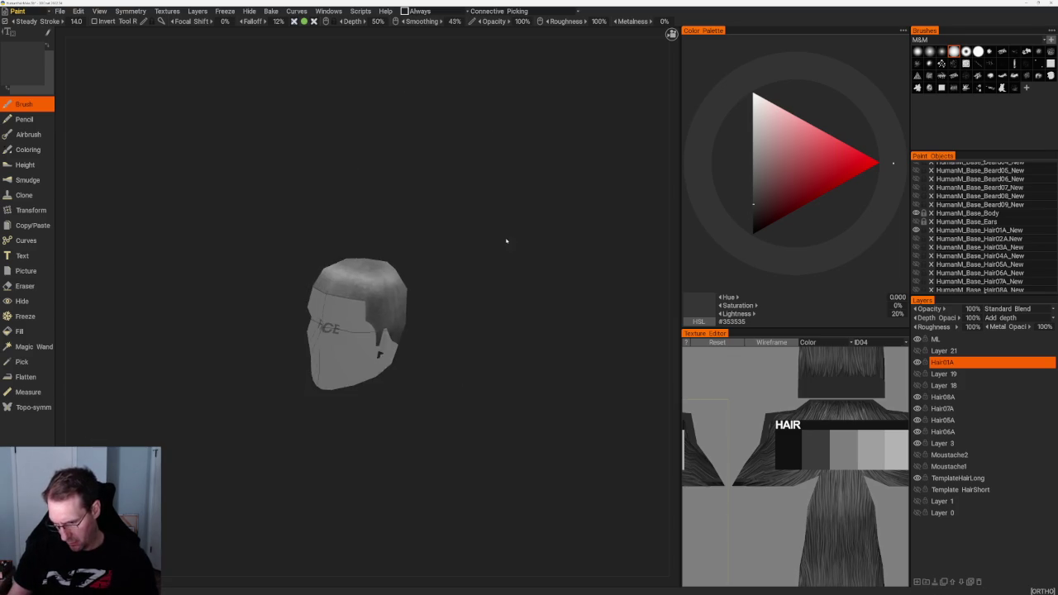
scroll(529, 289, "up", 3)
scroll(545, 343, "up", 3)
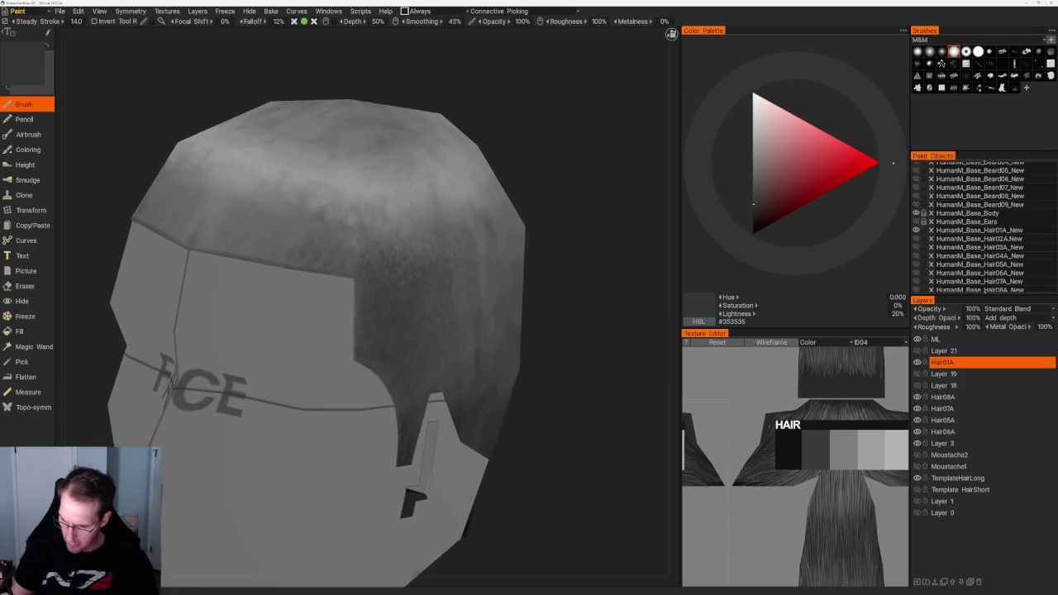
left_click_drag(568, 279, 564, 281)
key("v")
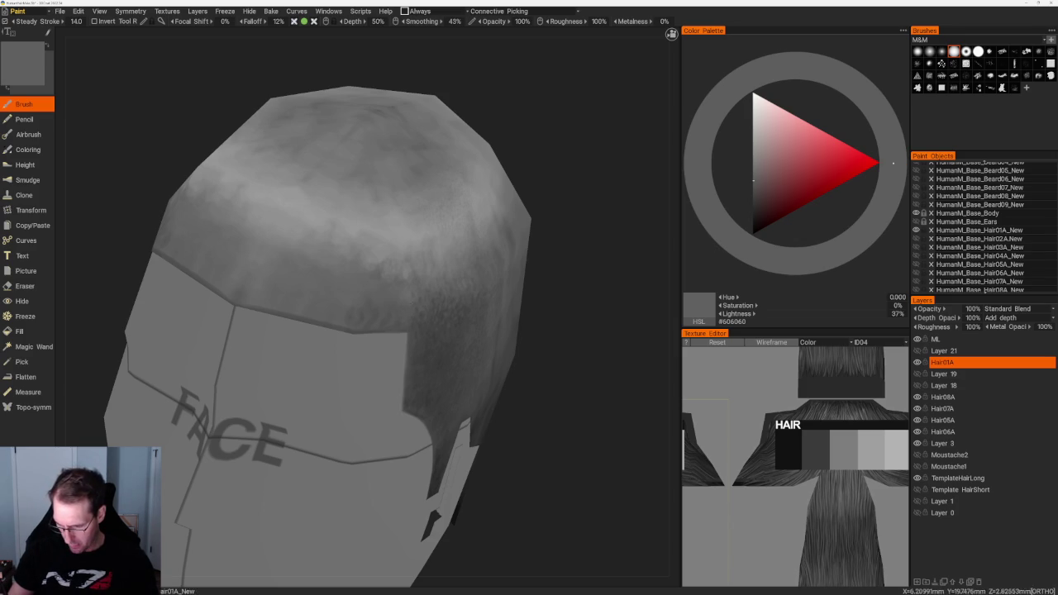
left_click_drag(570, 281, 554, 273)
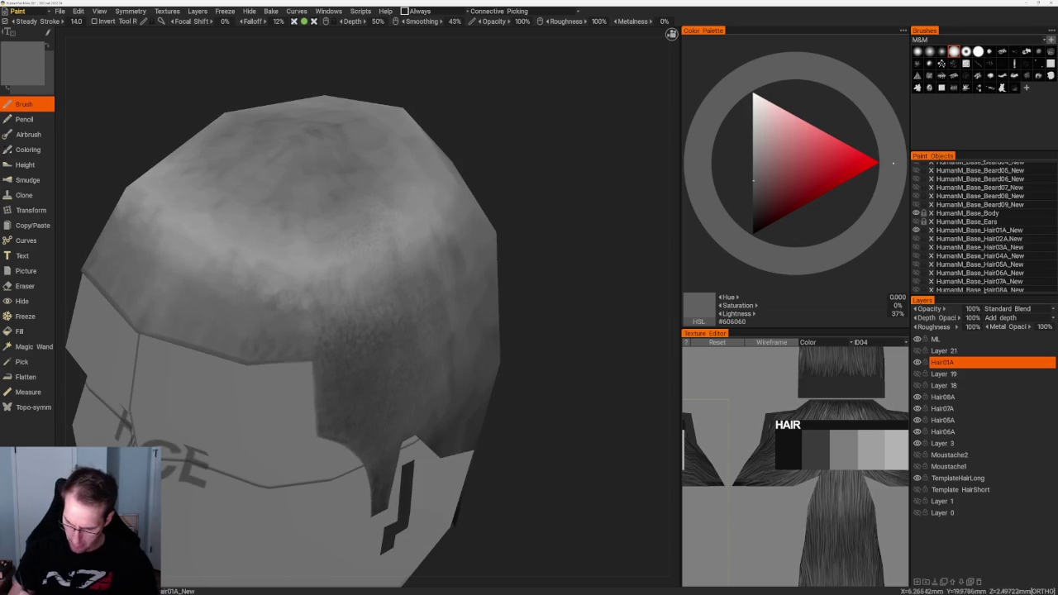
key("v")
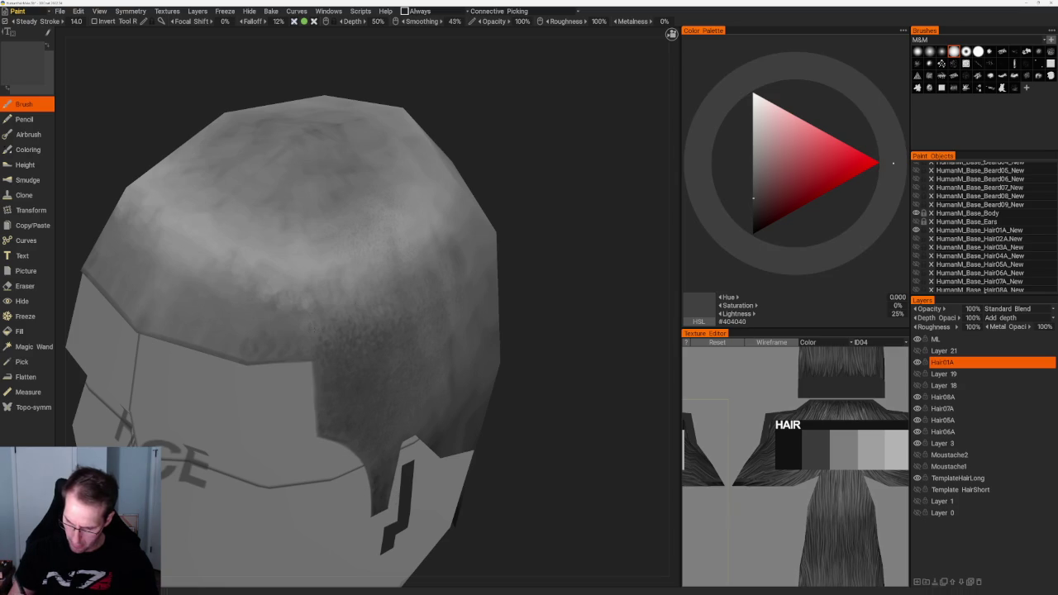
Lighten the grey to 33% (#565656) and brush mottled shading down the side toward the sideburn.
left_click_drag(554, 281, 469, 221)
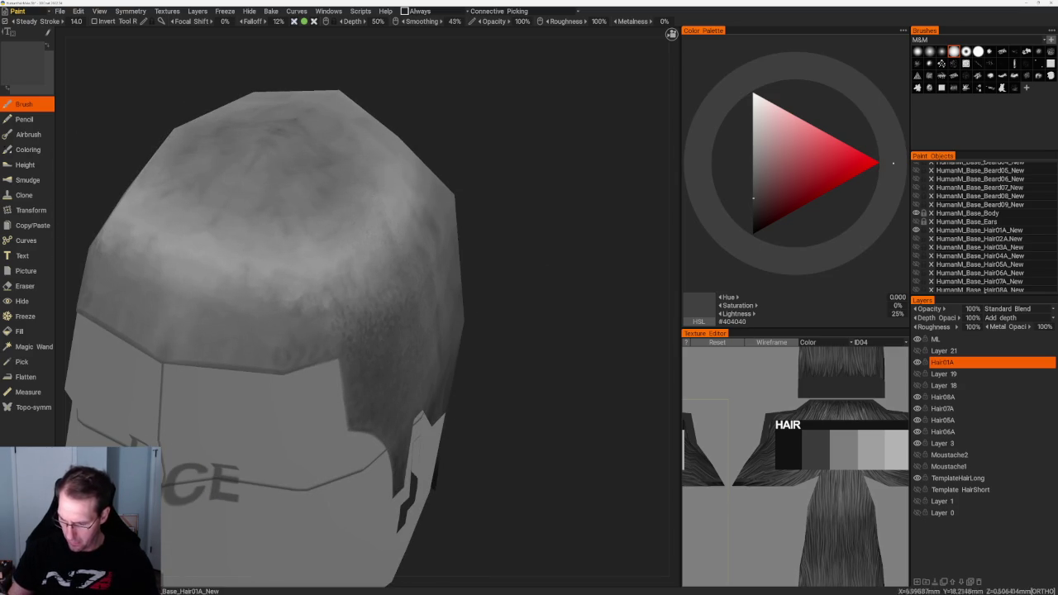
scroll(498, 215, "down", 2)
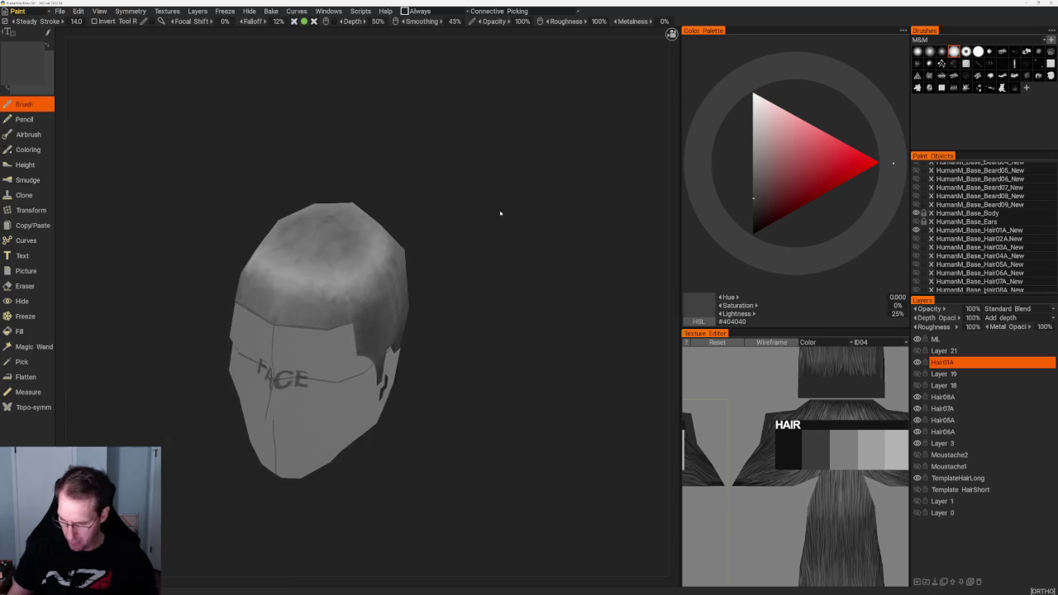
left_click_drag(498, 215, 493, 270)
scroll(555, 292, "up", 2)
scroll(554, 291, "up", 1)
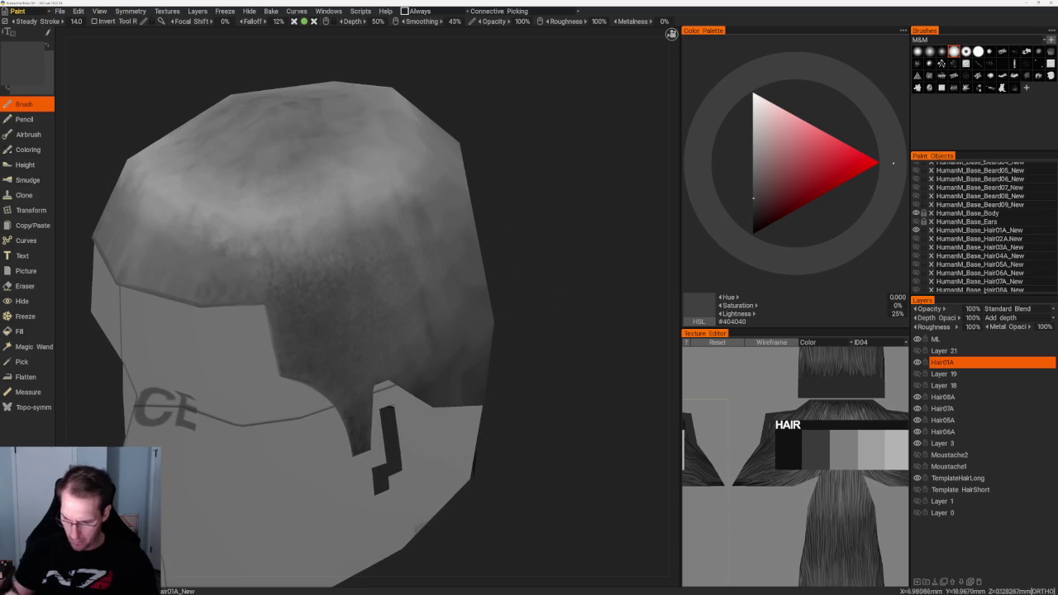
key("v")
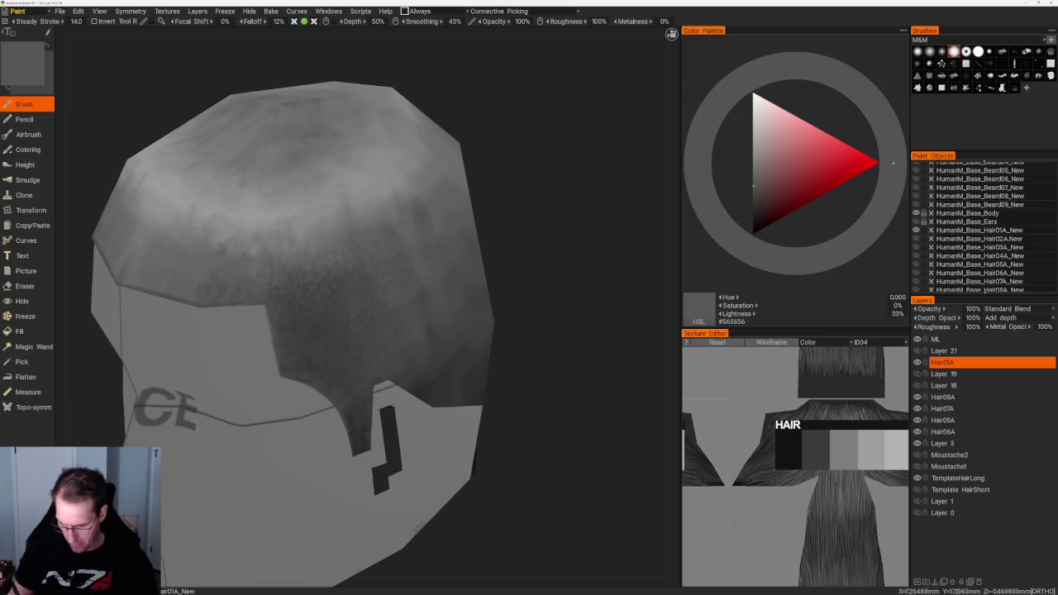
mouse_move(521, 228)
left_mouse_down()
mouse_move(551, 228)
mouse_move(566, 246)
left_mouse_up()
scroll(566, 246, "up", 3)
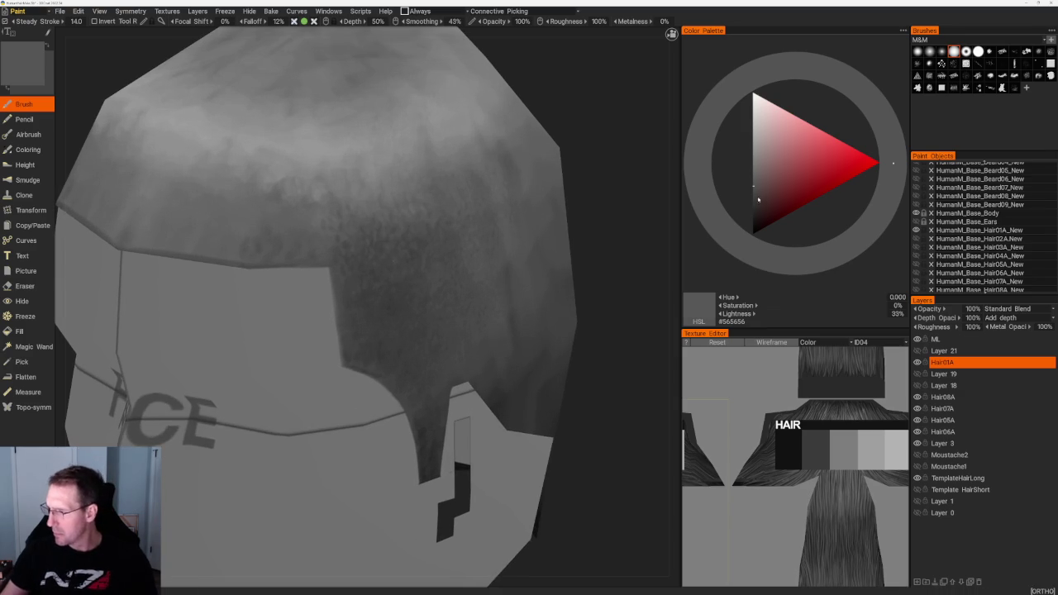
Shade the side and sideburn with a 20% grey (#333333) at 100% brush opacity.
key("v")
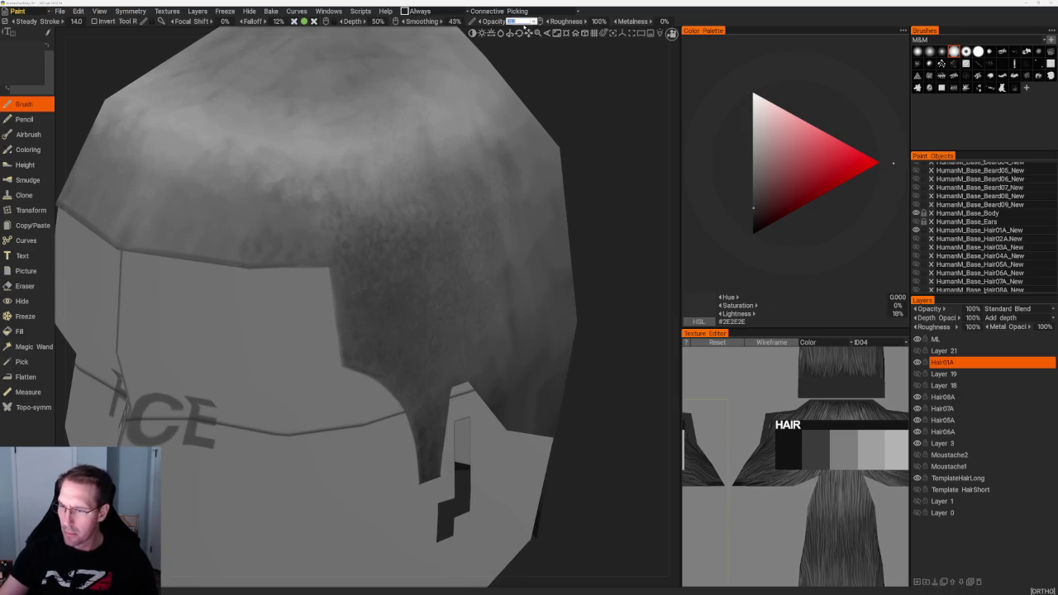
mouse_move(504, 21)
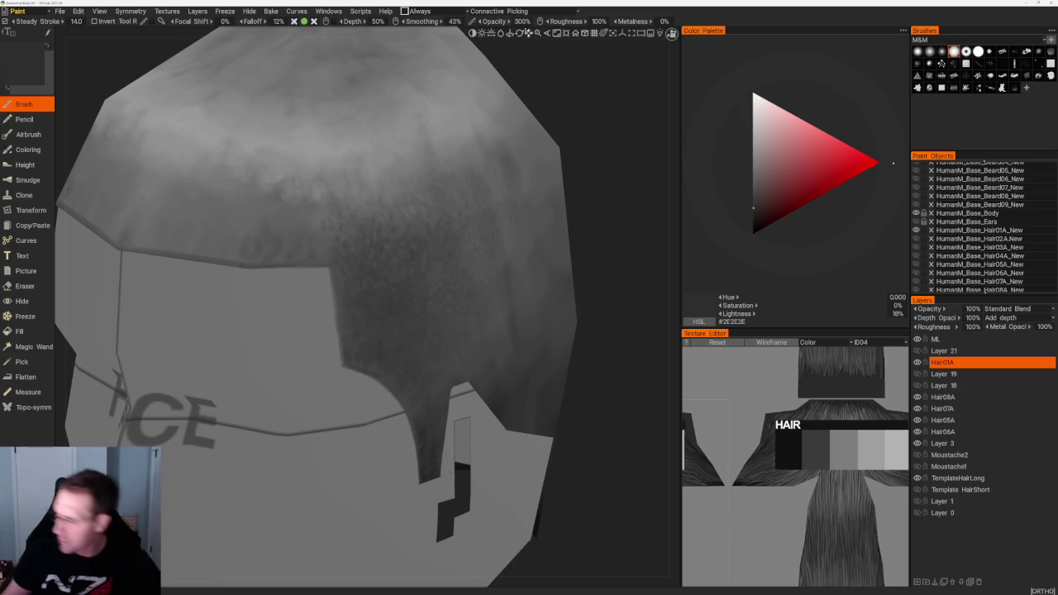
key("v")
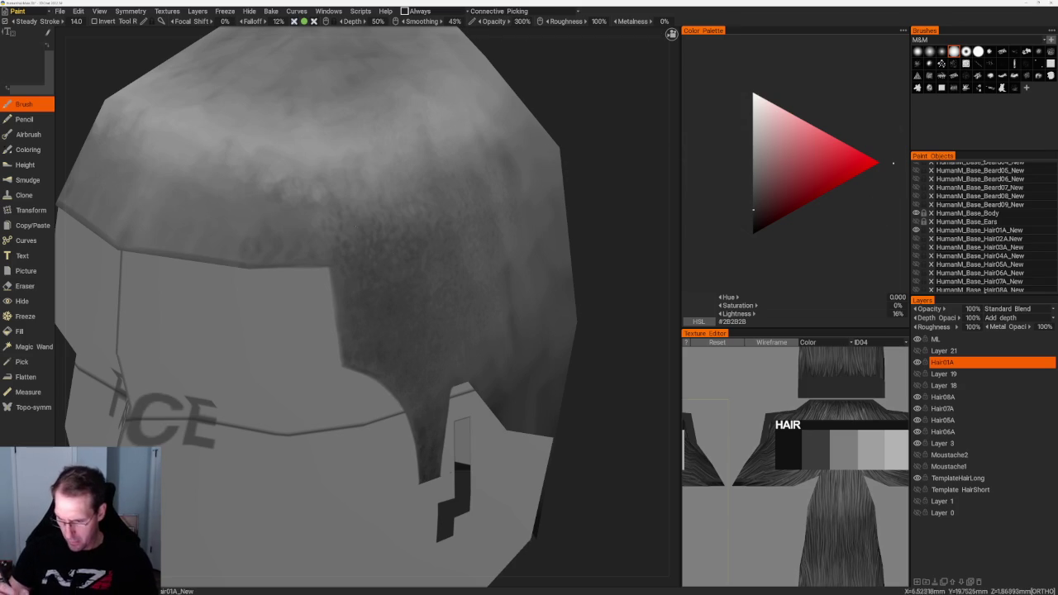
left_click_drag(598, 179, 585, 203)
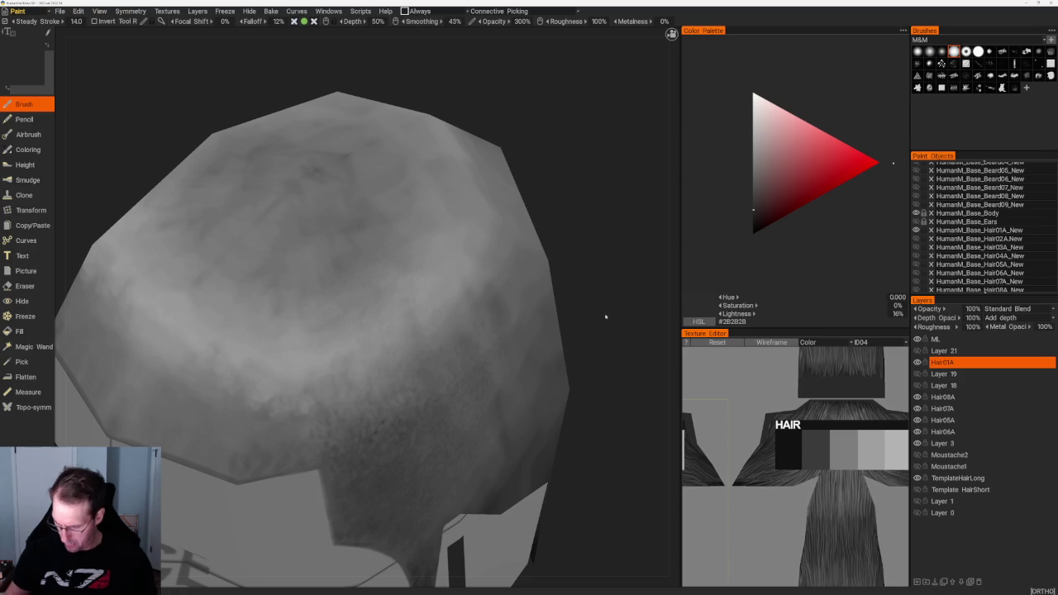
middle_click_drag(538, 314, 482, 246)
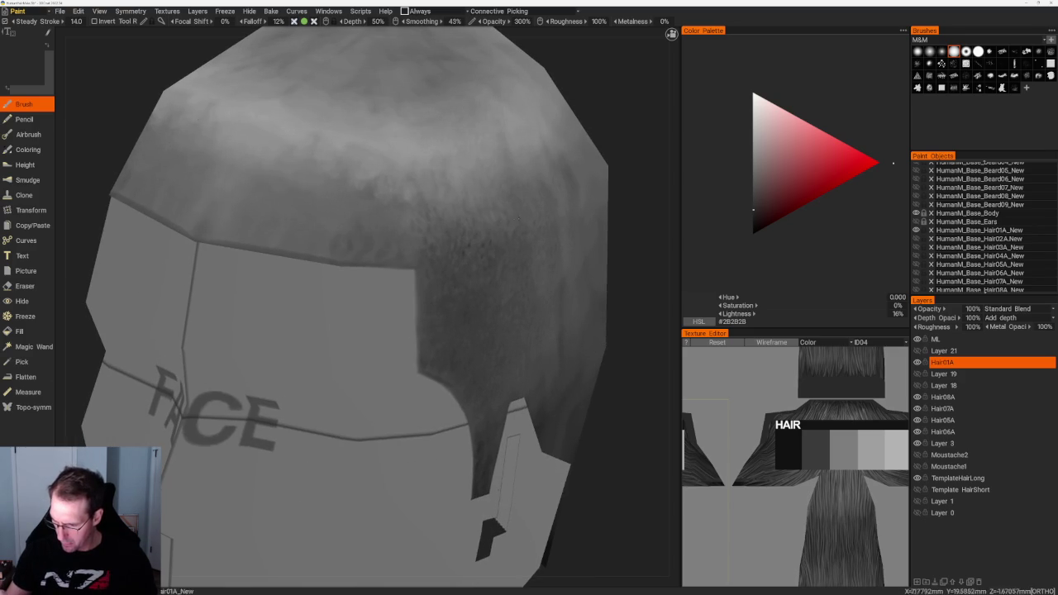
middle_click_drag(482, 246, 397, 248)
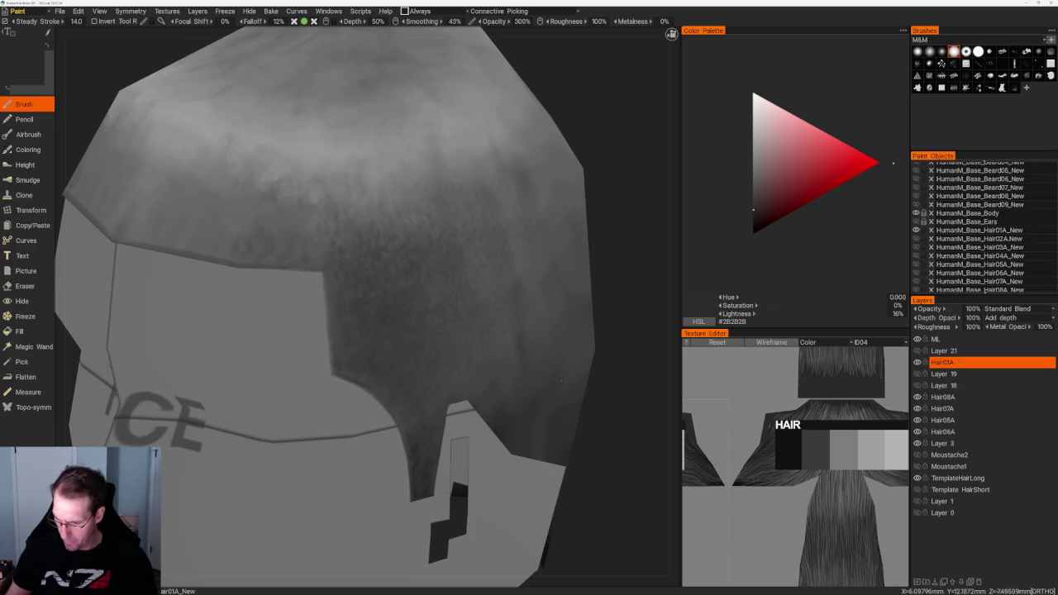
key("v")
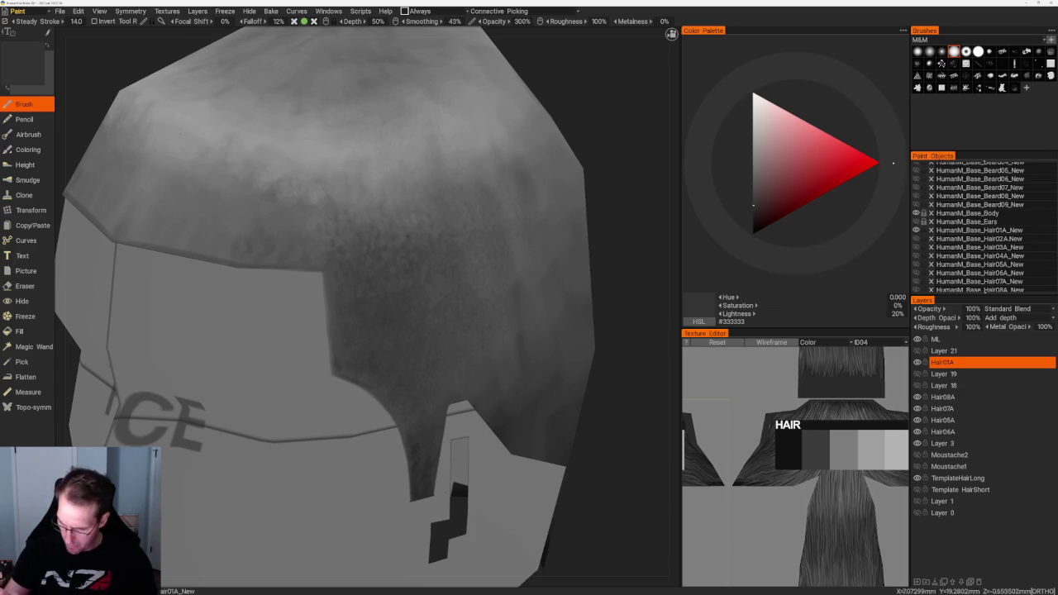
left_click_drag(521, 33, 603, 33)
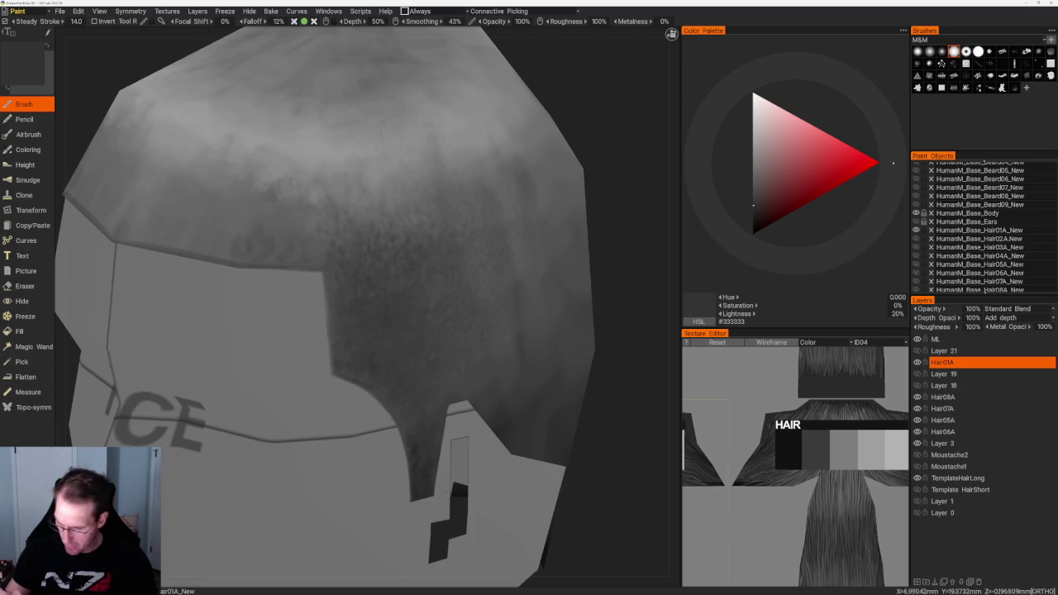
Turn the hair cap to a side profile, zoom in, and sample a mid grey from it.
scroll(407, 70, "down", 10)
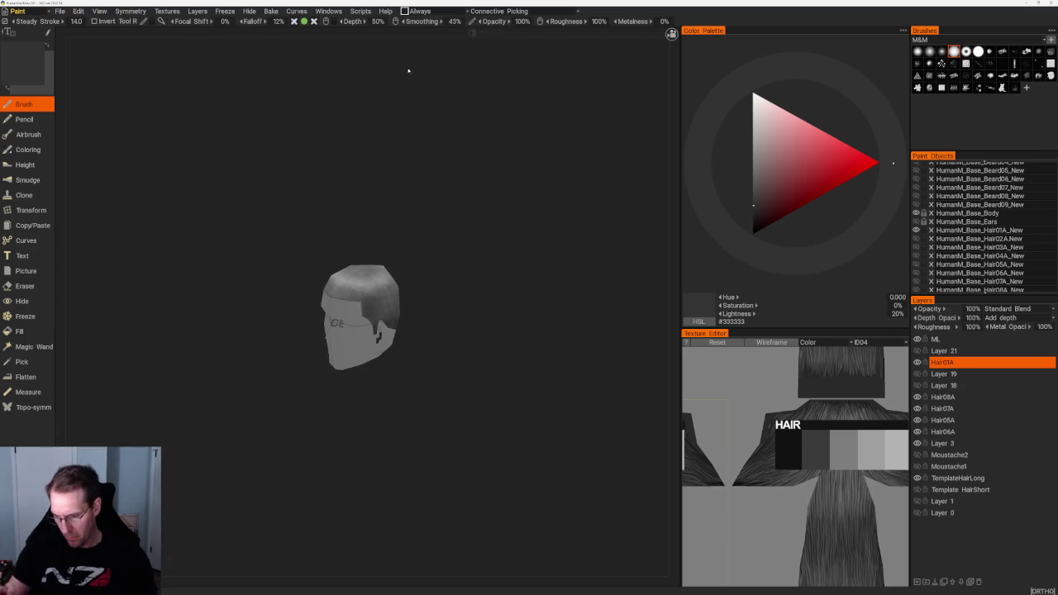
scroll(454, 222, "up", 4)
left_click_drag(300, 293, 527, 293)
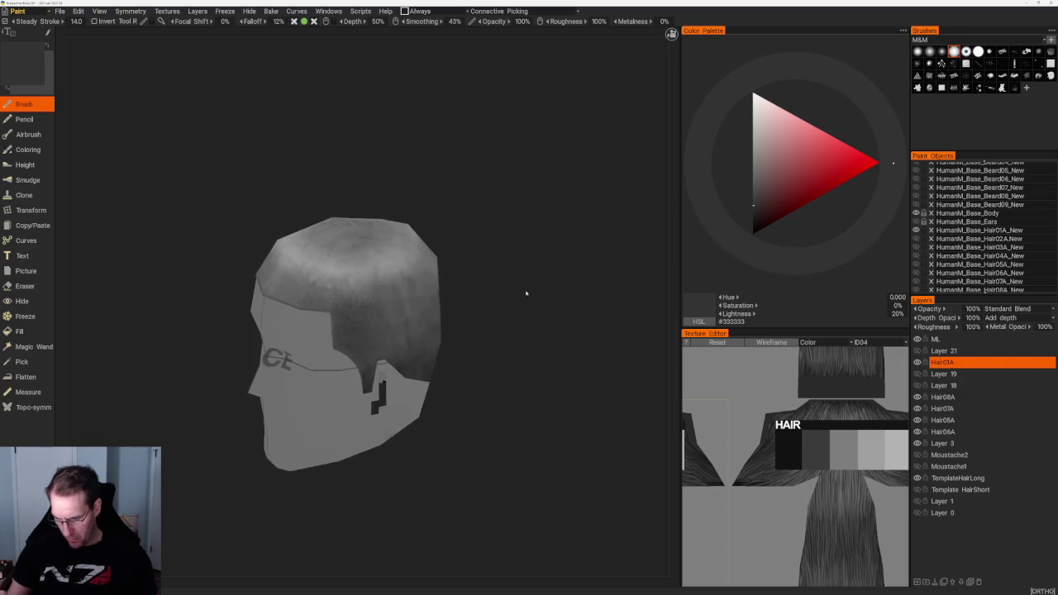
scroll(376, 308, "up", 3)
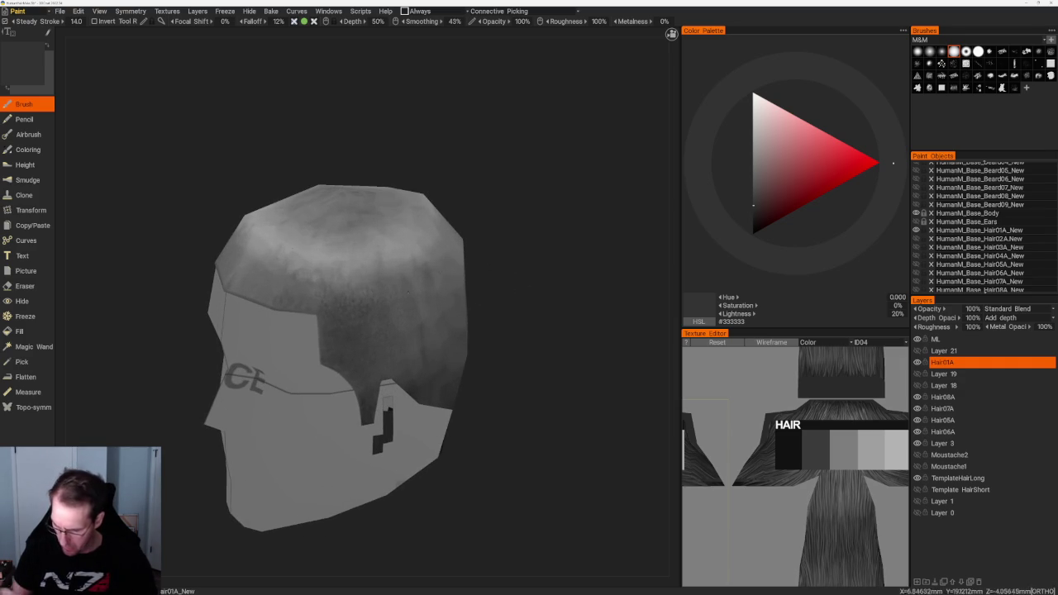
scroll(521, 331, "up", 2)
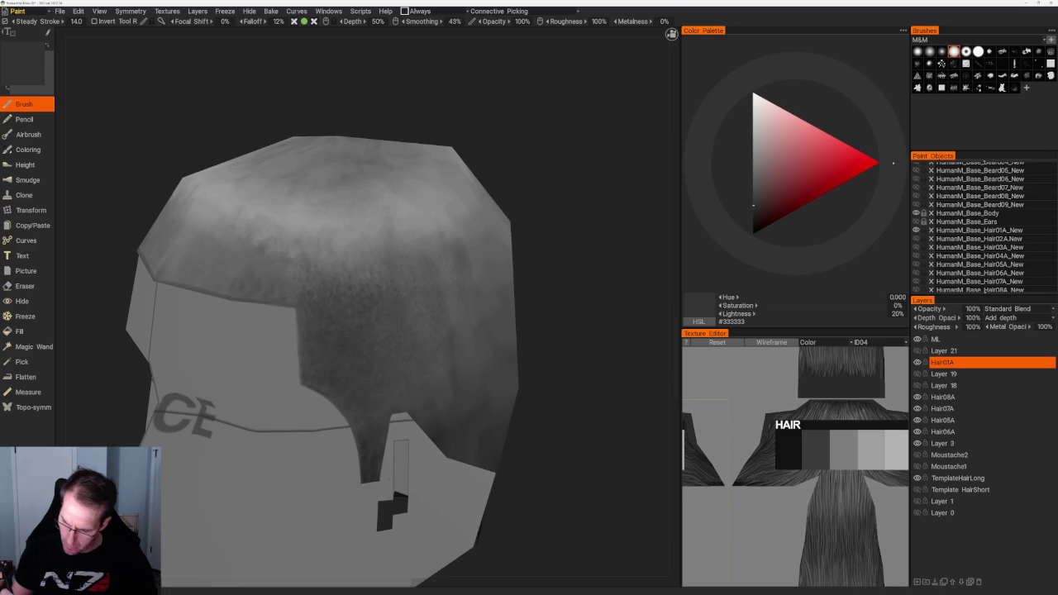
scroll(564, 246, "up", 2)
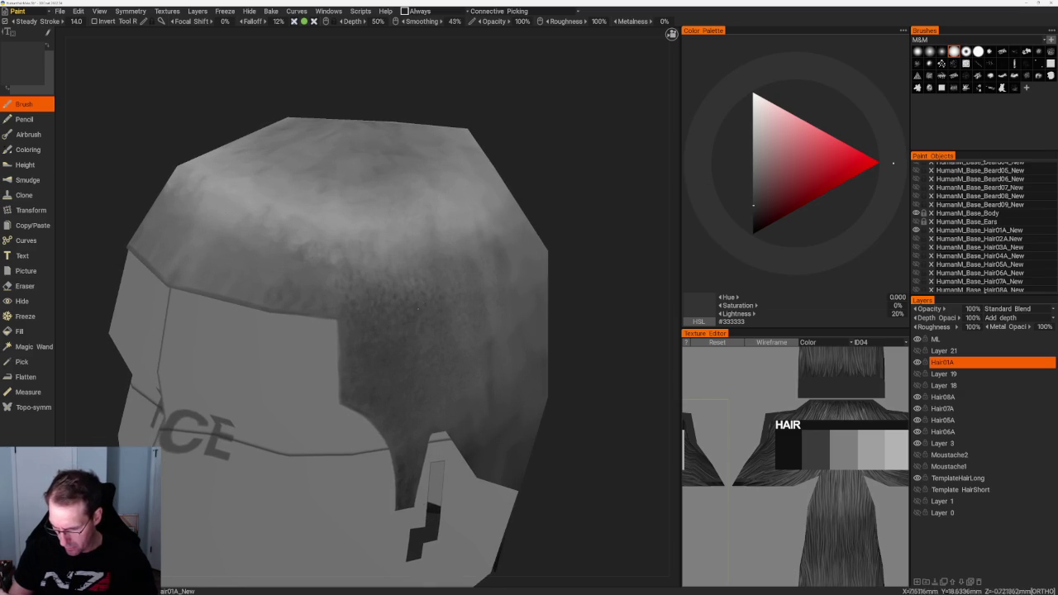
scroll(471, 239, "down", 5)
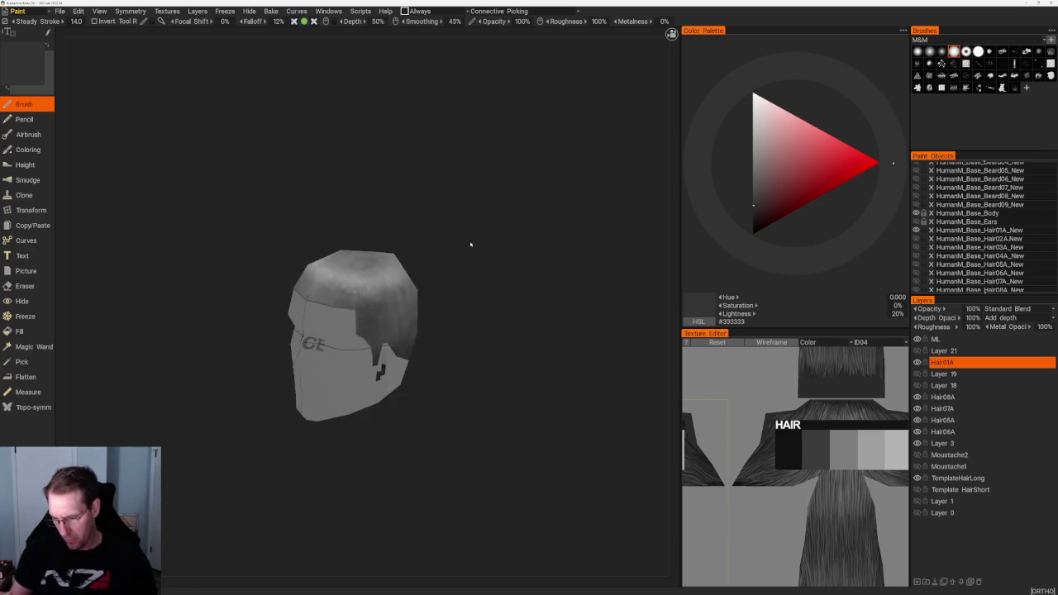
scroll(493, 349, "up", 3)
scroll(495, 286, "up", 2)
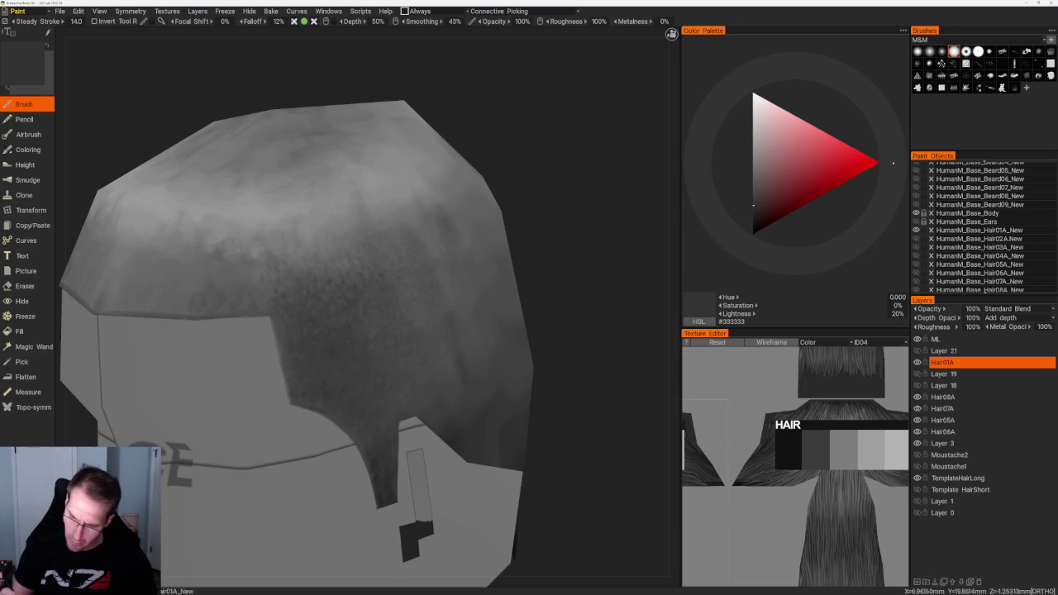
key("v")
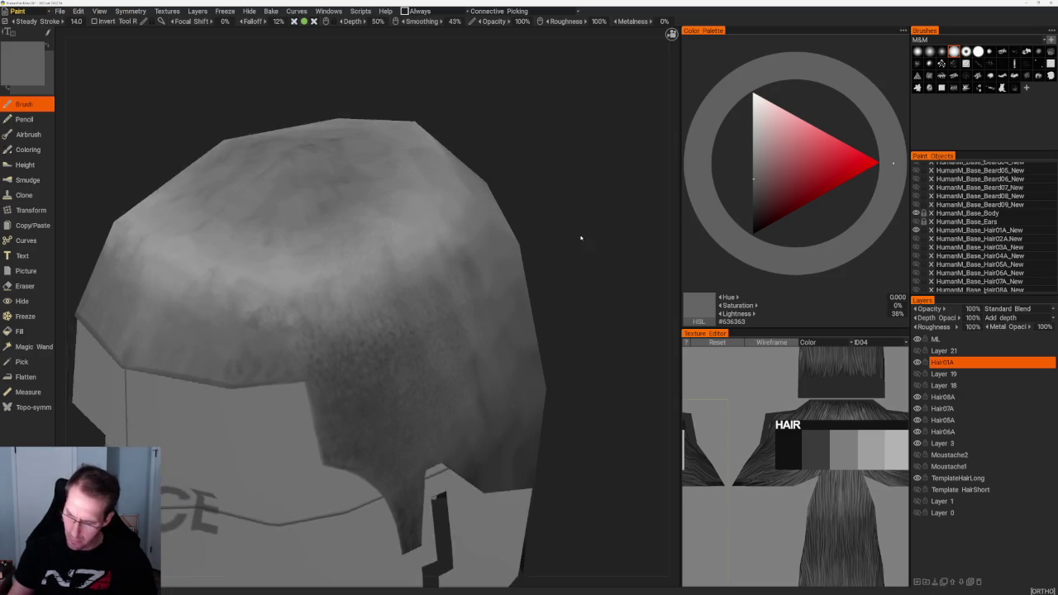
Adjust the sampled paint grey to 25% (#414141) while viewing the face side and top.
left_click_drag(579, 237, 495, 232)
scroll(496, 231, "down", 2)
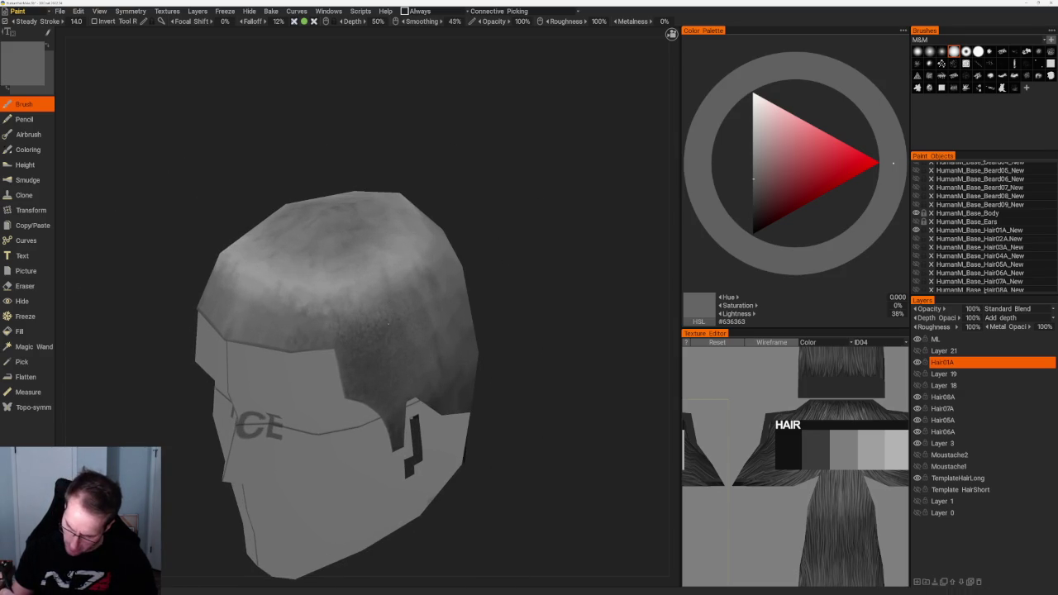
scroll(484, 276, "up", 2)
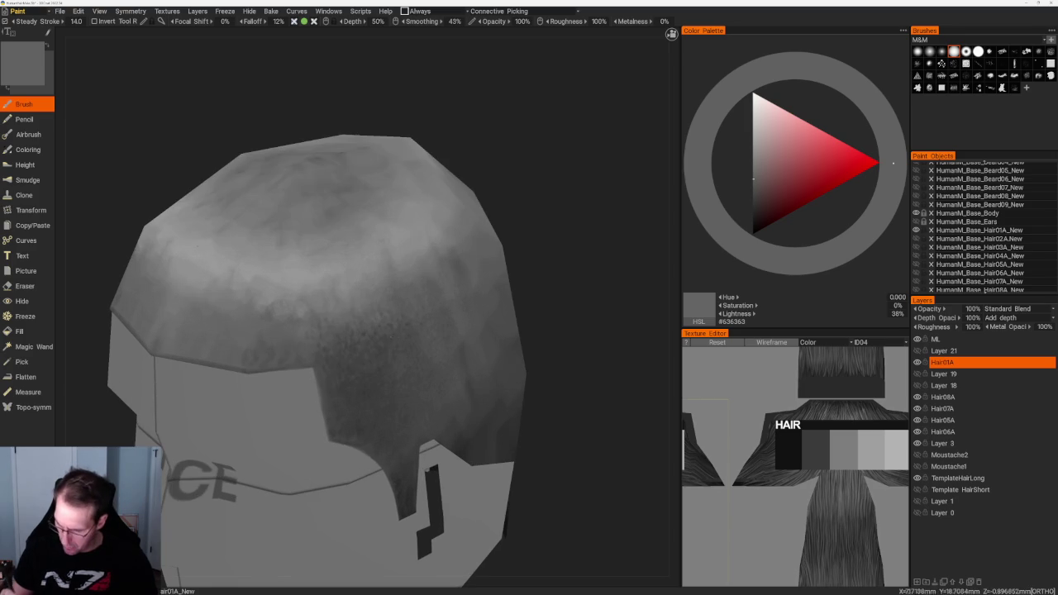
key("v")
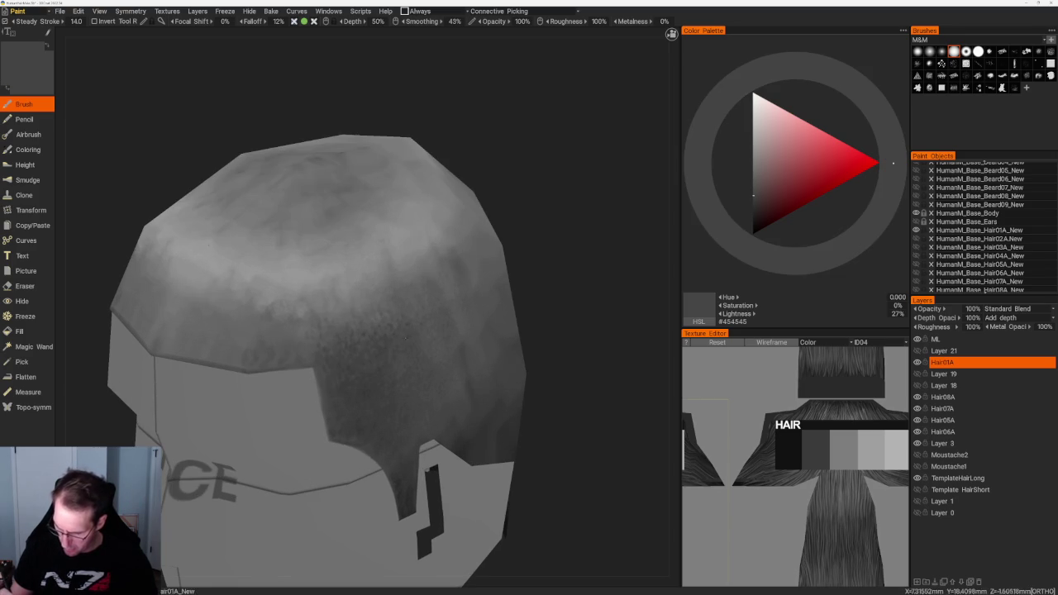
key("v")
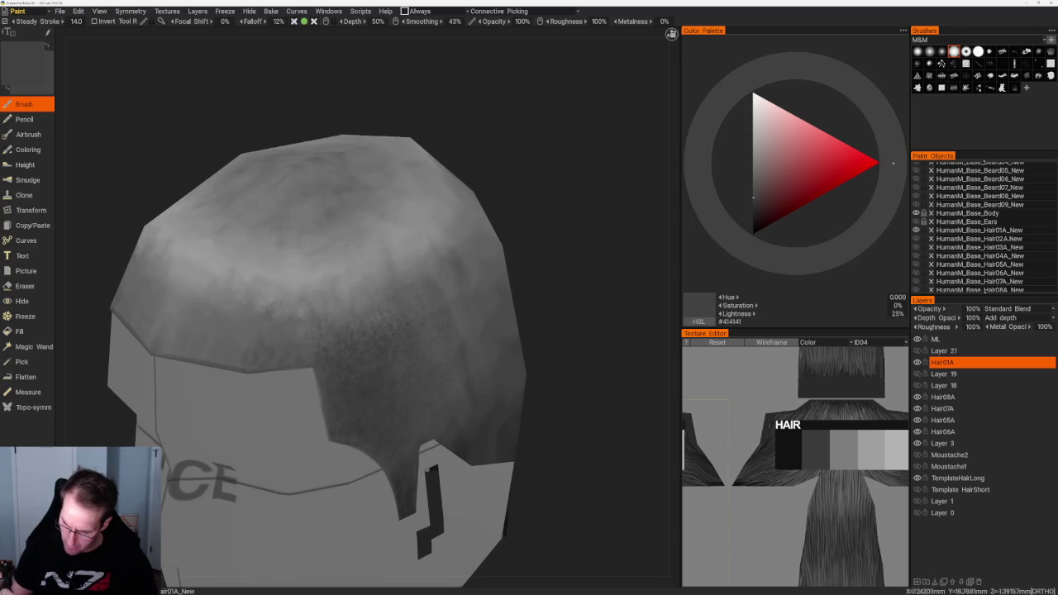
scroll(519, 239, "down", 3)
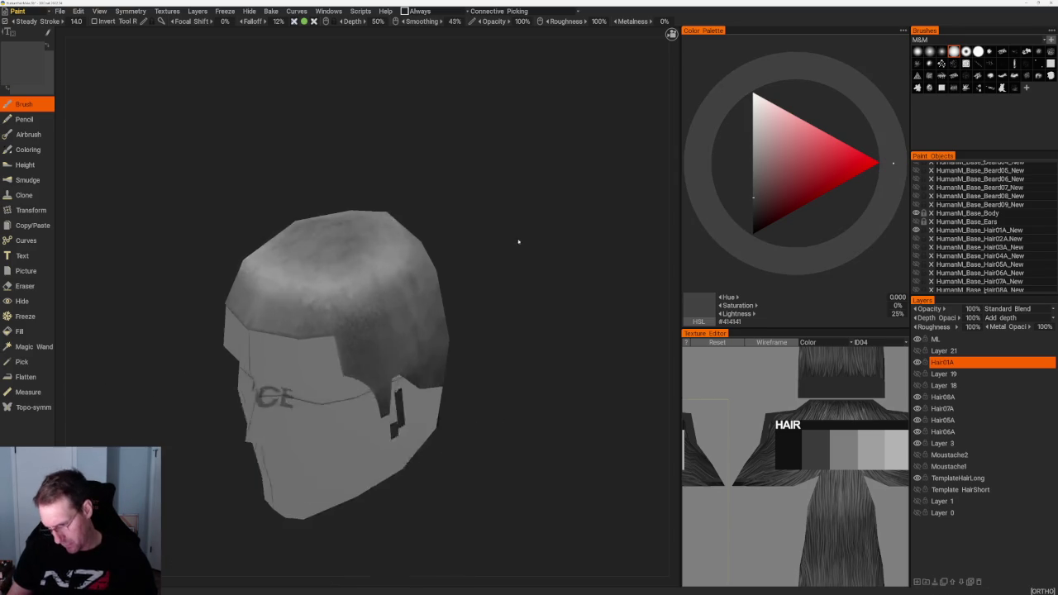
scroll(498, 250, "down", 2)
left_click_drag(471, 237, 472, 243)
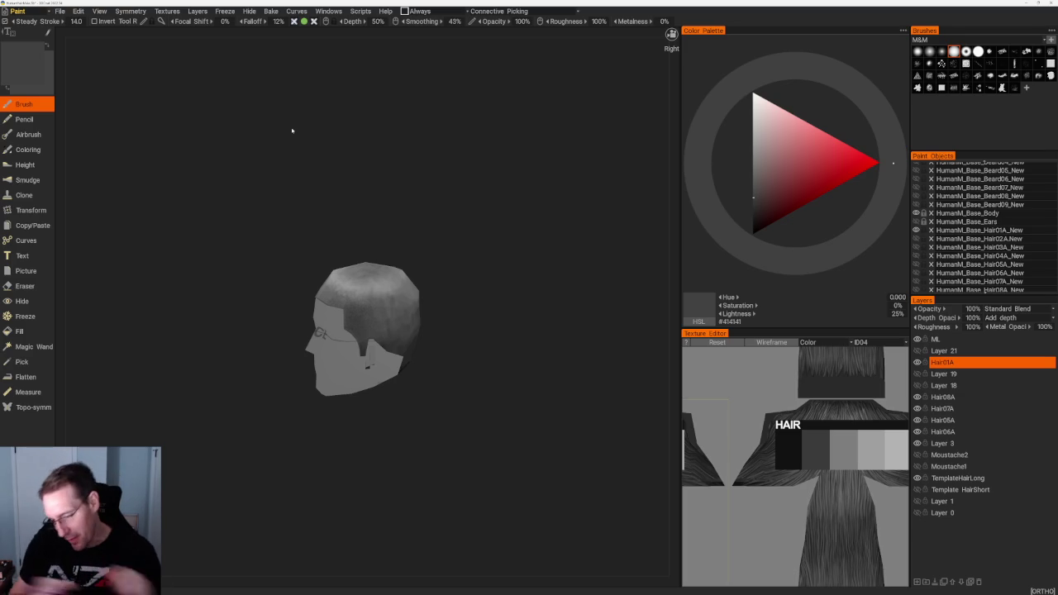
From a three-quarter view, darken the paint to 22% grey, then sample a lighter grey.
left_click_drag(484, 129, 507, 248)
scroll(576, 353, "up", 3)
scroll(576, 354, "up", 2)
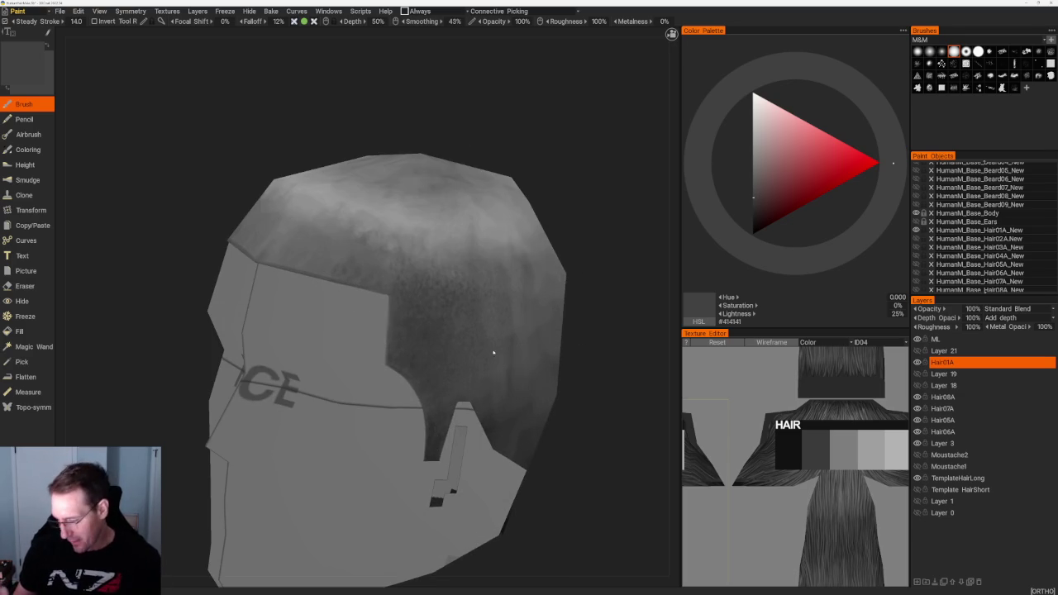
key("v")
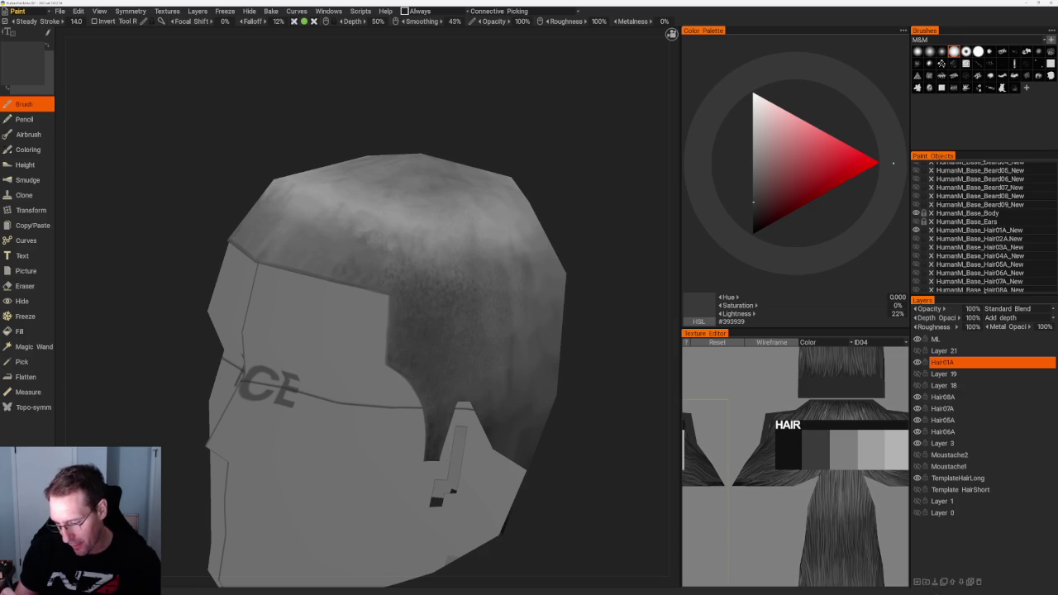
scroll(513, 306, "up", 1)
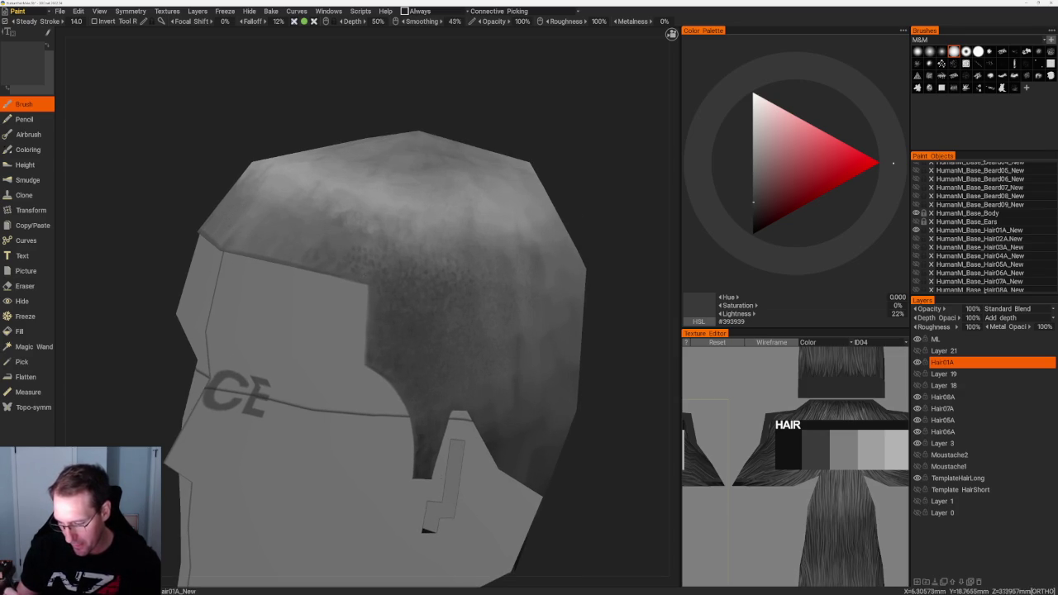
left_click_drag(628, 215, 610, 206)
key("v")
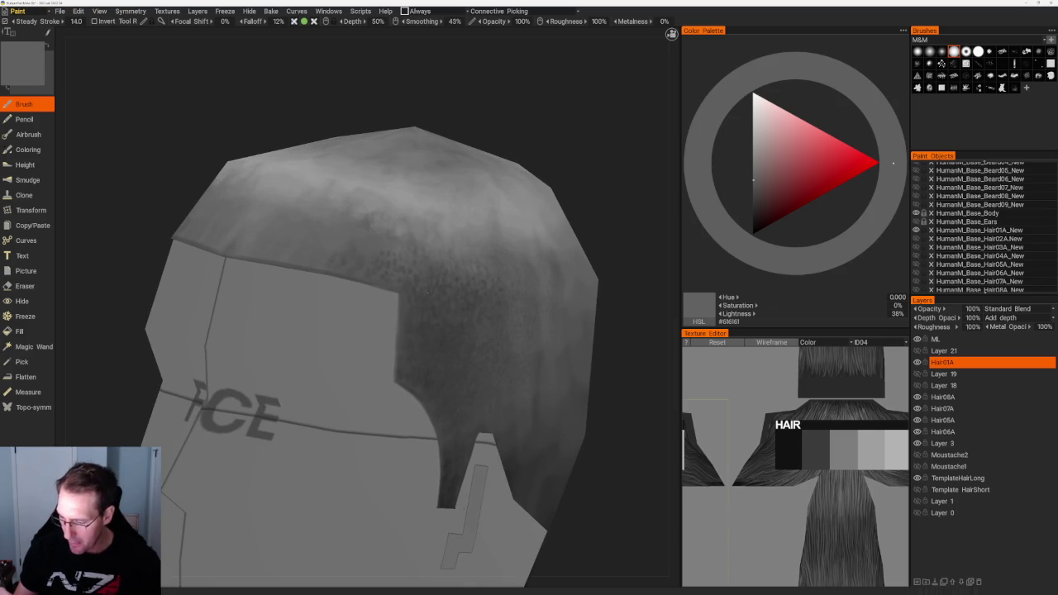
From the right side view, pick a darker 26% grey and darken it further.
key("KP_3")
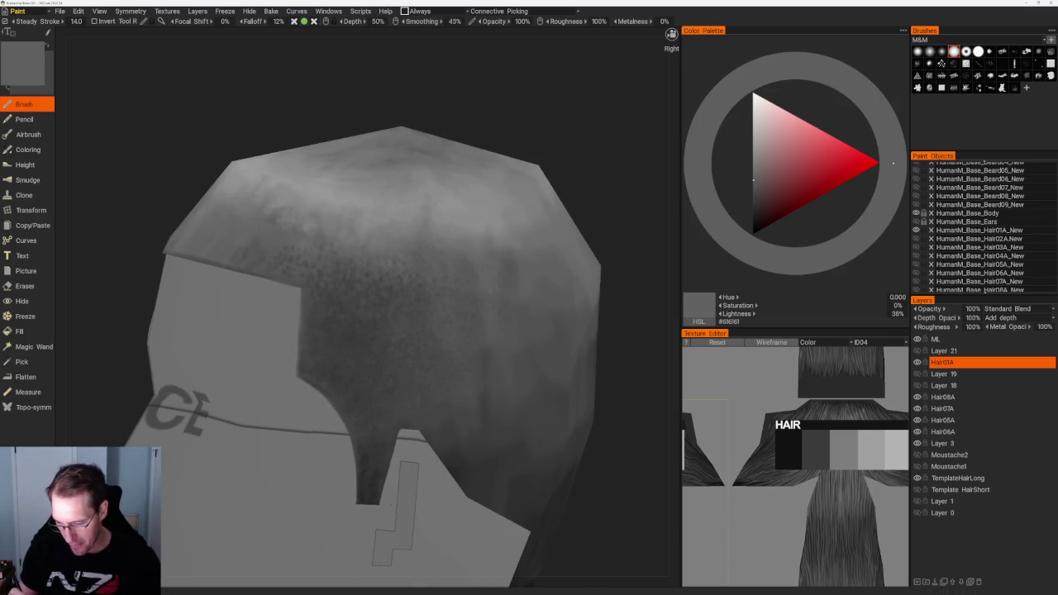
scroll(420, 160, "down", 5)
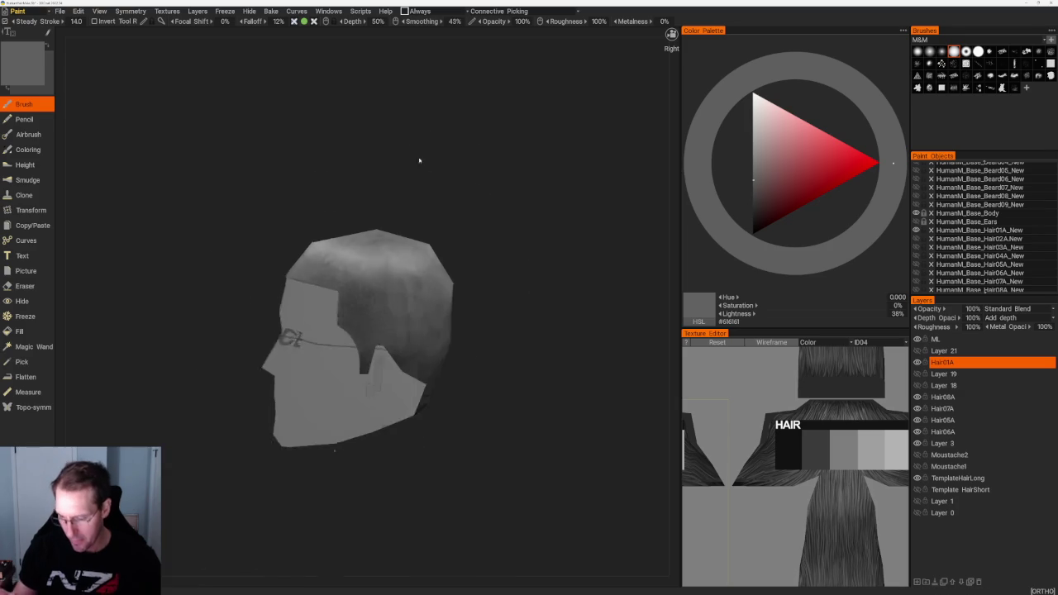
left_click_drag(400, 158, 392, 163)
scroll(392, 162, "up", 3)
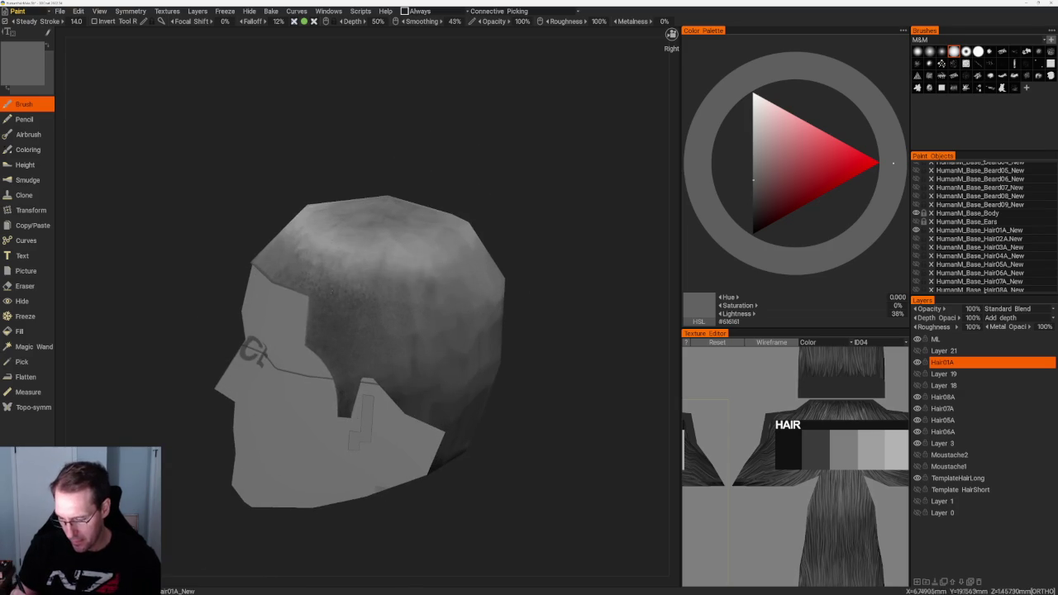
left_click(753, 196)
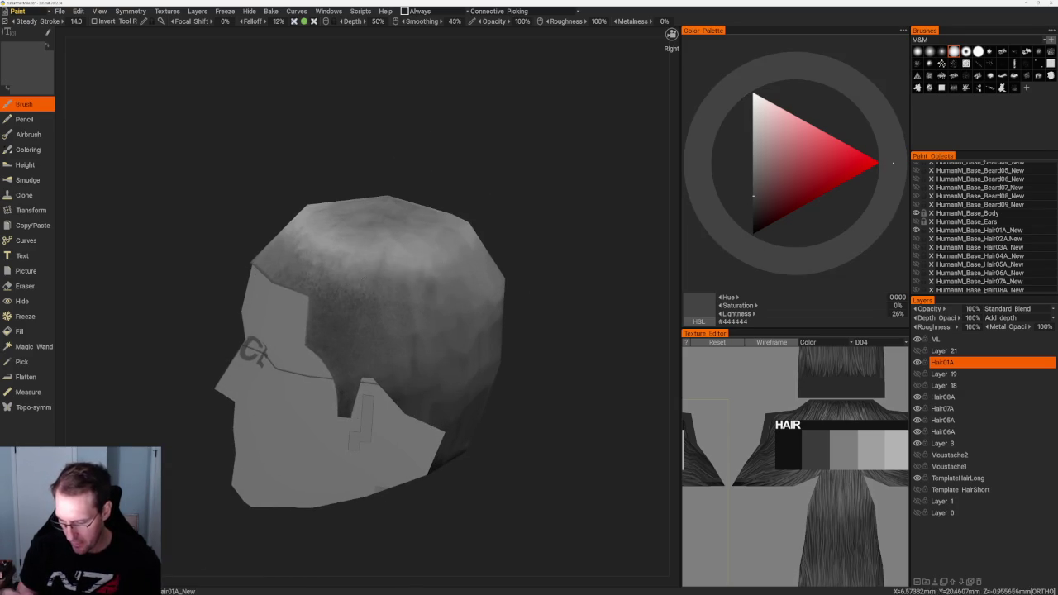
left_click_drag(503, 243, 468, 344)
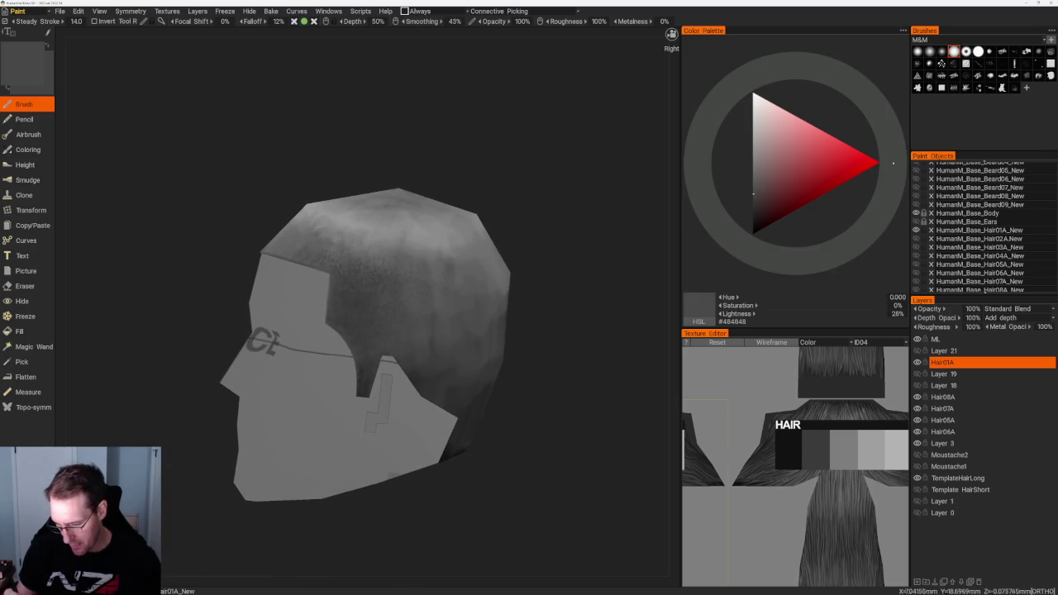
scroll(573, 208, "down", 1)
scroll(540, 193, "down", 2)
scroll(482, 190, "down", 3)
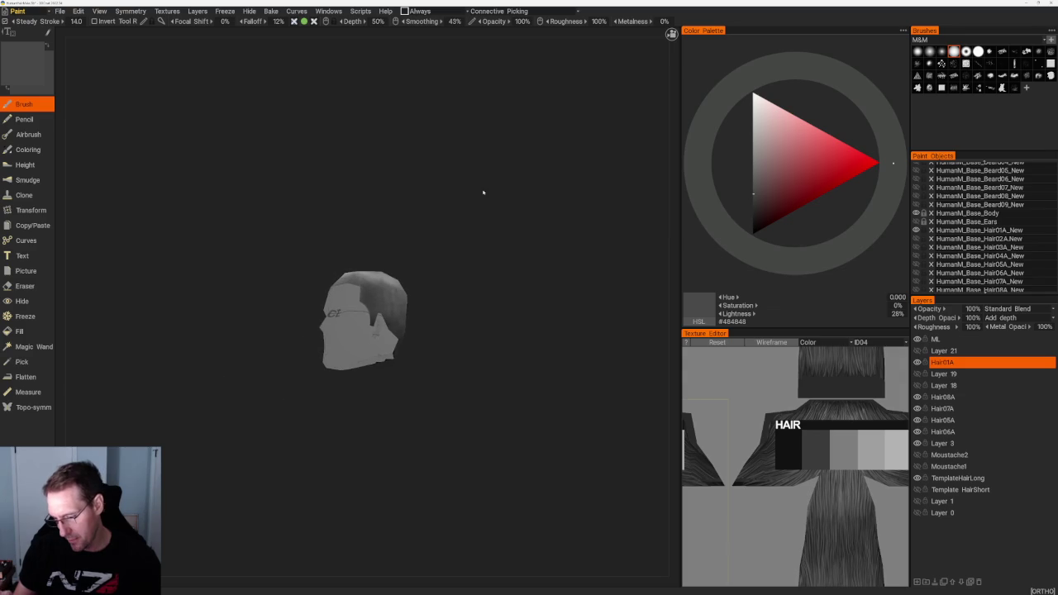
scroll(480, 218, "up", 2)
scroll(489, 361, "up", 2)
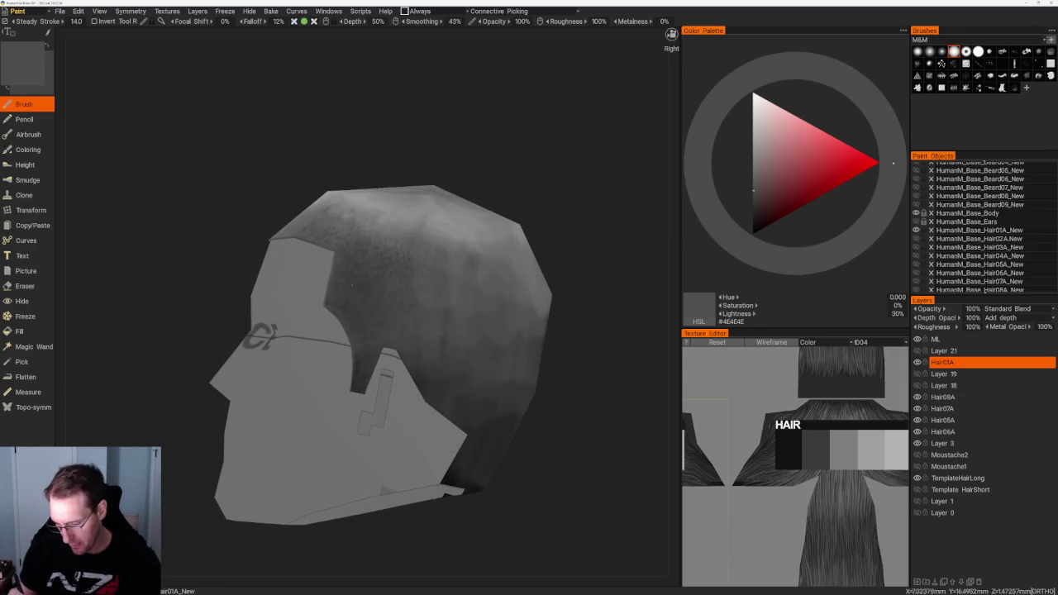
key("v")
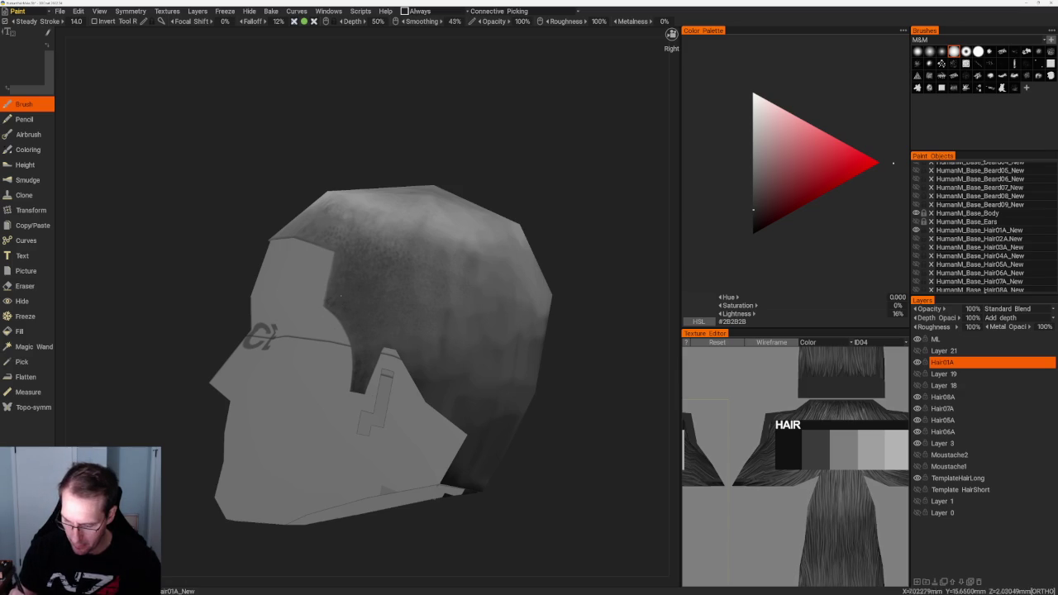
Settle on an 18% grey (#303030) and add a new paint layer, Layer 22, above Hair01A.
mouse_move(339, 304)
left_mouse_down()
mouse_move(551, 234)
mouse_move(513, 248)
left_mouse_up()
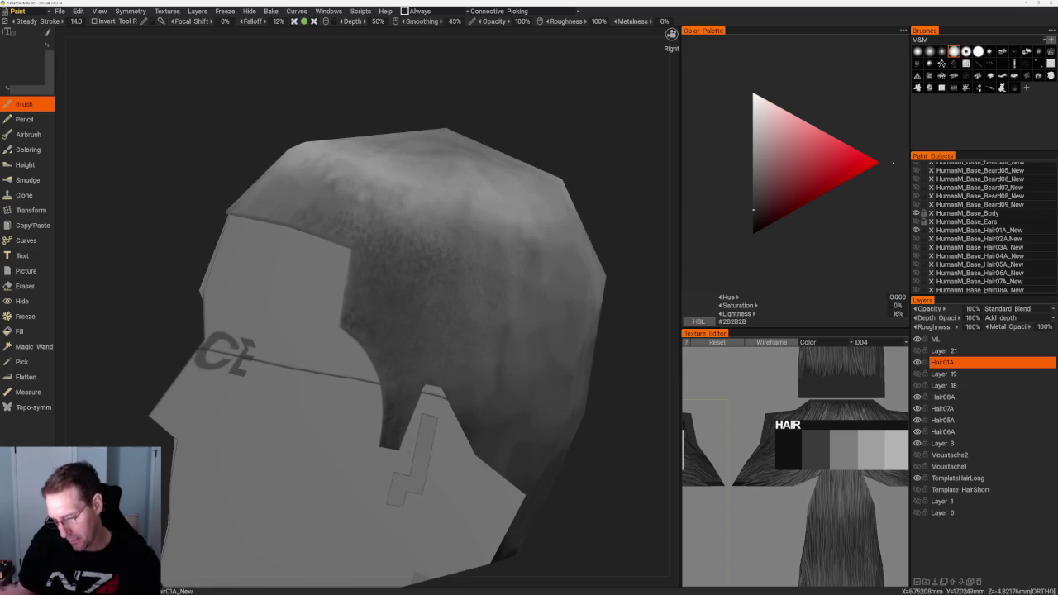
scroll(357, 331, "up", 3)
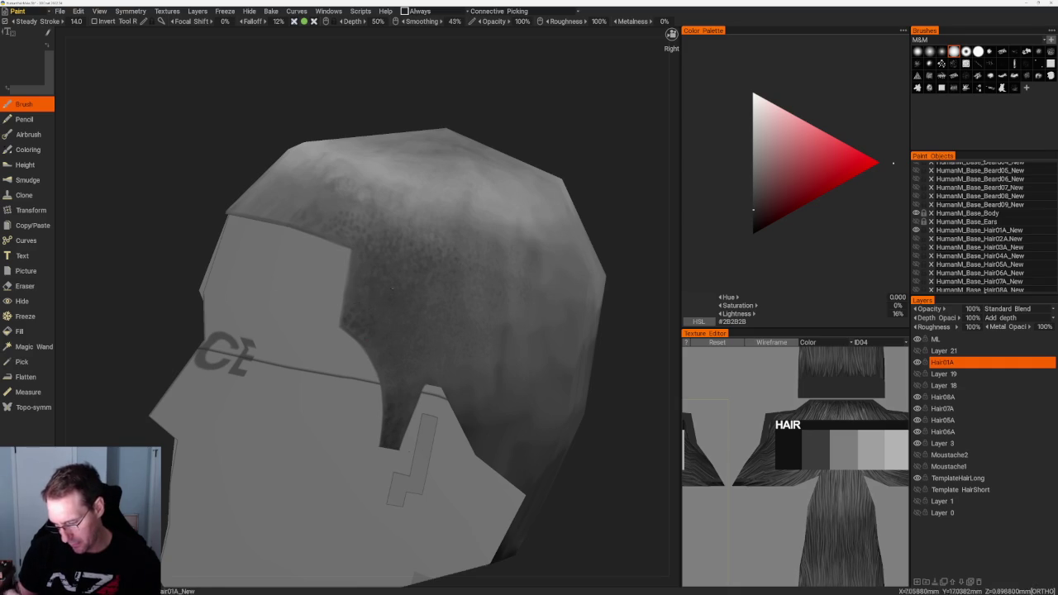
scroll(391, 289, "down", 5)
left_click_drag(470, 200, 485, 201)
scroll(485, 201, "up", 5)
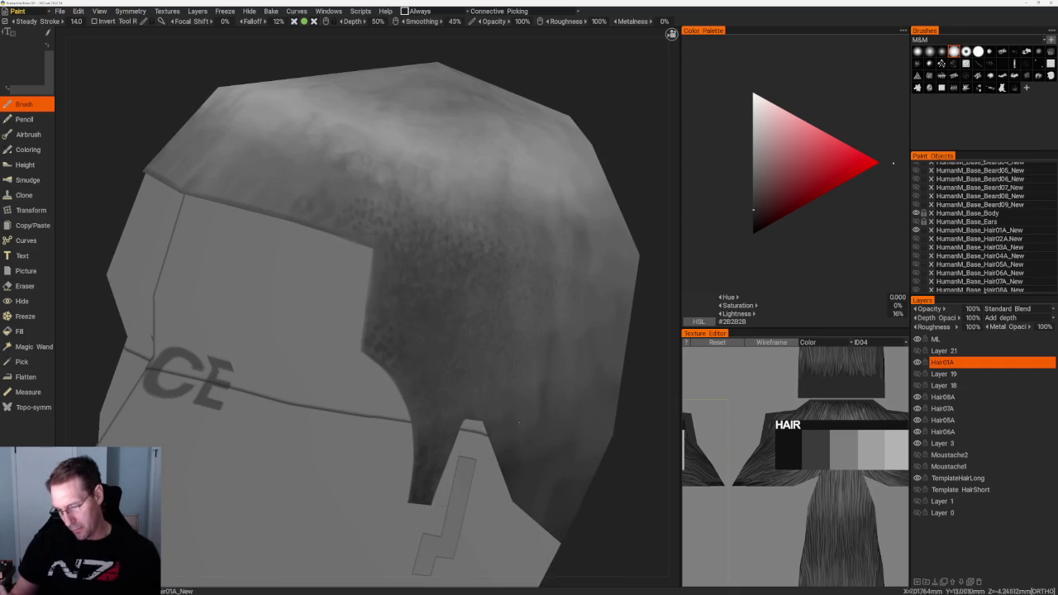
left_click(753, 202)
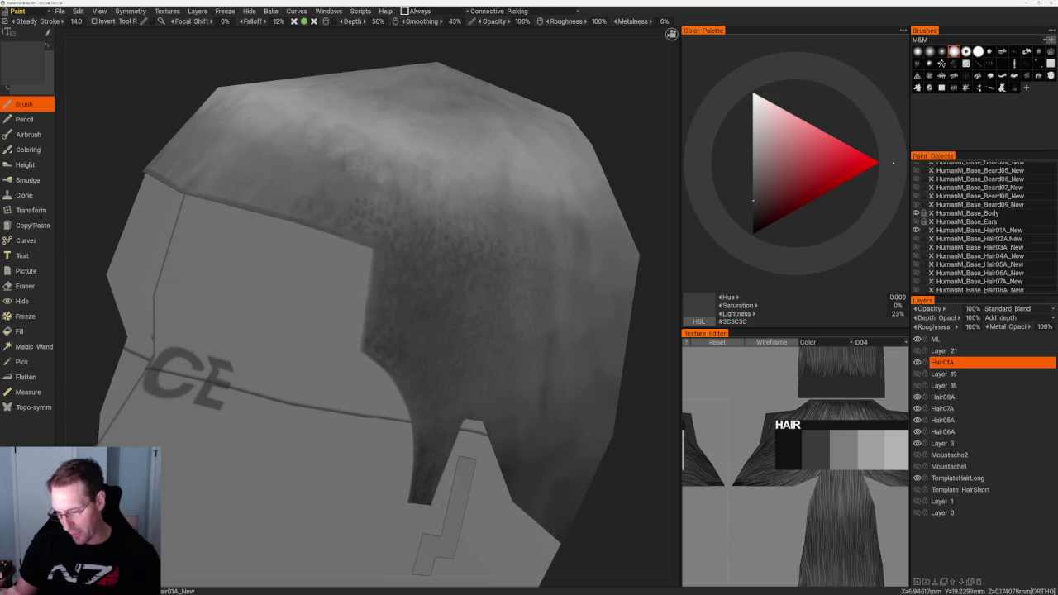
left_click_drag(753, 199, 753, 207)
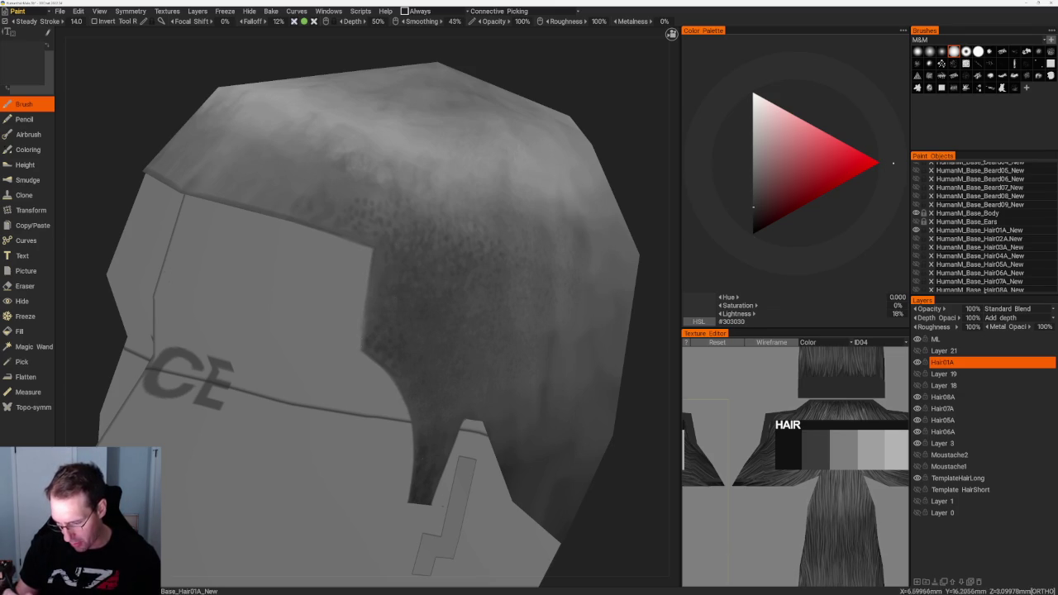
scroll(422, 127, "down", 5)
left_click_drag(423, 127, 454, 205)
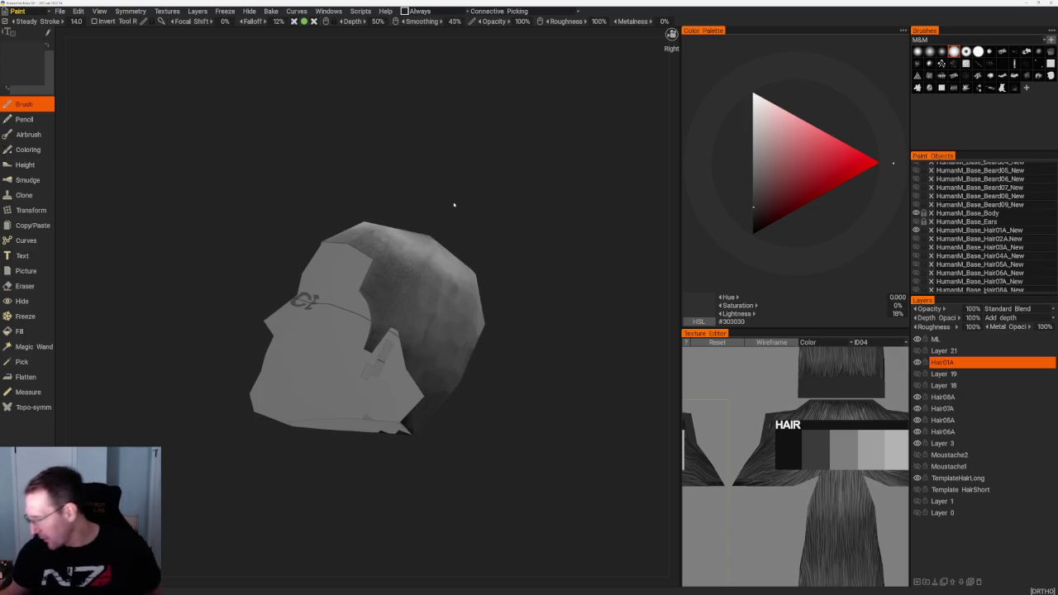
key("Insert")
Inspect the head up close, then hide Hair01A's paint to reveal the test marks beneath.
left_click_drag(512, 359, 538, 323)
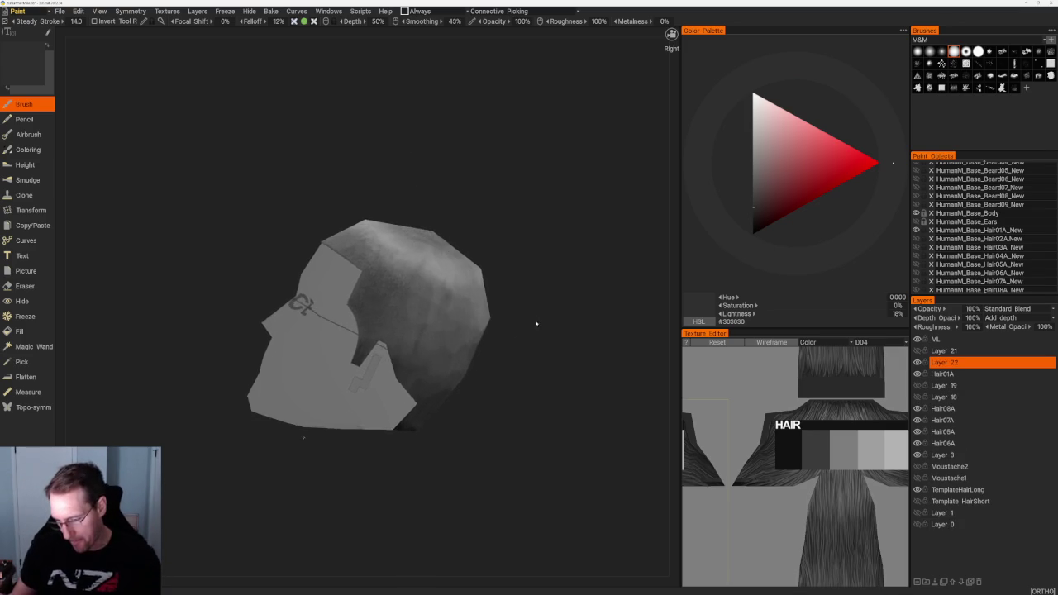
scroll(538, 323, "up", 3)
scroll(397, 316, "up", 2)
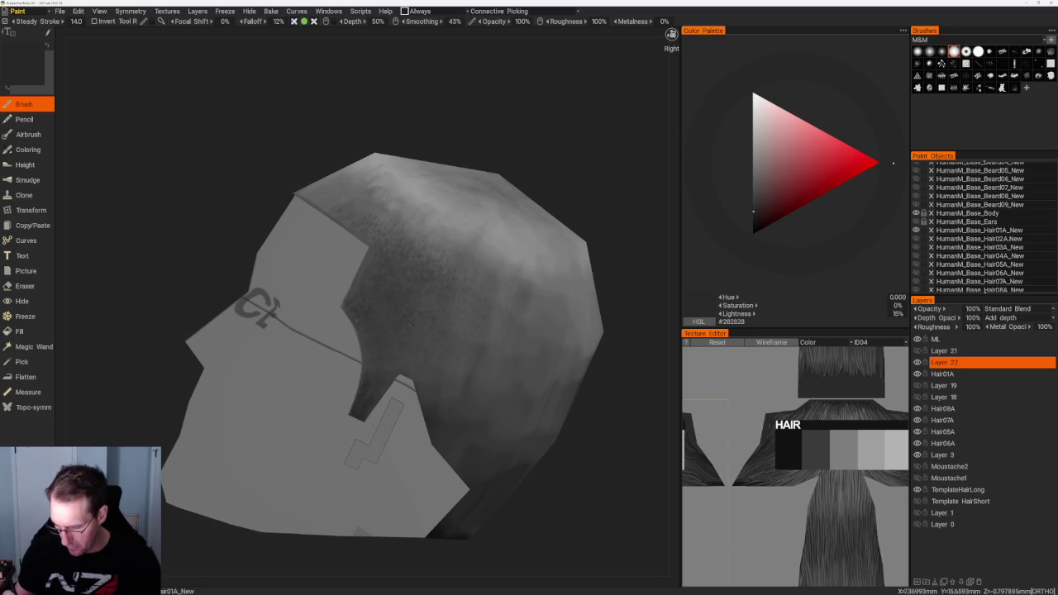
scroll(427, 329, "up", 3)
scroll(427, 329, "up", 2)
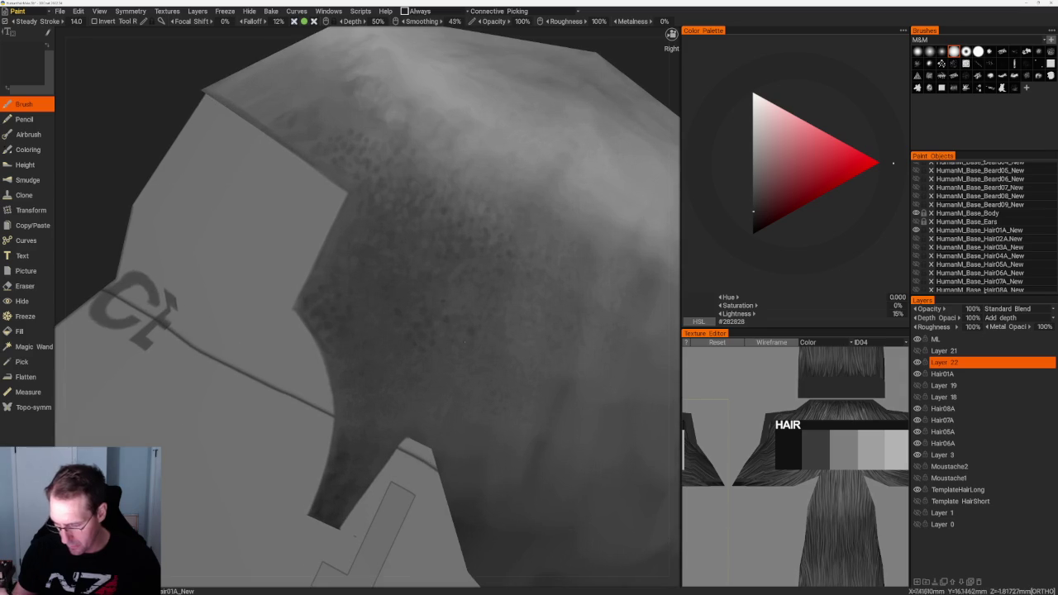
key("e")
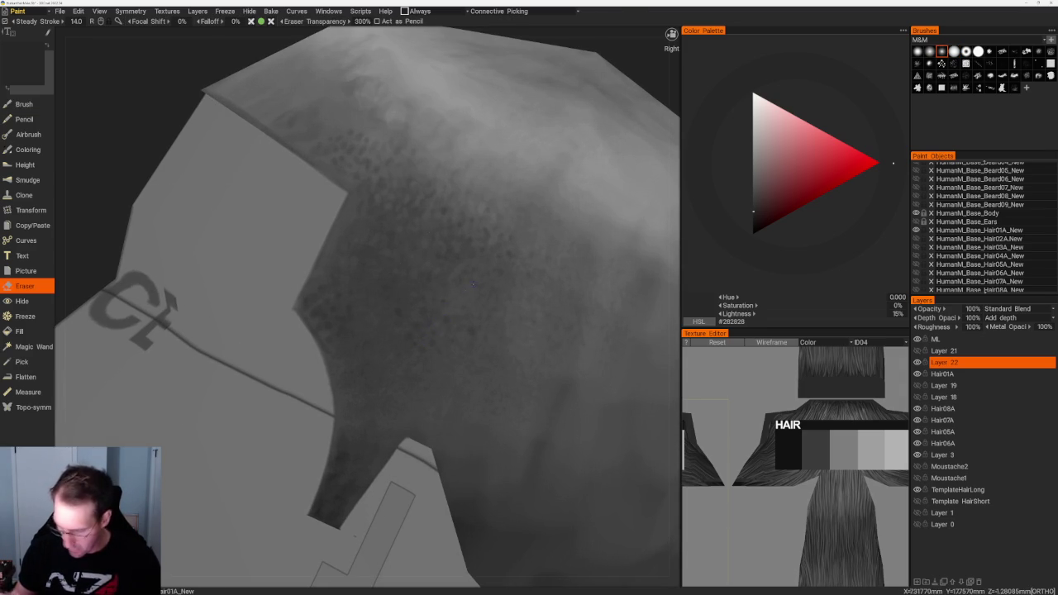
key("b")
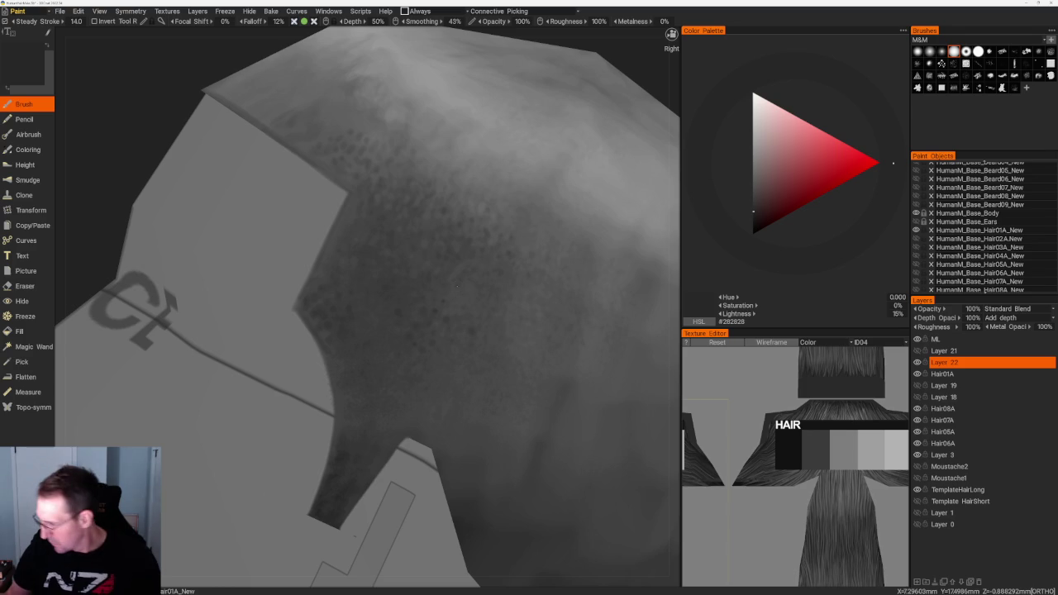
left_click(917, 373)
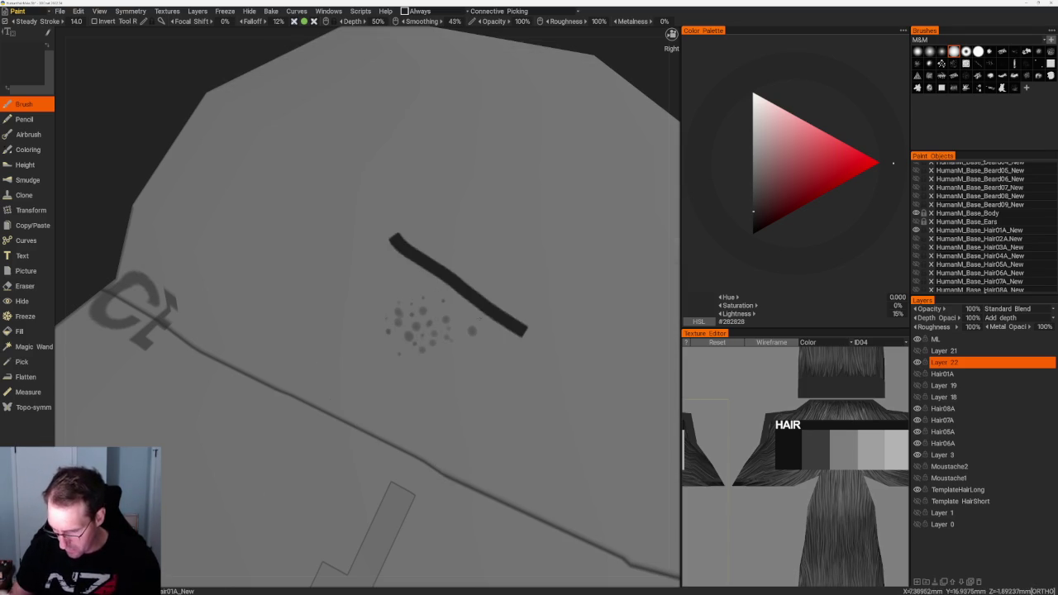
Undo the grey spray dots and erase the black stroke on the Hair08A layer.
key("e")
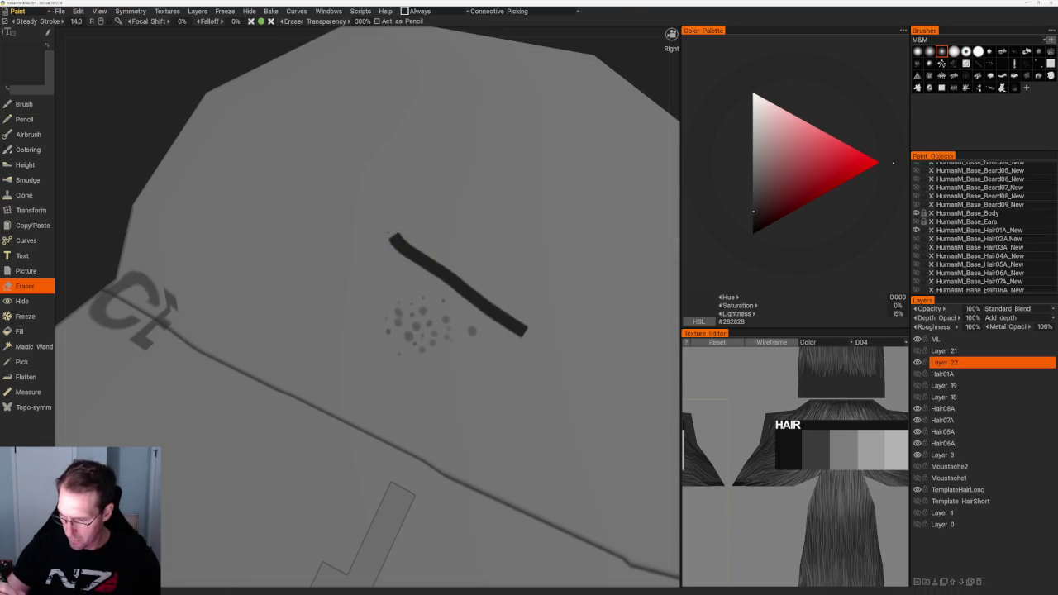
key("ctrl+z")
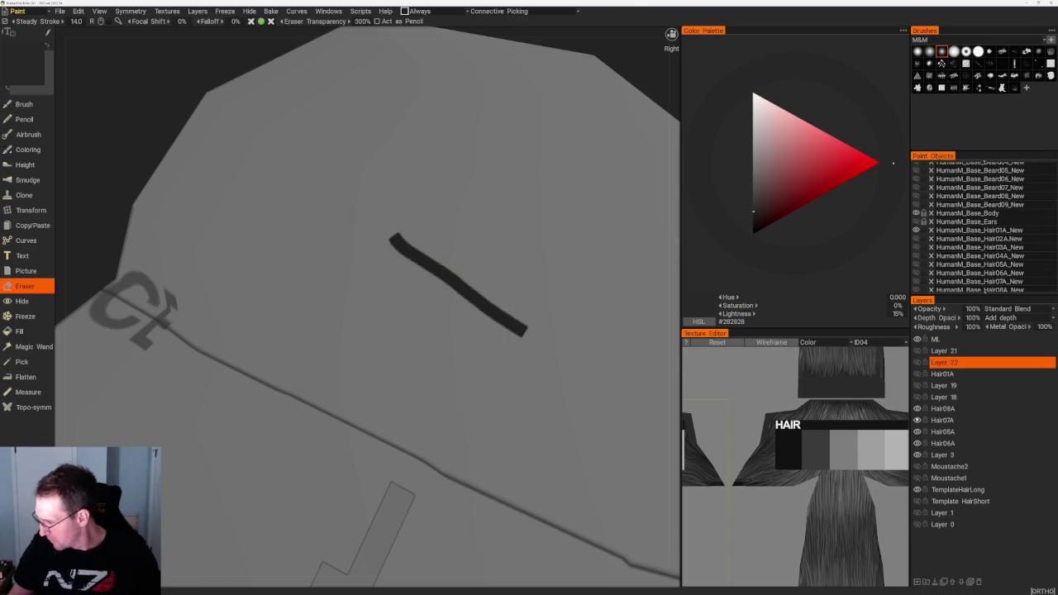
left_click(917, 408)
left_click(917, 409)
left_click(942, 408)
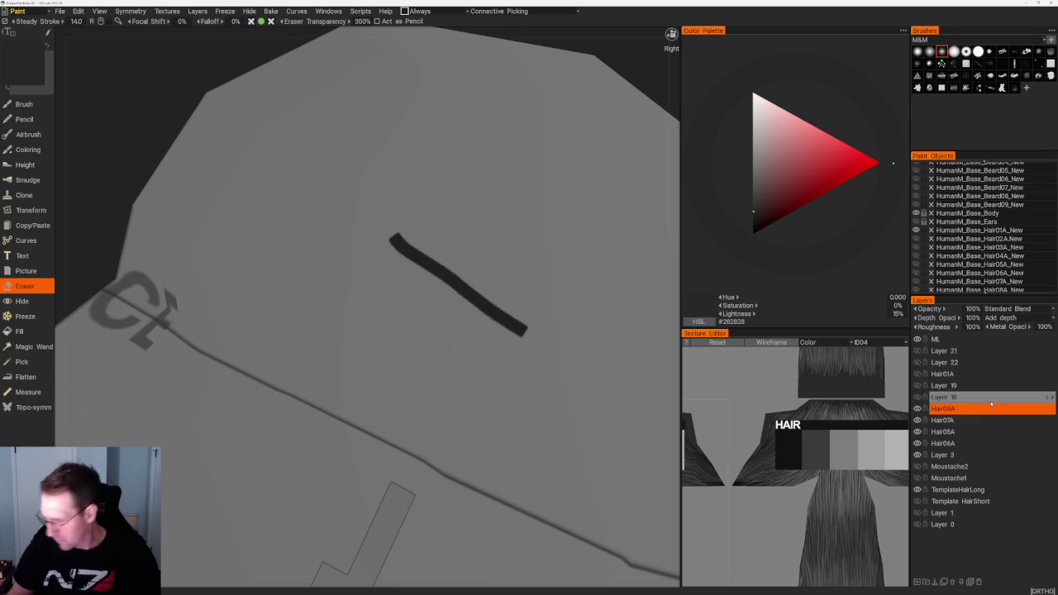
left_click_drag(392, 237, 529, 335)
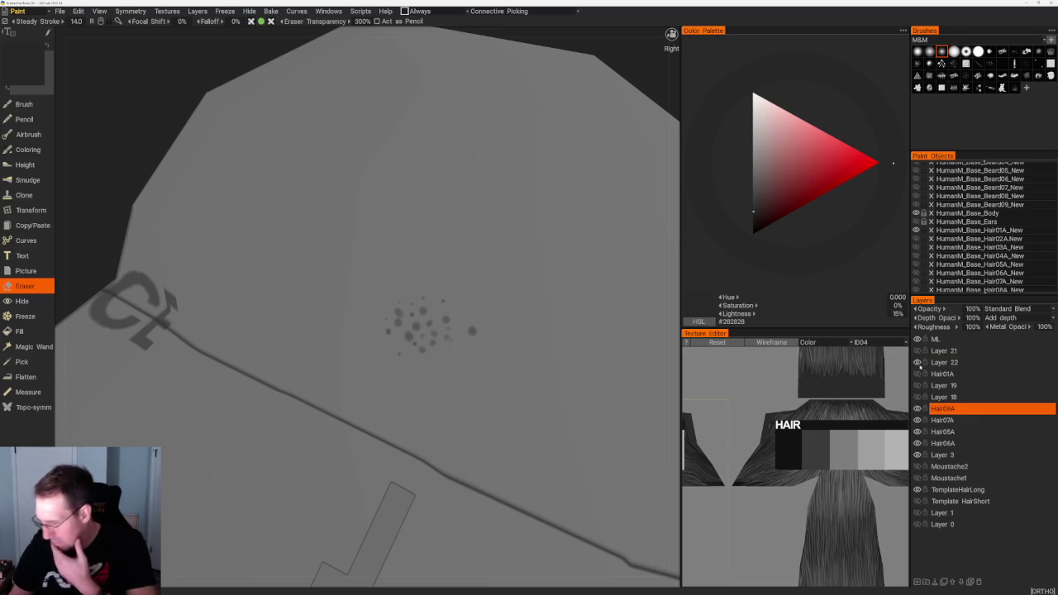
Show Hair01A again, make Layer 22 active, and set the paint to 28% grey (#494949).
left_click(917, 374)
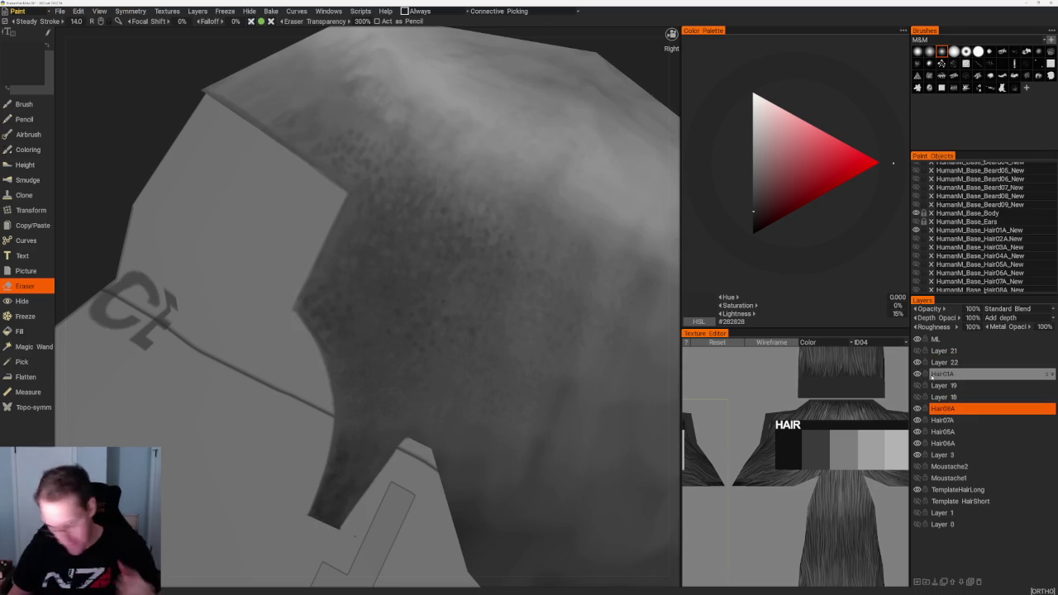
key("b")
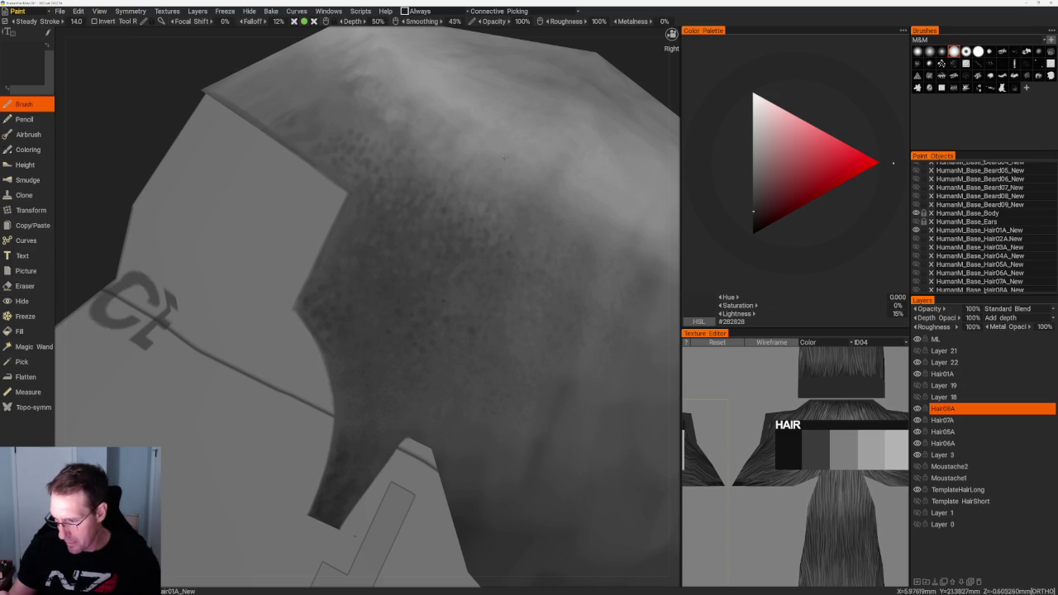
key("v")
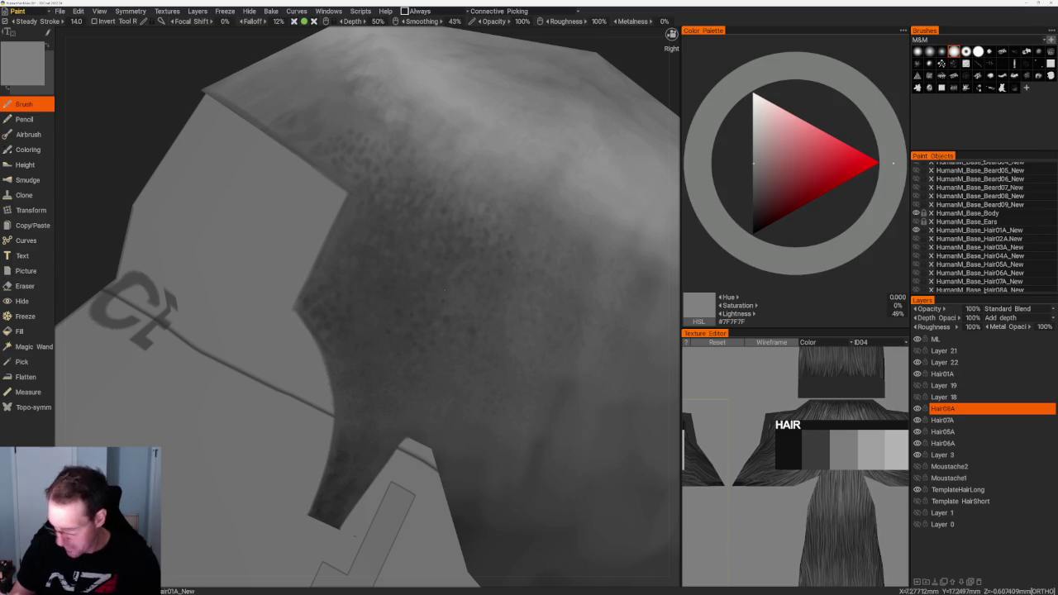
double_click(981, 361)
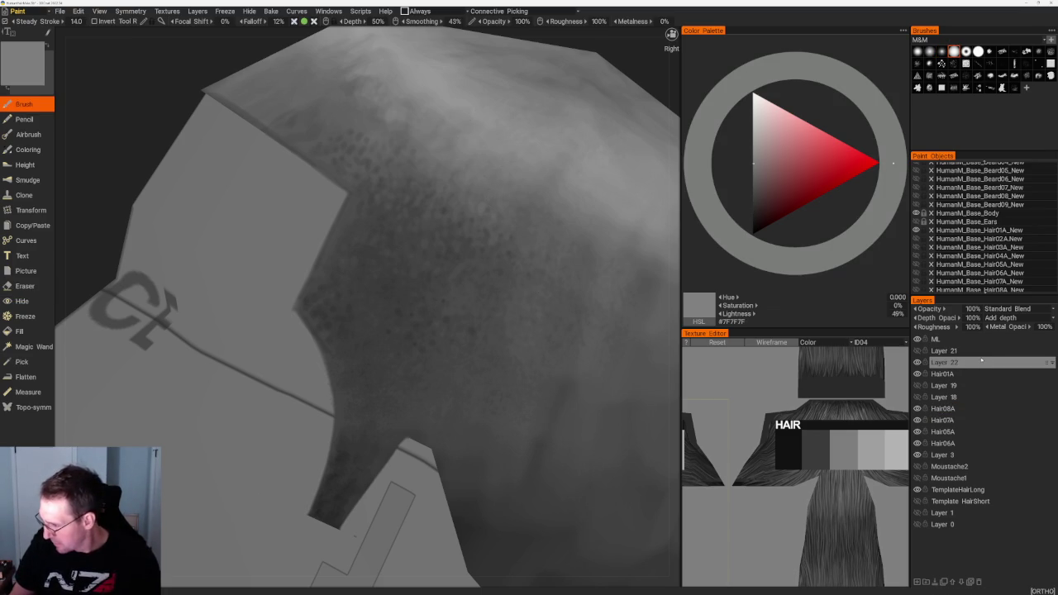
key("Return")
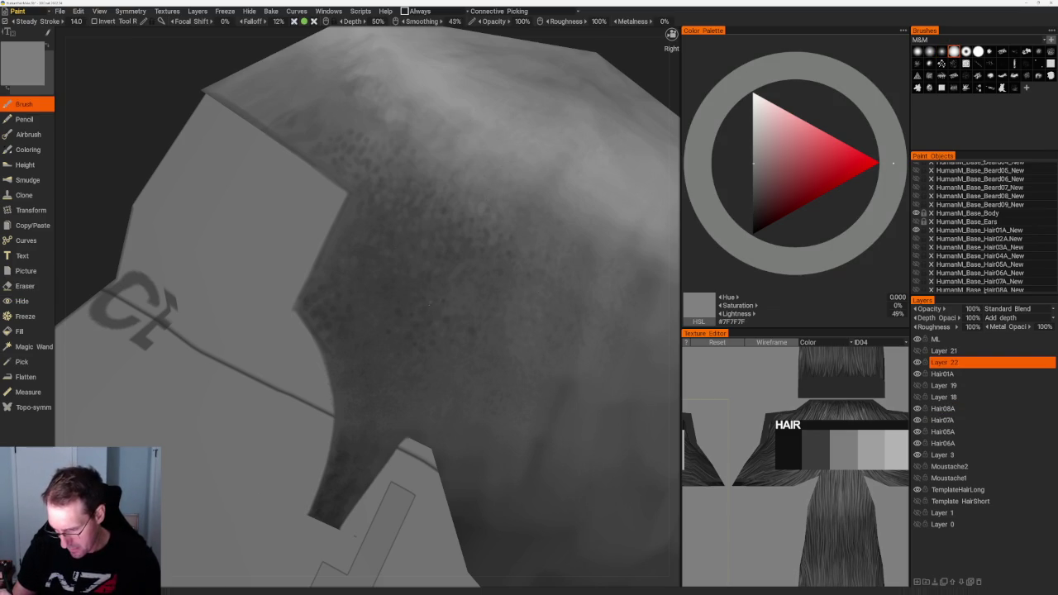
key("v")
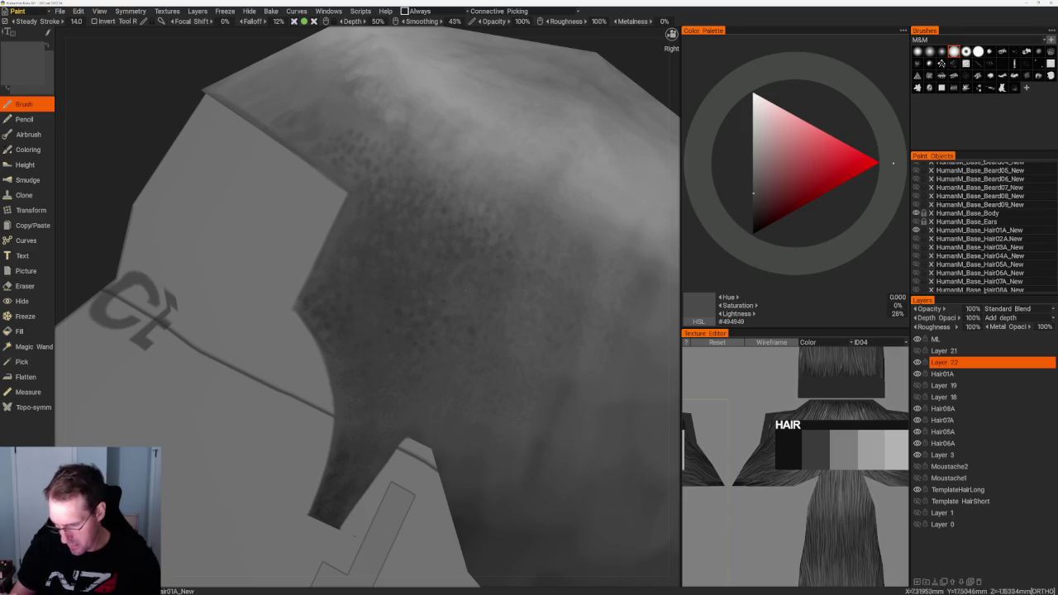
scroll(362, 134, "down", 10)
left_click_drag(362, 135, 463, 160)
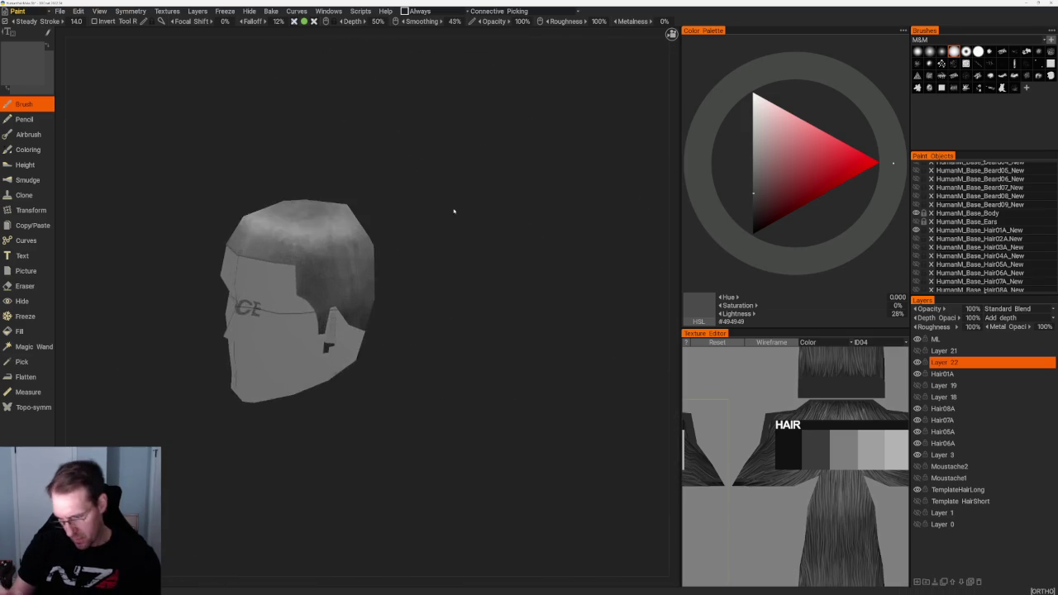
scroll(456, 212, "up", 3)
scroll(510, 260, "up", 4)
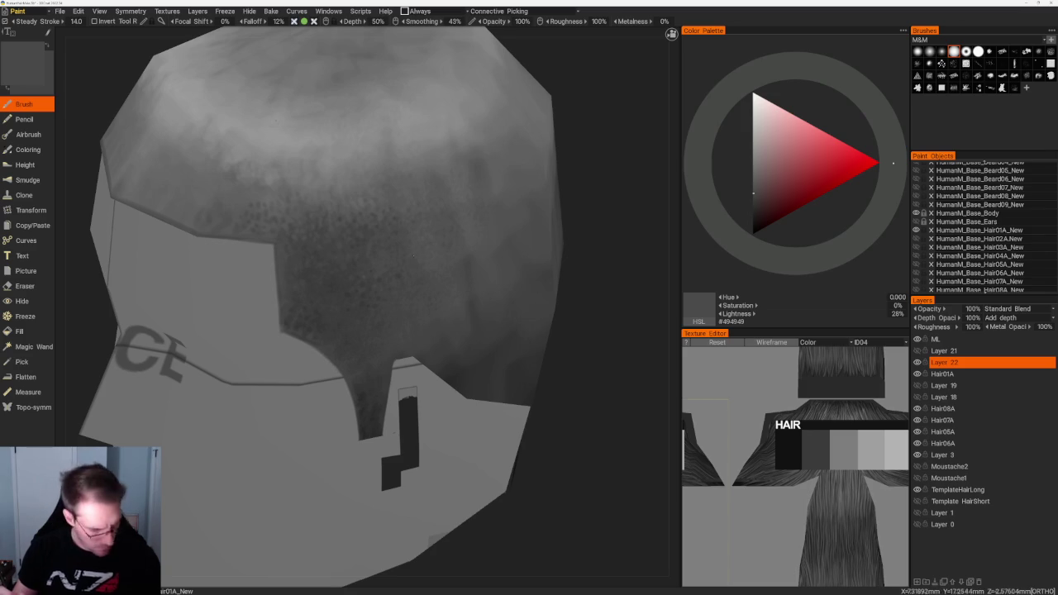
key("e")
scroll(430, 250, "up", 3)
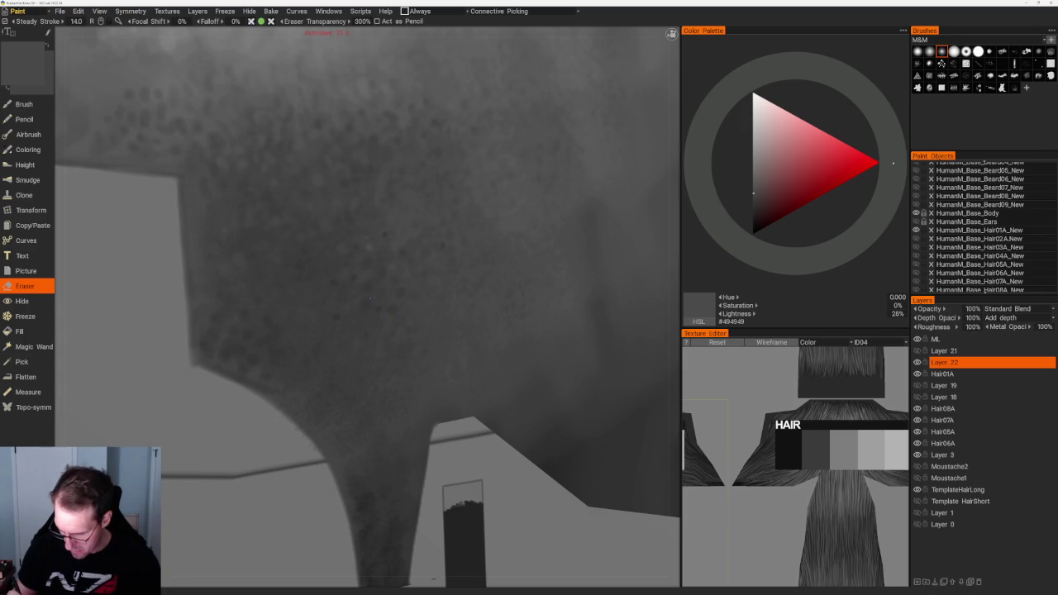
scroll(402, 414, "up", 2)
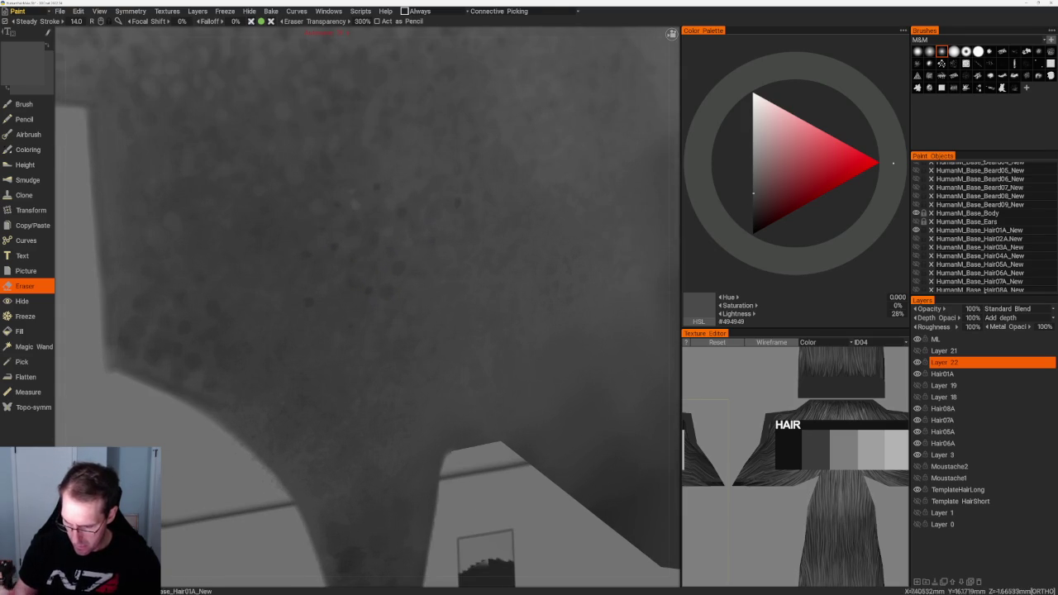
scroll(236, 94, "down", 10)
scroll(547, 317, "up", 4)
scroll(547, 317, "up", 2)
scroll(550, 309, "up", 1)
scroll(574, 262, "down", 1)
scroll(595, 273, "down", 3)
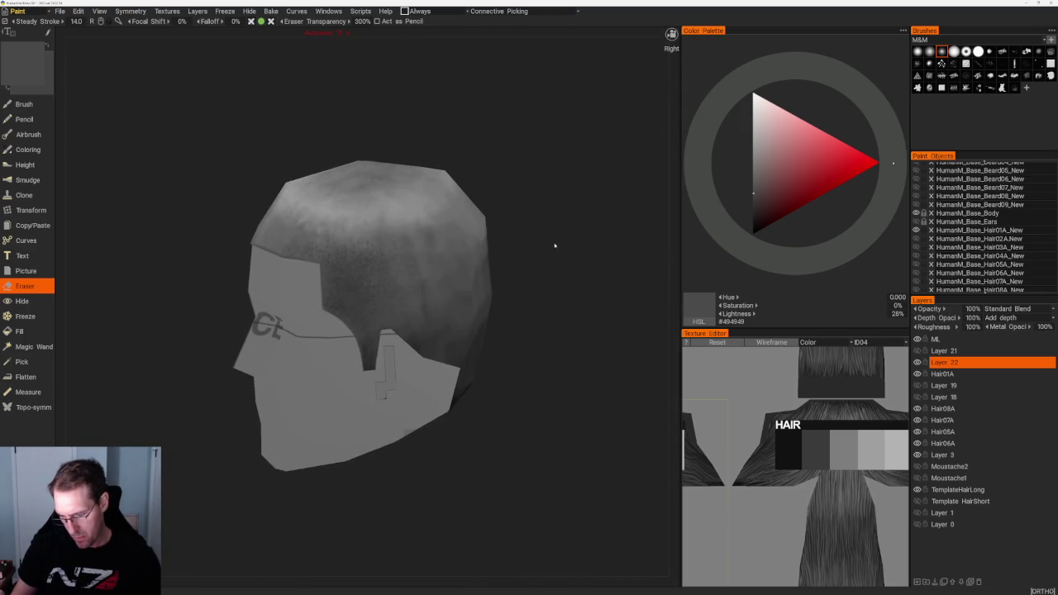
scroll(559, 252, "up", 1)
scroll(569, 263, "down", 1)
scroll(562, 250, "down", 1)
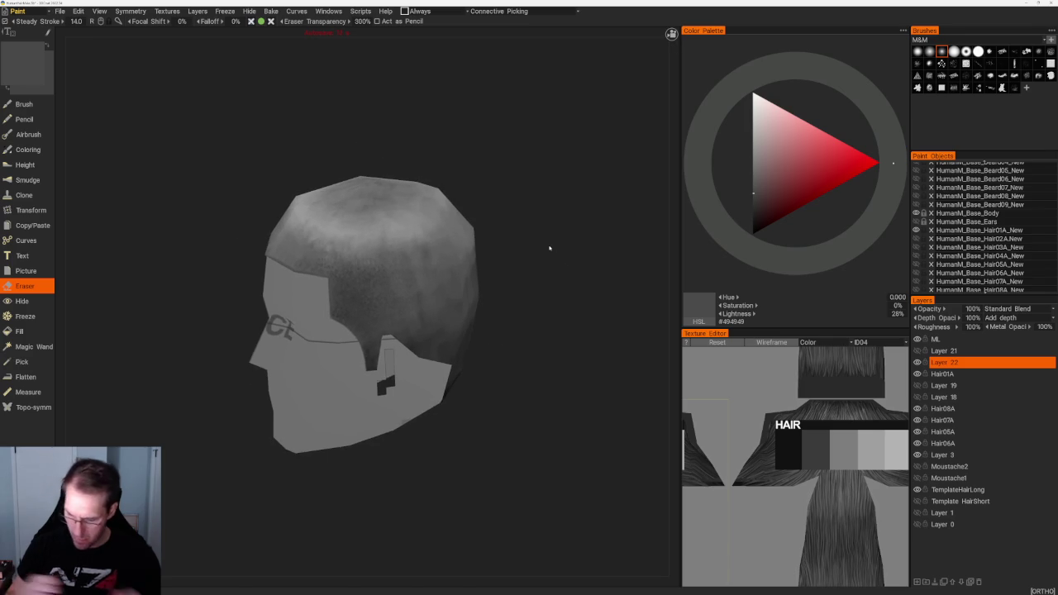
key("ctrl+e")
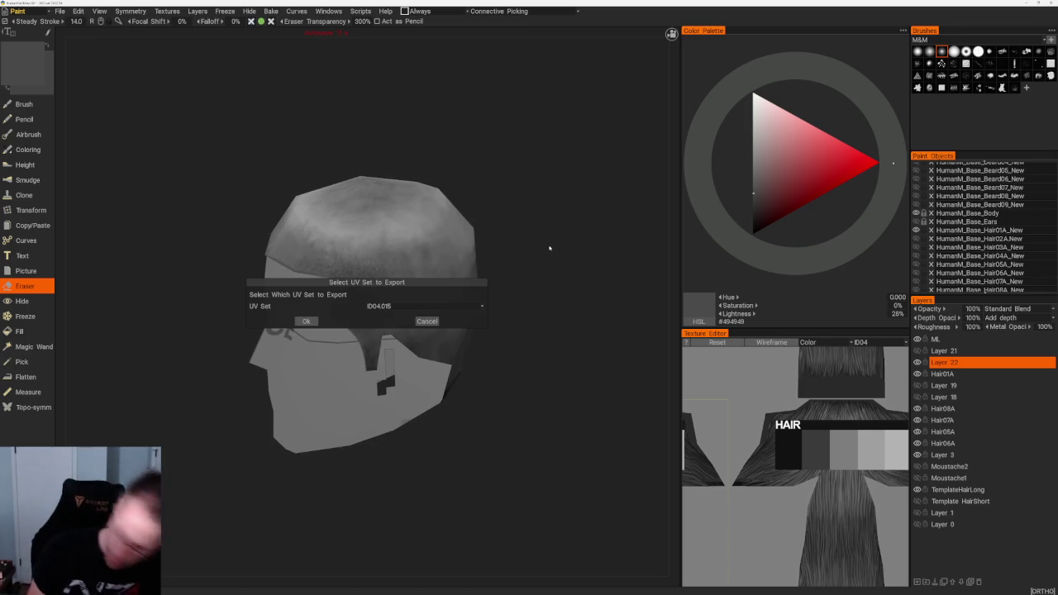
Export the texture using the HumanM_Base_Hair01A_New UV set.
left_click(385, 306)
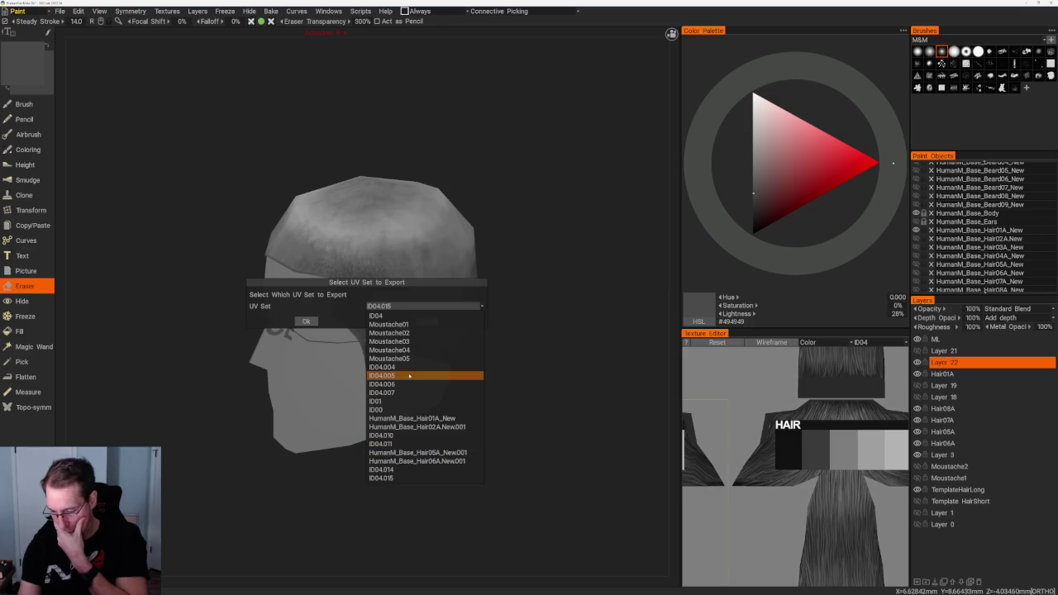
left_click(411, 418)
left_click(306, 320)
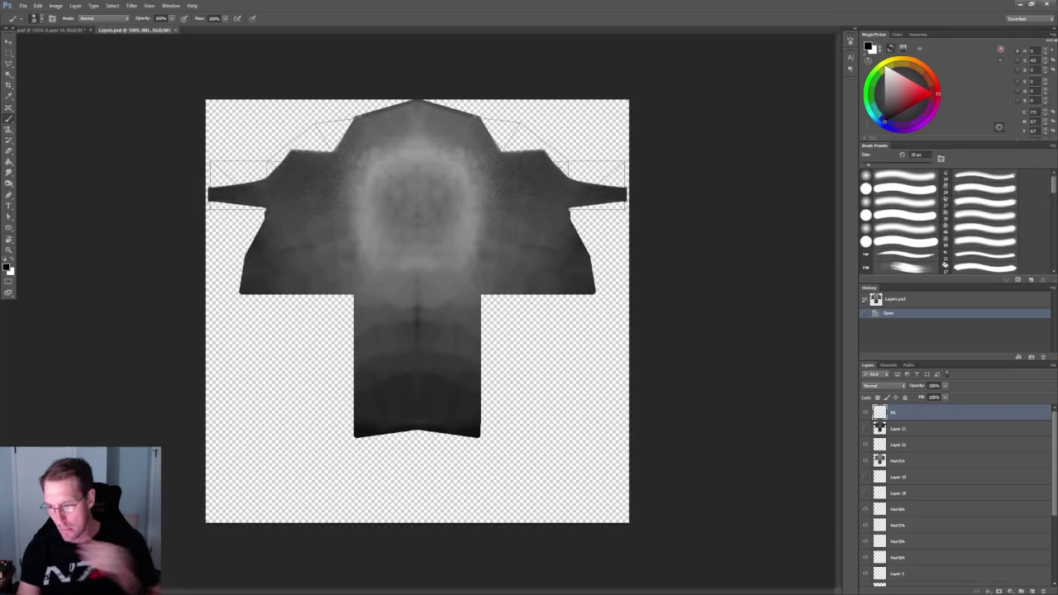
On Layer 22, marquee a speckled hair area and drag a copy of it to a new spot.
scroll(339, 220, "up", 2, "alt")
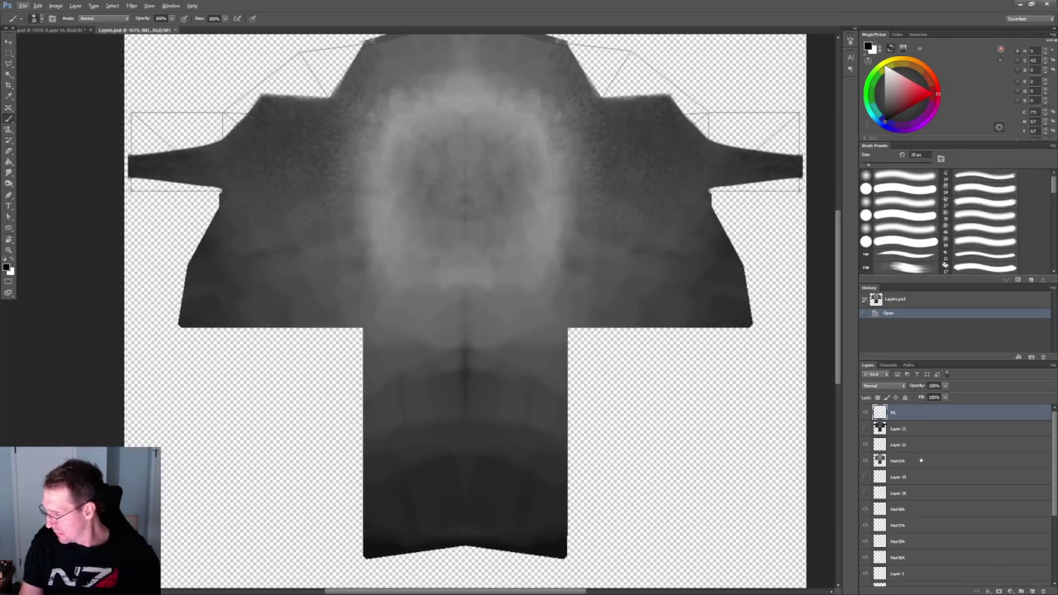
left_click(909, 444)
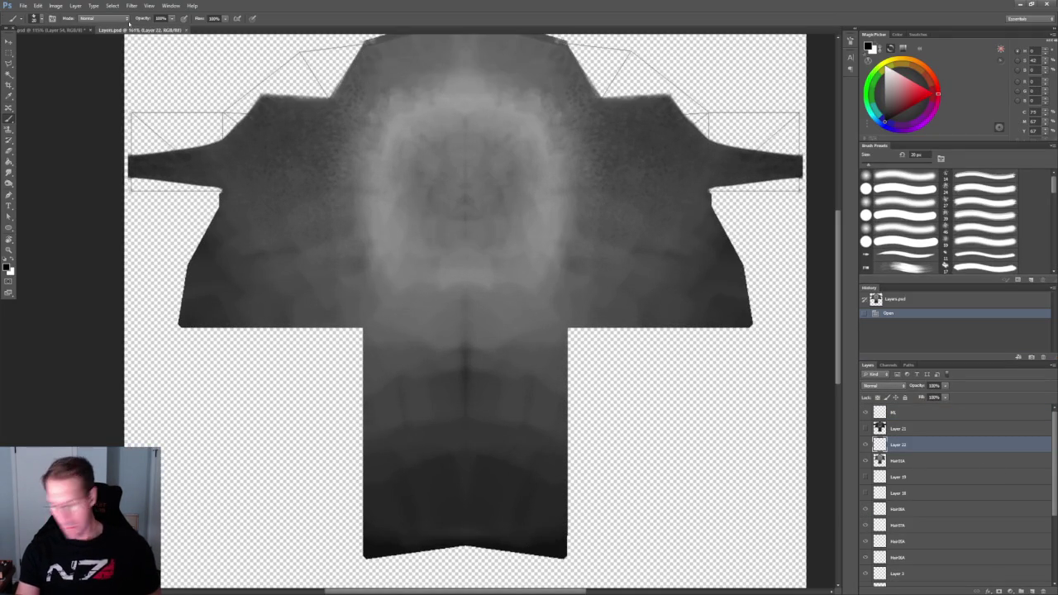
left_click(9, 52)
left_click_drag(159, 88, 378, 251)
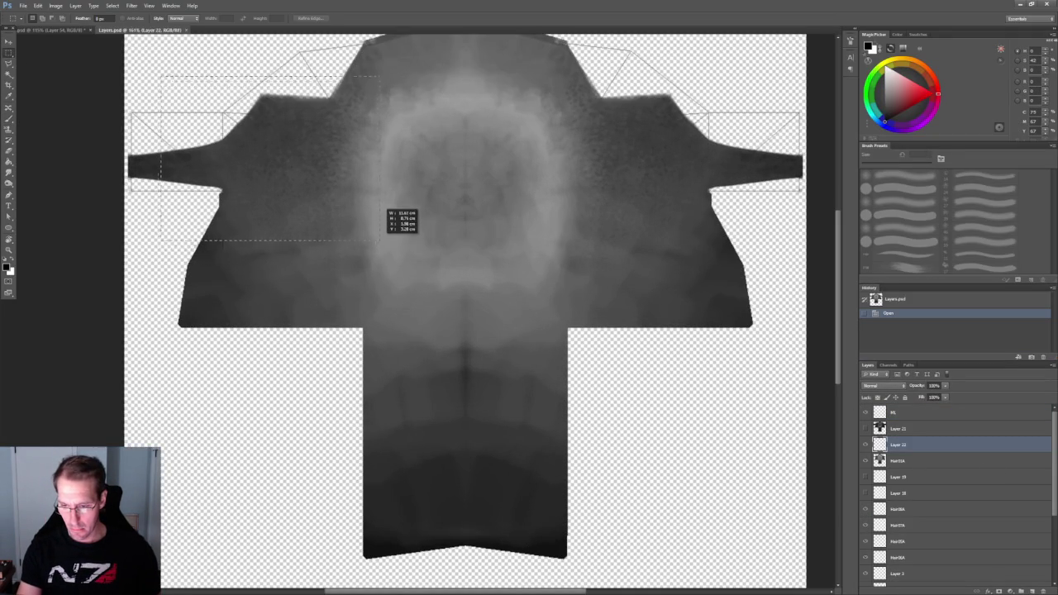
key("v")
mouse_move(333, 256)
left_mouse_down()
mouse_move(307, 163)
mouse_move(295, 165)
mouse_move(310, 190)
mouse_move(307, 170)
mouse_move(272, 141)
mouse_move(225, 143)
left_mouse_up()
key("ctrl+alt+z")
mouse_move(429, 274)
left_mouse_down()
mouse_move(264, 140)
mouse_move(247, 168)
left_mouse_up()
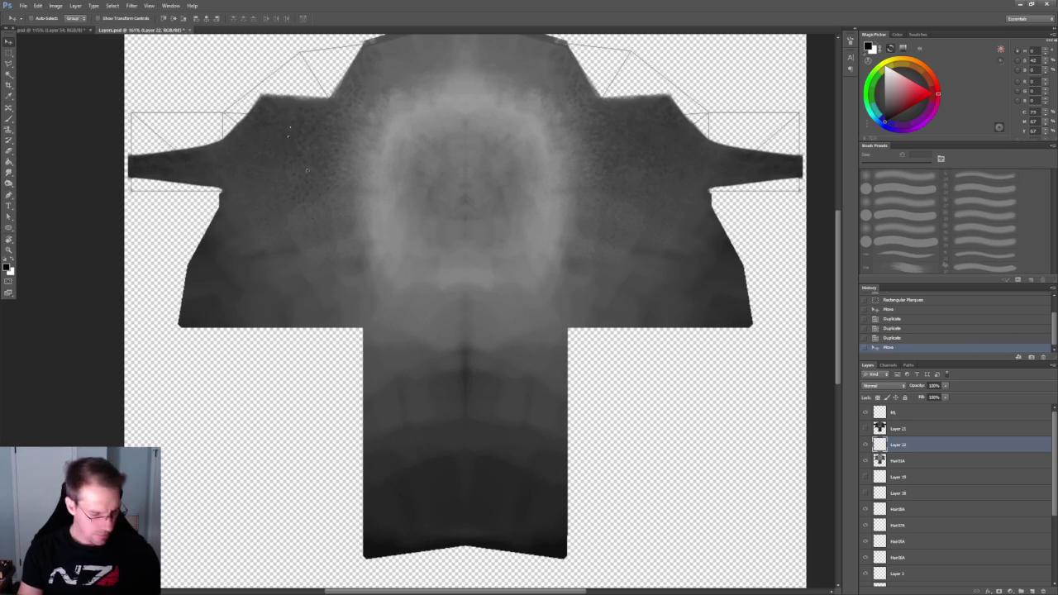
Shrink the speckle patch to about 69% by 75% and shift it toward the middle.
key("ctrl+t")
left_click_drag(301, 171, 288, 154)
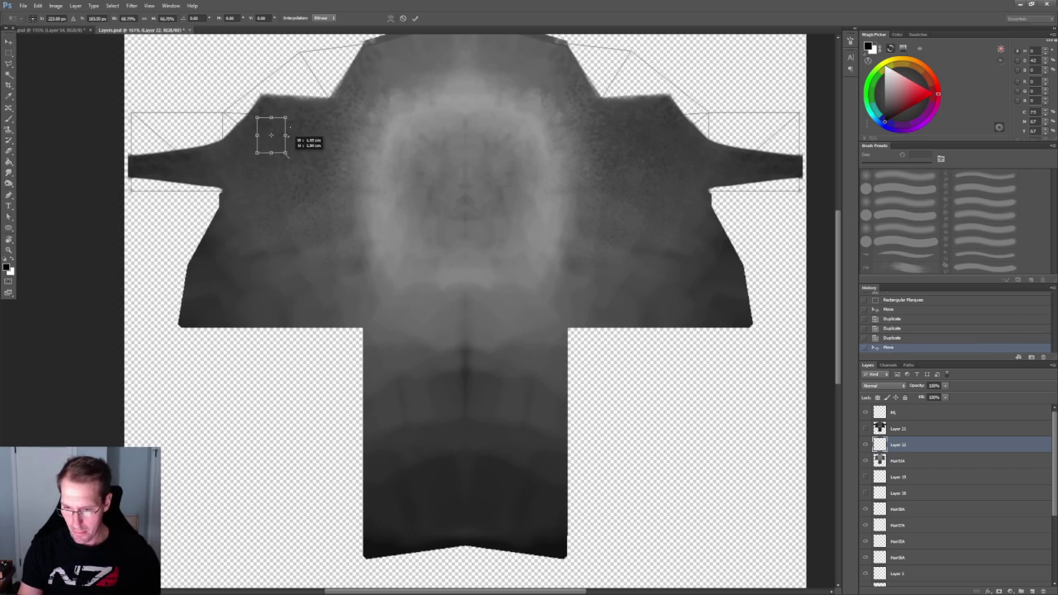
key("Return")
mouse_move(273, 132)
left_mouse_down()
mouse_move(415, 188)
mouse_move(276, 131)
left_mouse_up()
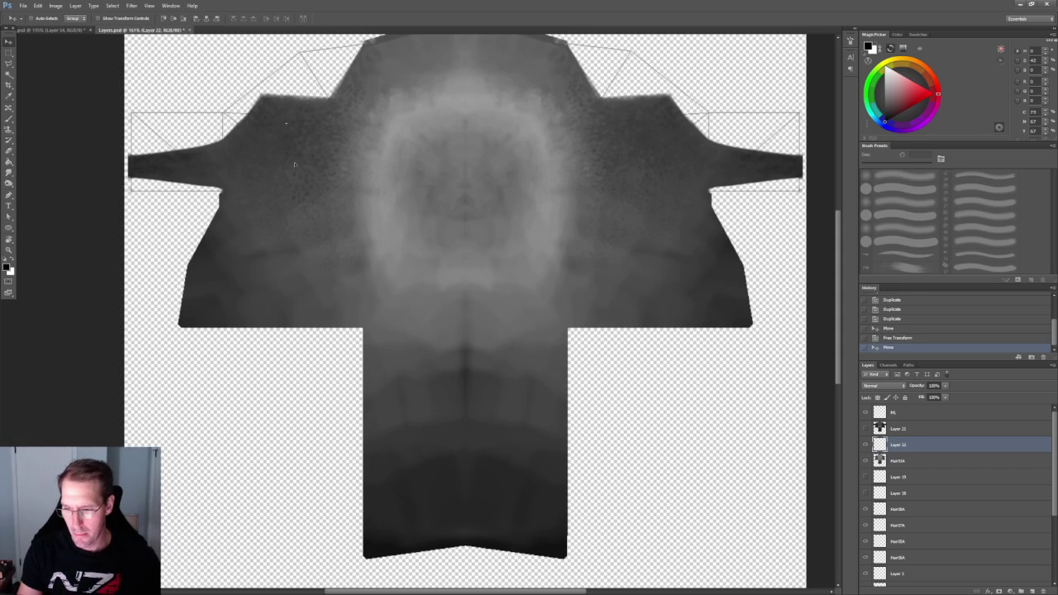
Duplicate the speckle patch to several spots toward the upper left and transform one copy.
mouse_move(261, 217)
left_mouse_down("alt")
mouse_move(253, 138)
mouse_move(261, 160)
left_mouse_up("alt")
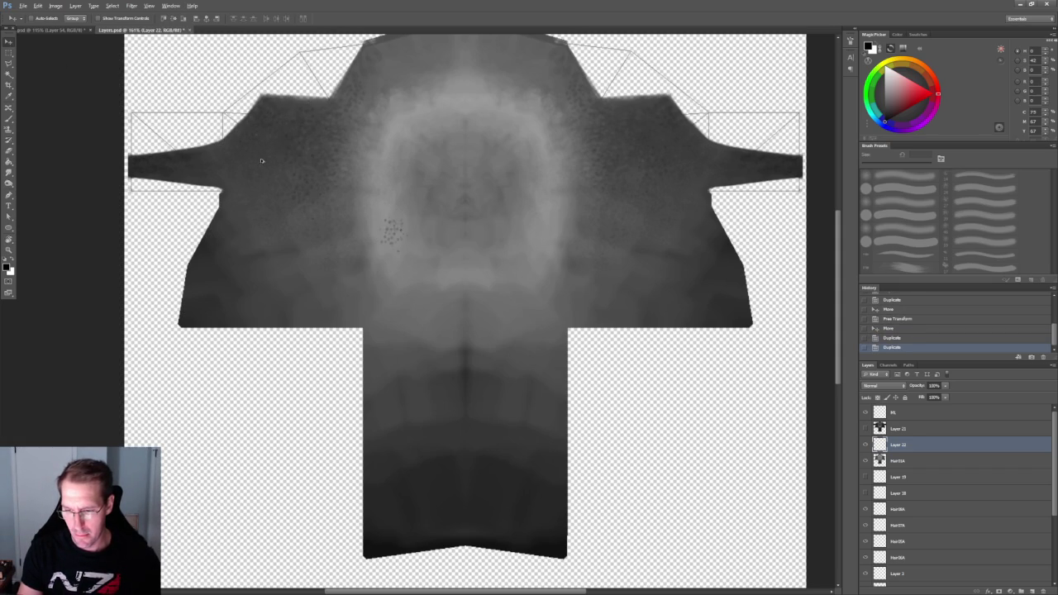
mouse_move(395, 236)
left_mouse_down()
mouse_move(264, 162)
mouse_move(324, 232)
mouse_move(310, 166)
mouse_move(321, 168)
left_mouse_up()
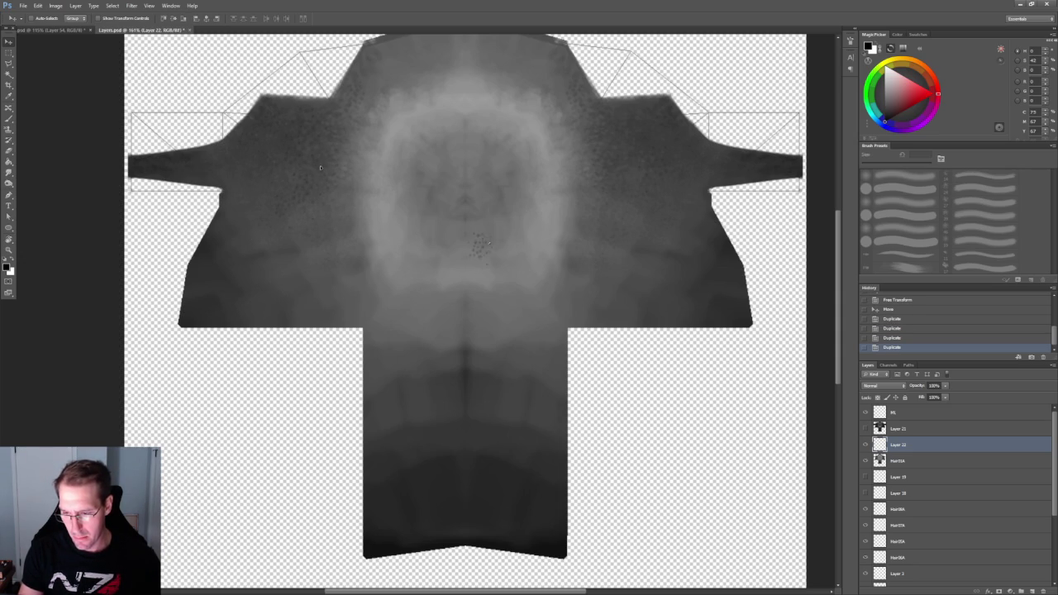
left_click_drag(368, 236, 316, 172)
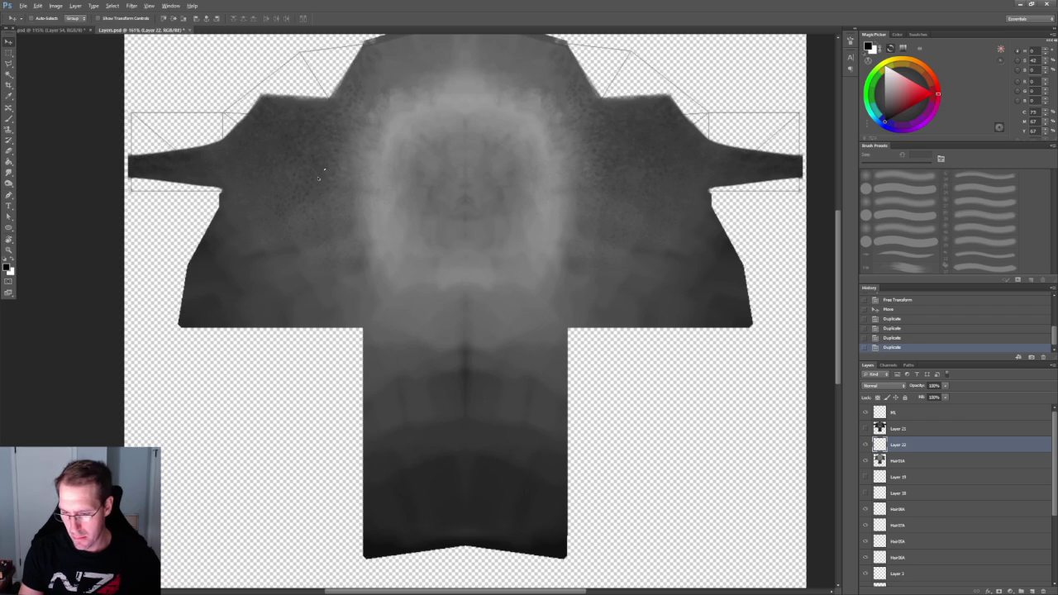
left_click_drag(296, 248, 324, 217, "alt")
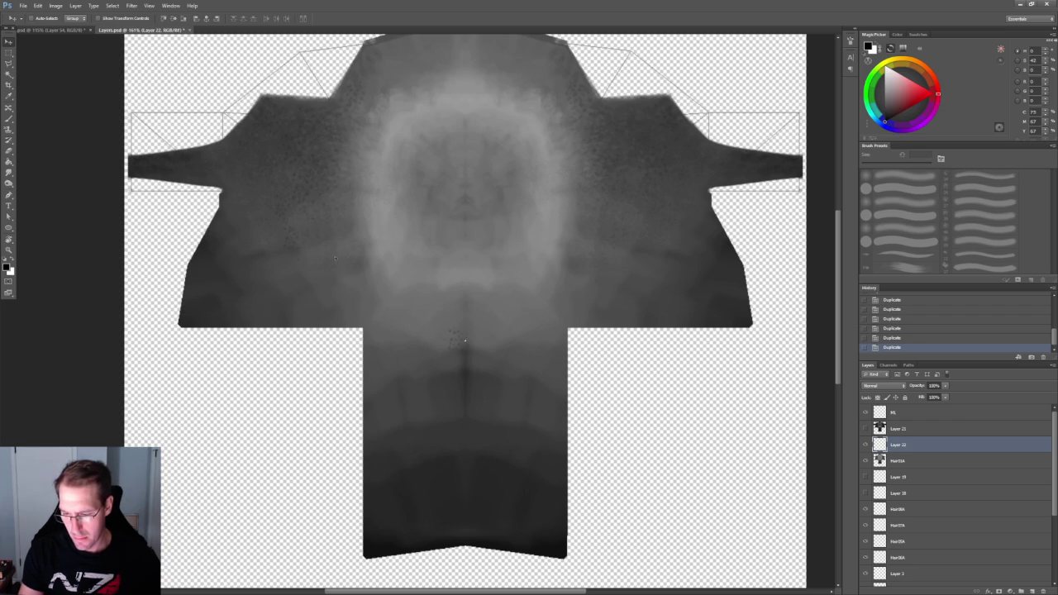
mouse_move(479, 350)
left_mouse_down()
mouse_move(314, 219)
mouse_move(288, 166)
mouse_move(264, 188)
mouse_move(277, 197)
mouse_move(281, 165)
mouse_move(290, 225)
mouse_move(353, 221)
left_mouse_up()
key("ctrl+t")
key("Return")
Stamp more copies of the patch across the texture and transform another copy.
mouse_move(496, 316)
left_mouse_down("alt")
mouse_move(341, 207)
mouse_move(349, 155)
left_mouse_up("alt")
mouse_move(345, 108)
left_mouse_down("alt")
mouse_move(312, 116)
mouse_move(290, 105)
left_mouse_up("alt")
mouse_move(281, 142)
left_mouse_down("alt")
mouse_move(244, 180)
mouse_move(153, 116)
left_mouse_up("alt")
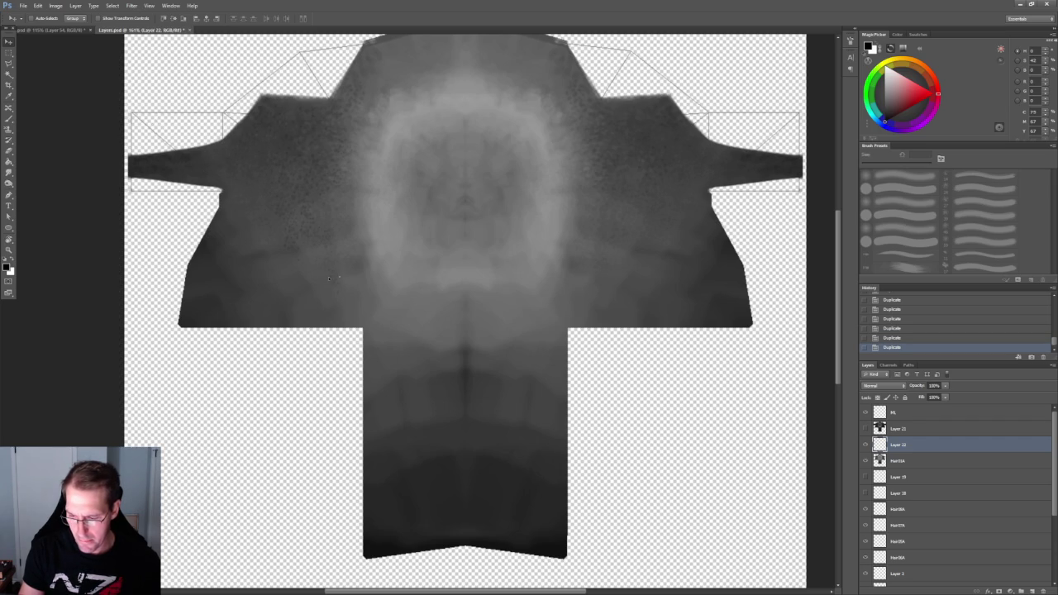
left_click_drag(307, 253, 212, 165, "alt")
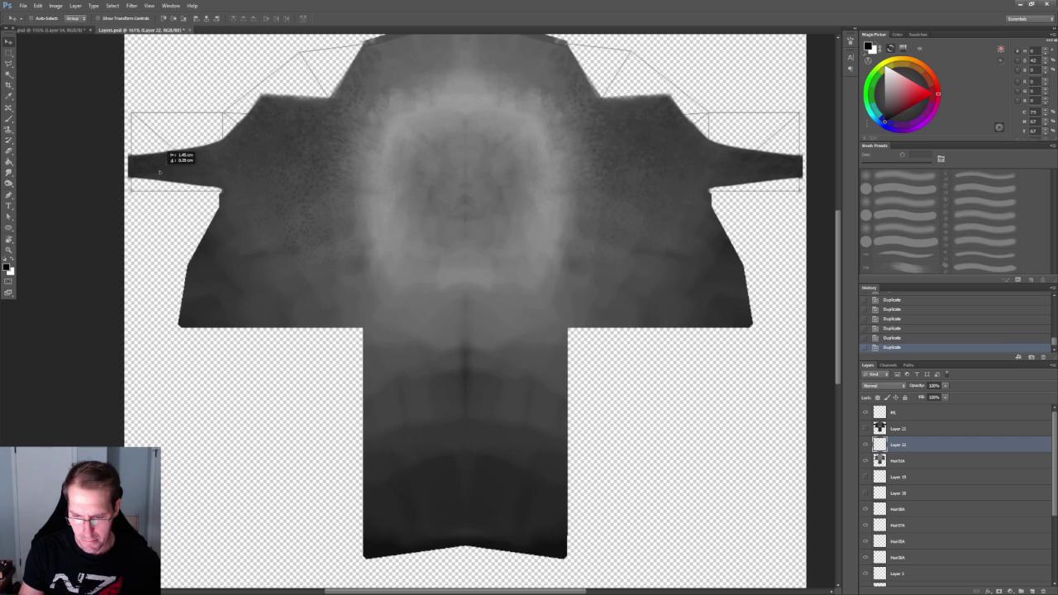
mouse_move(162, 171)
left_mouse_down()
mouse_move(248, 153)
mouse_move(238, 166)
mouse_move(192, 168)
mouse_move(247, 167)
mouse_move(296, 147)
mouse_move(298, 160)
left_mouse_up()
key("ctrl+t")
key("Return")
Place another patch copy and rotate it to vary the speckle direction.
mouse_move(357, 264)
left_mouse_down("alt")
mouse_move(318, 155)
mouse_move(327, 151)
left_mouse_up("alt")
left_click_drag(476, 233, 391, 242, "alt")
key("ctrl+z")
mouse_move(282, 190)
left_mouse_down("alt")
mouse_move(321, 226)
mouse_move(249, 210)
mouse_move(258, 190)
mouse_move(243, 232)
left_mouse_up("alt")
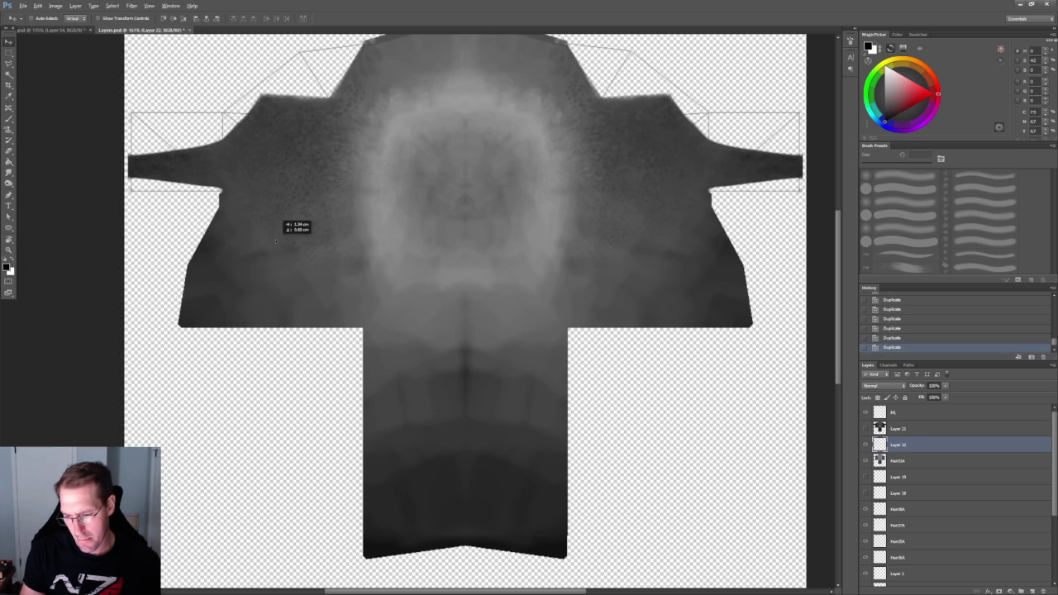
key("ctrl+t")
mouse_move(291, 250)
left_mouse_down()
mouse_move(288, 260)
mouse_move(258, 237)
left_mouse_up()
key("Return")
Add a few more speckle patch copies and nudge the last one into place.
mouse_move(240, 194)
left_mouse_down("alt")
mouse_move(307, 222)
mouse_move(347, 219)
left_mouse_up("alt")
key("ctrl+z")
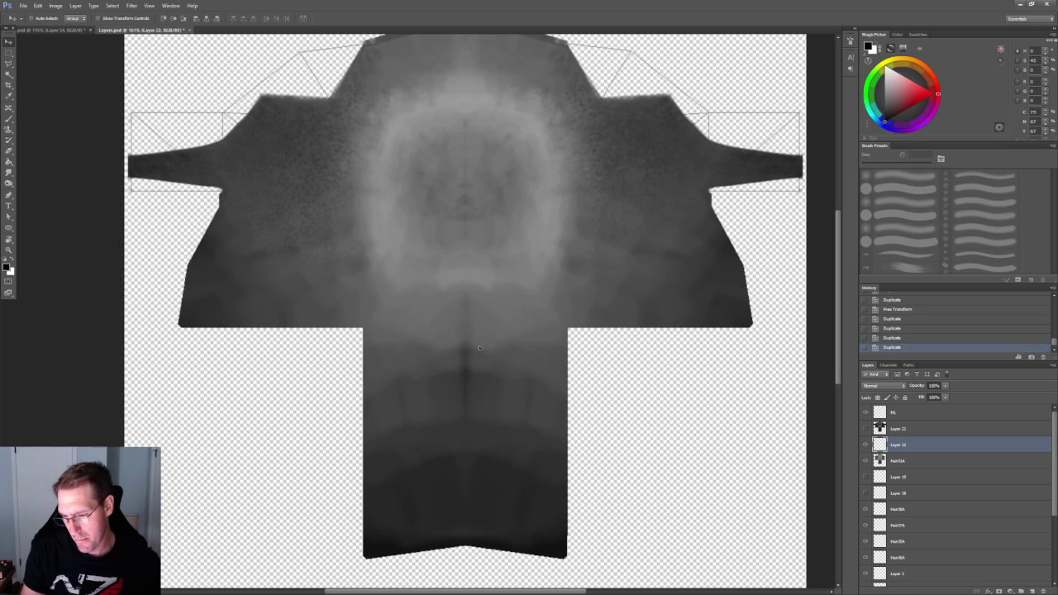
left_click_drag(380, 234, 356, 149, "alt")
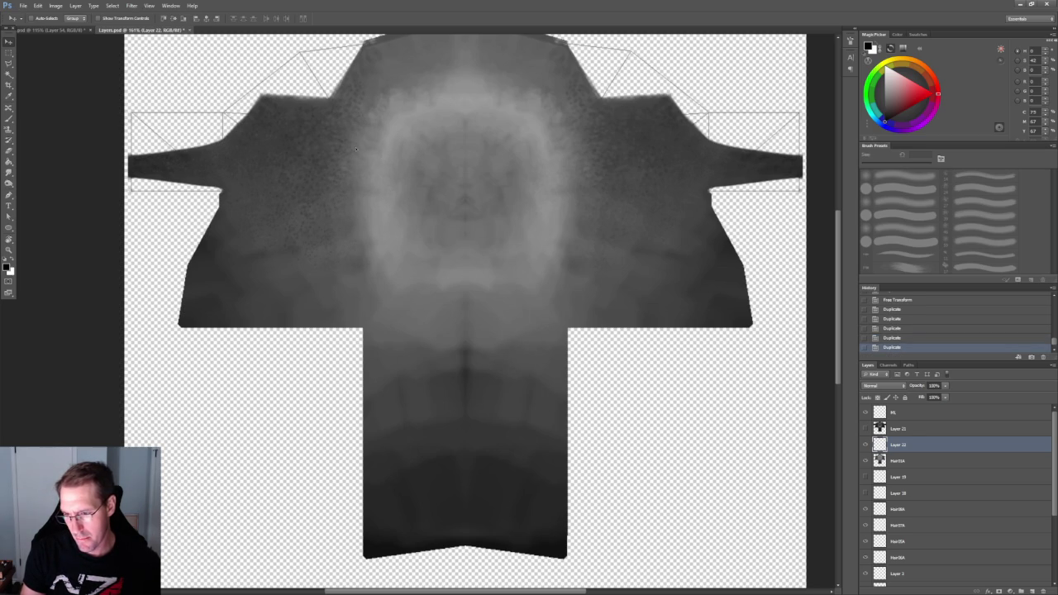
left_click_drag(376, 95, 374, 90, "alt")
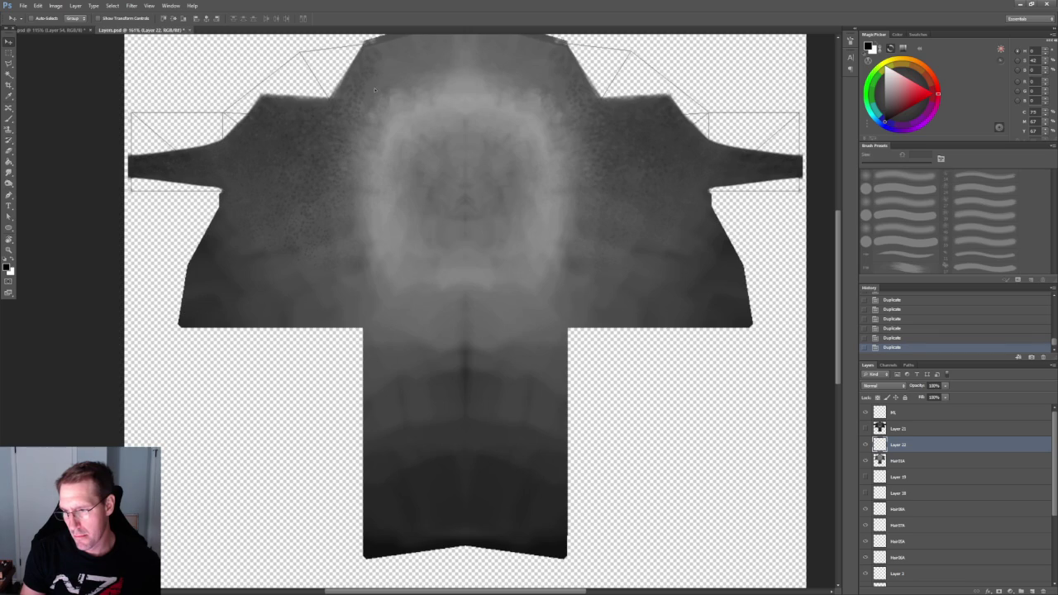
left_click_drag(416, 118, 430, 126, "alt")
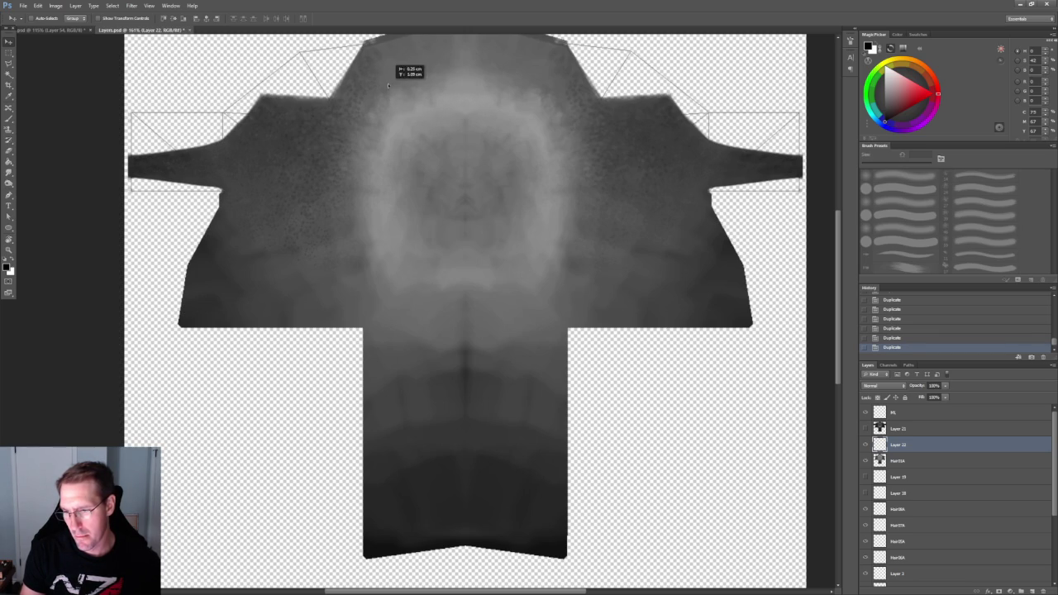
mouse_move(377, 89)
left_mouse_down("alt")
mouse_move(418, 67)
mouse_move(283, 252)
left_mouse_up("alt")
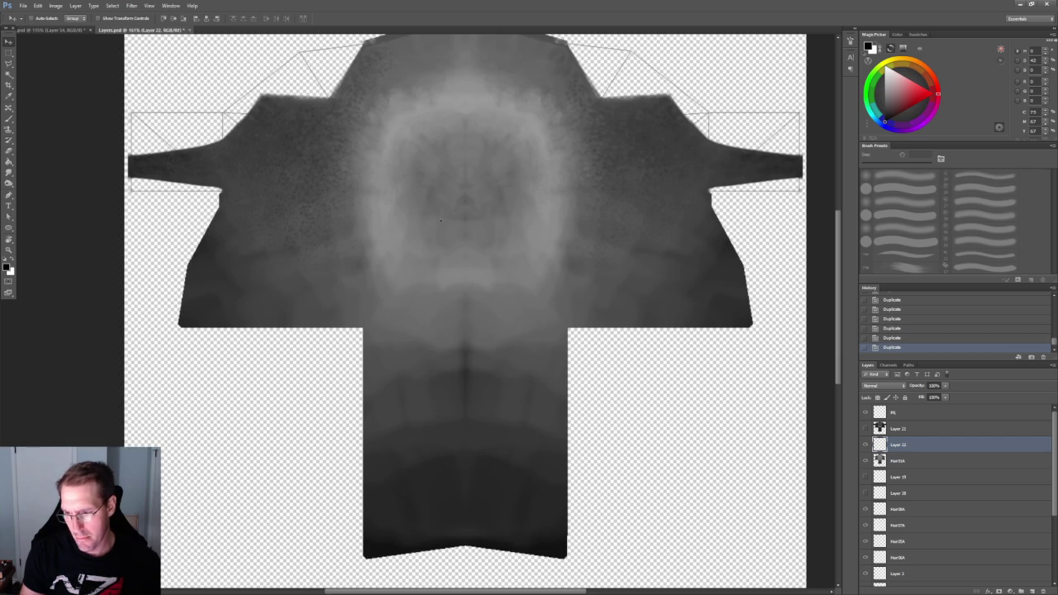
Deselect, then marquee the left half of the hair texture.
key("m")
key("ctrl+d")
mouse_move(430, 386)
left_mouse_down()
mouse_move(180, 182)
mouse_move(43, 5)
mouse_move(99, 202)
left_mouse_up()
scroll(319, 213, "down", 2)
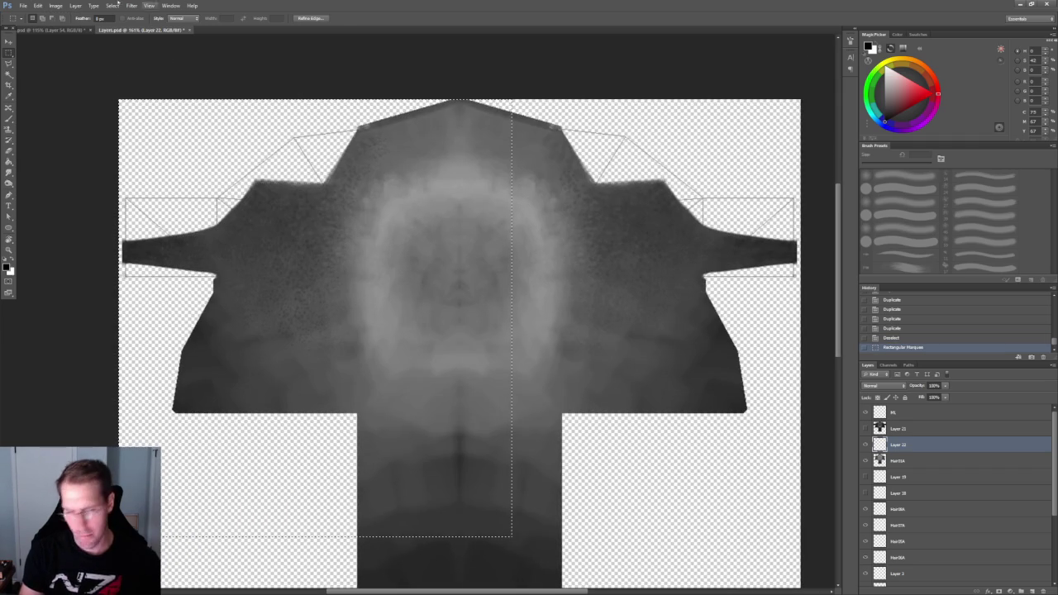
Try duplicating and flipping the selected half, then undo back to the plain selection.
key("v")
left_click_drag(388, 248, 487, 240, "alt")
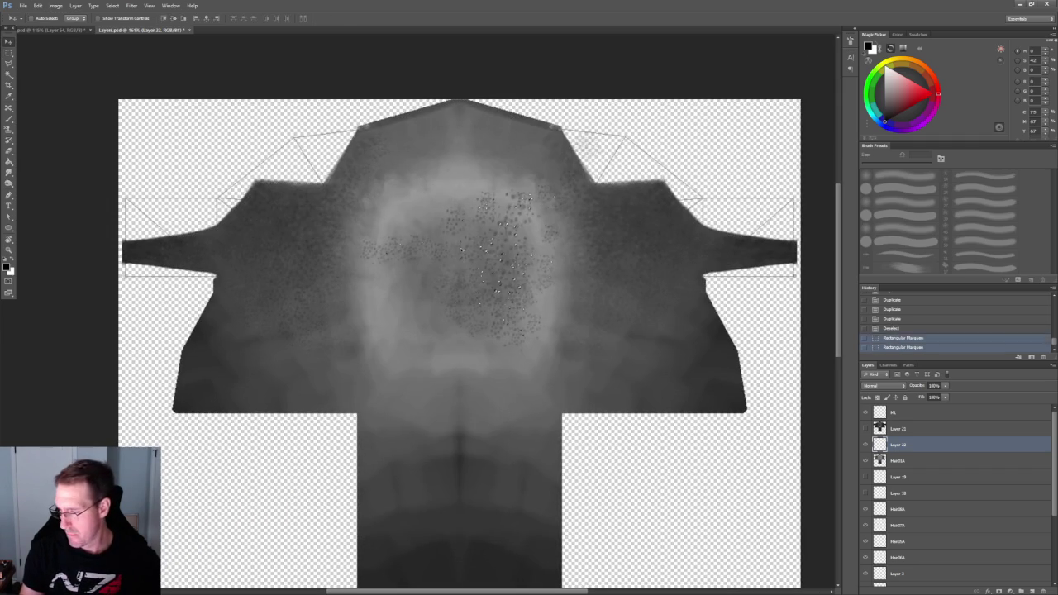
left_click(38, 6)
mouse_move(51, 167)
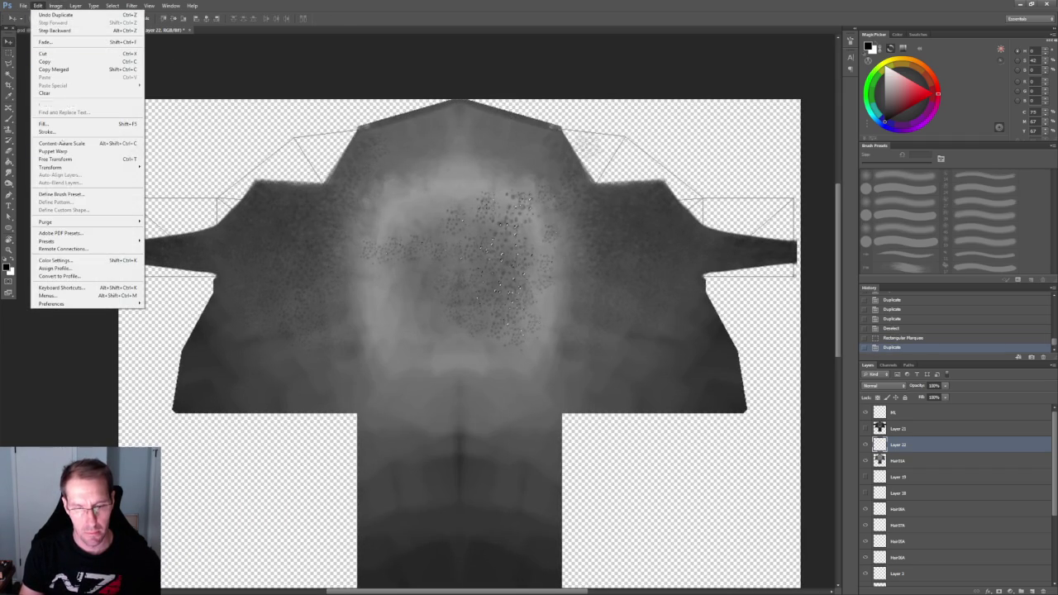
left_click(165, 256)
mouse_move(496, 262)
left_mouse_down()
mouse_move(659, 263)
mouse_move(646, 255)
mouse_move(655, 258)
mouse_move(631, 266)
left_mouse_up()
key("ctrl+z")
key("ctrl+alt+z")
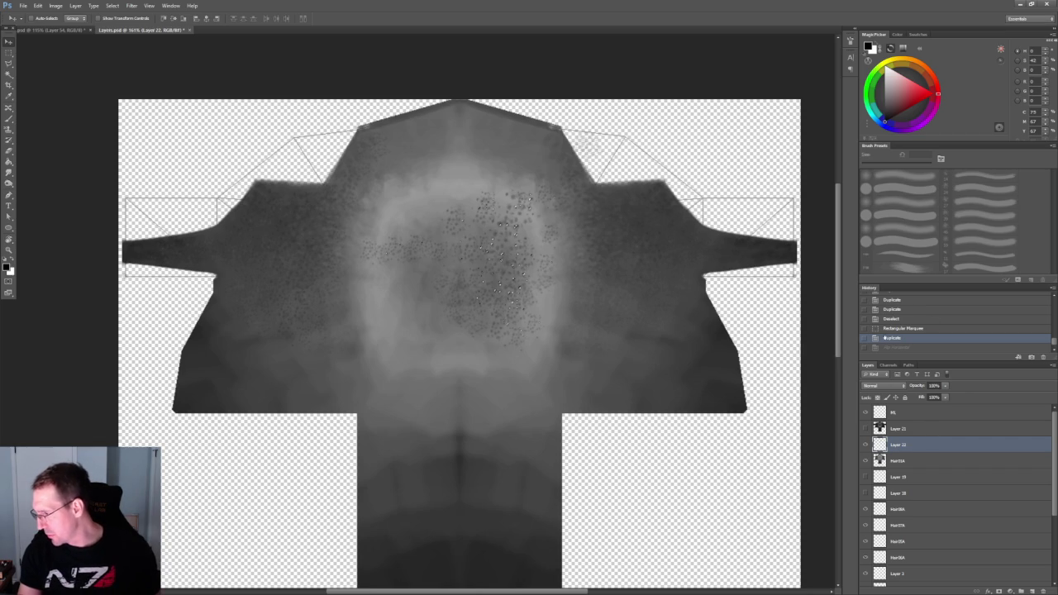
key("ctrl+alt+z")
scroll(579, 266, "down", 2, "alt")
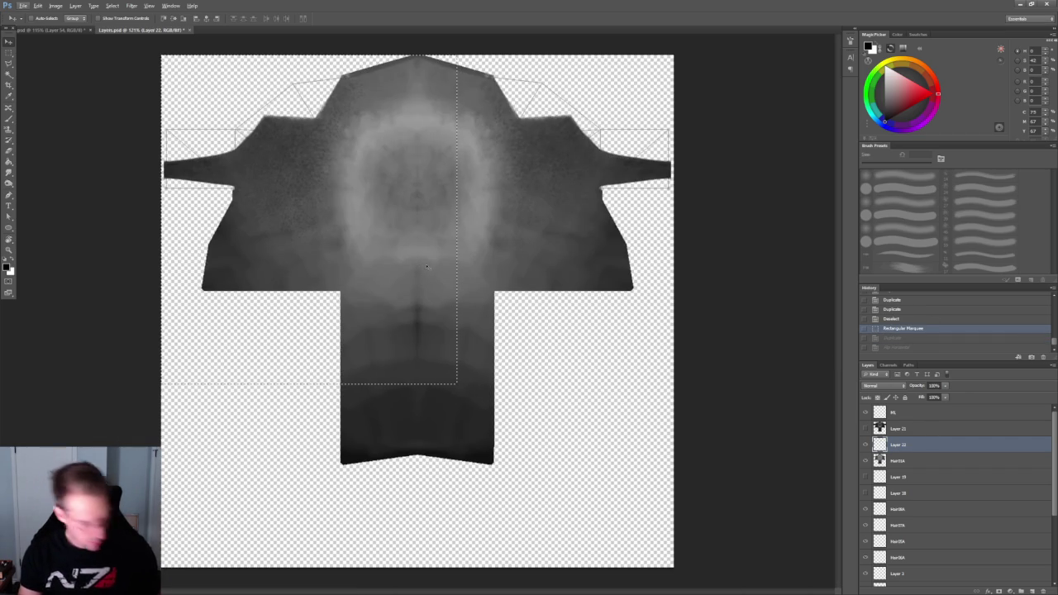
Paste the half in place as Layer 23 and commit a transform pivoting on the canvas centre.
key("ctrl+shift+v")
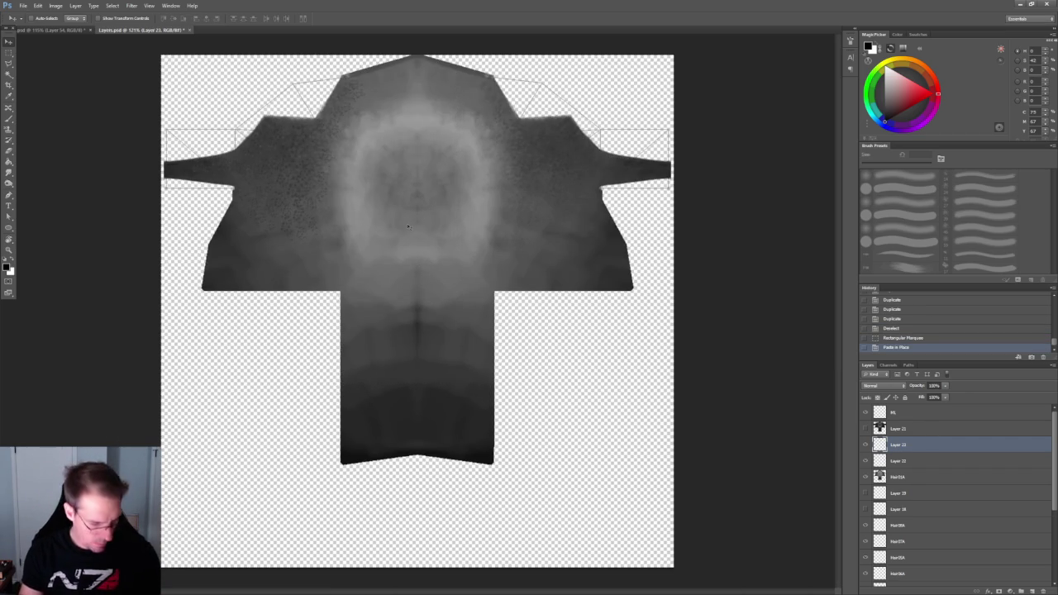
key("ctrl+t")
left_click_drag(277, 162, 419, 174)
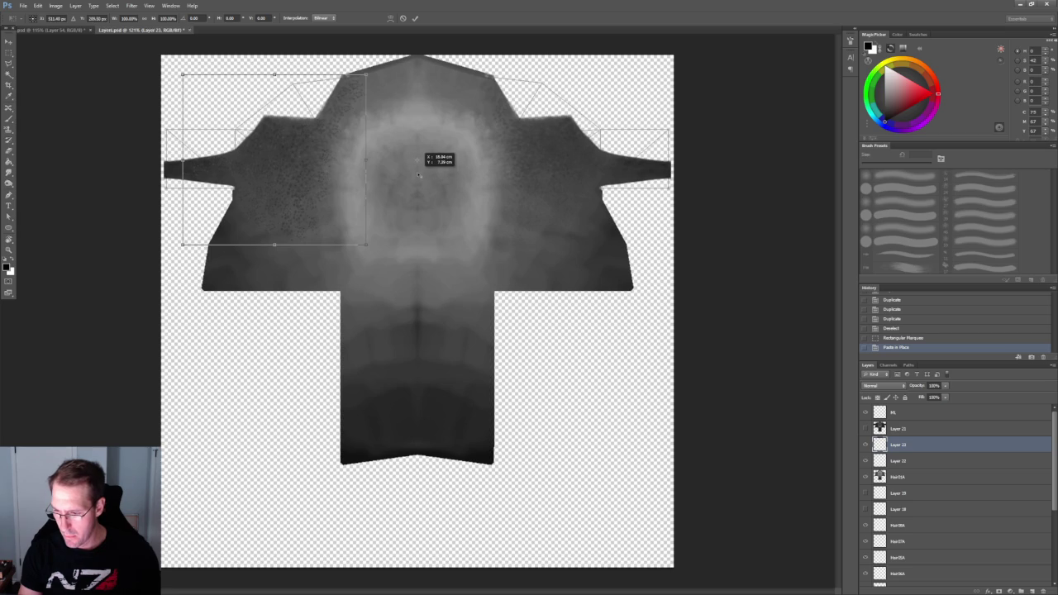
left_click_drag(419, 174, 418, 157)
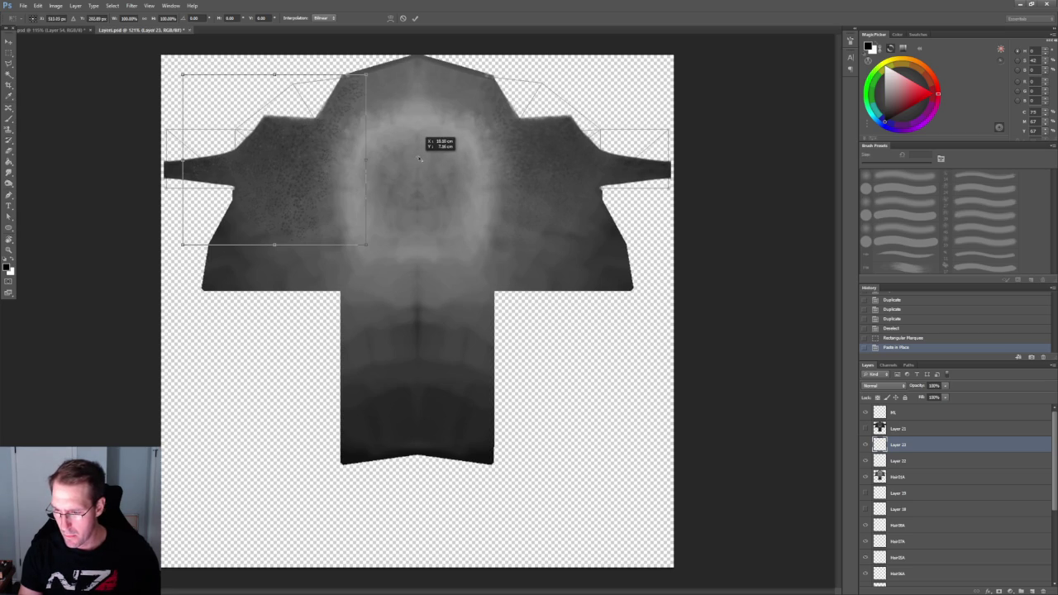
scroll(921, 535, "down", 2)
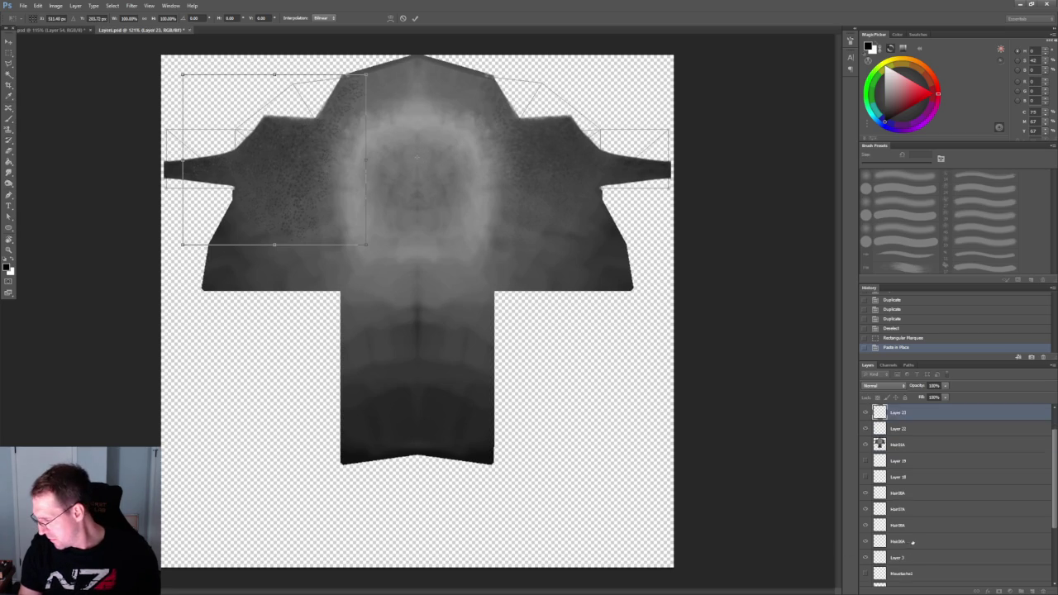
scroll(922, 536, "down", 3)
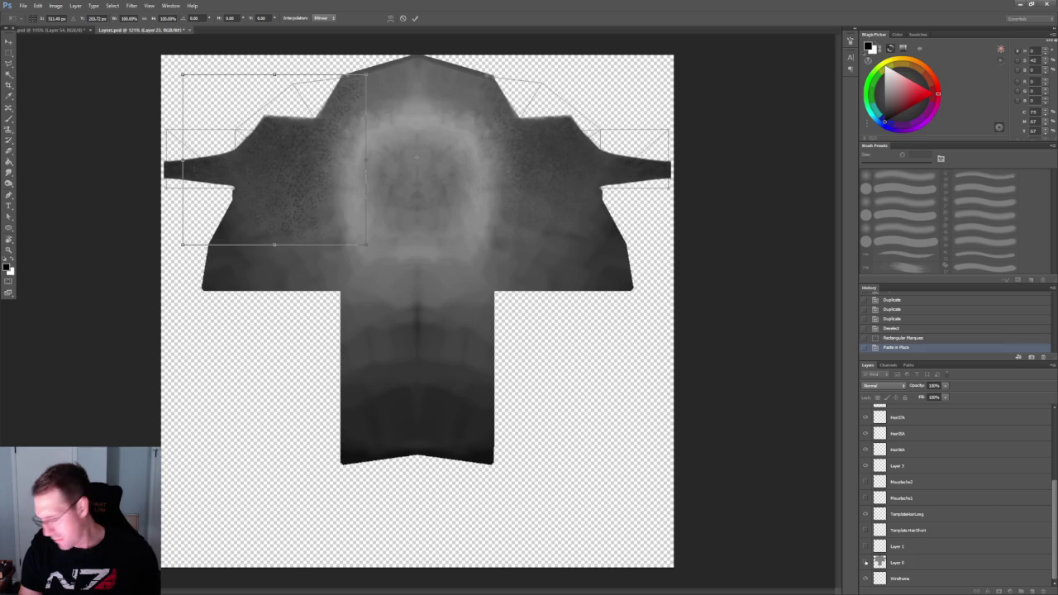
scroll(871, 552, "up", 3)
scroll(871, 552, "up", 5)
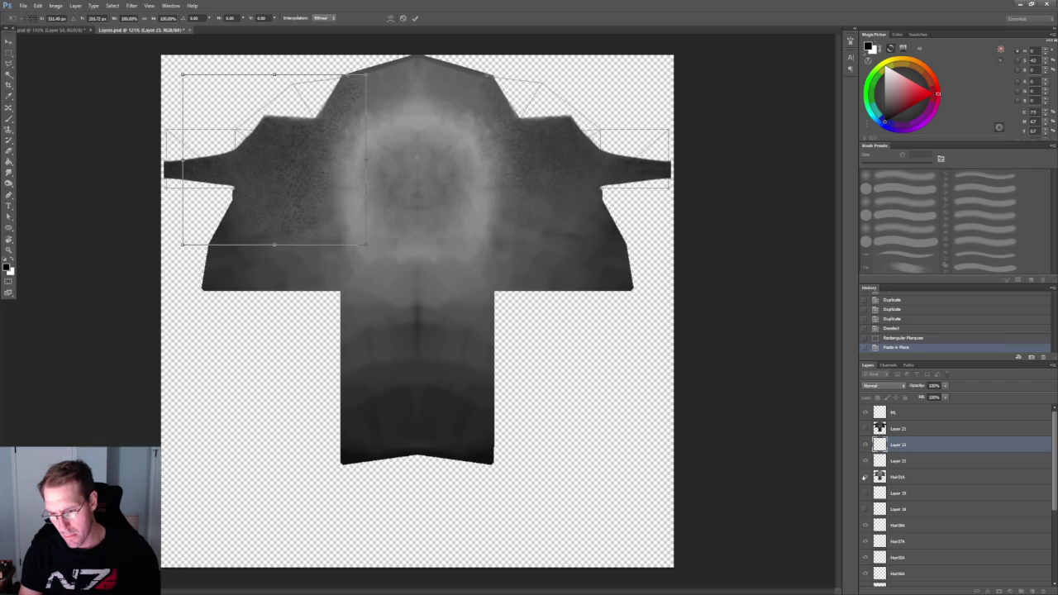
key("Return")
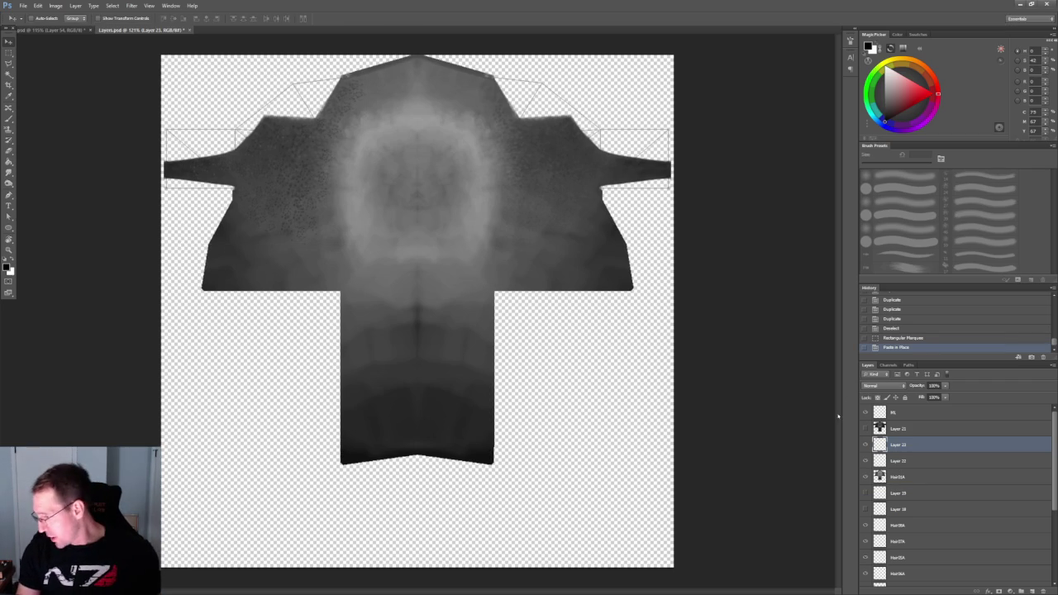
With the grey hair layer hidden, move the pasted patch right and flip it horizontally.
left_click(865, 477)
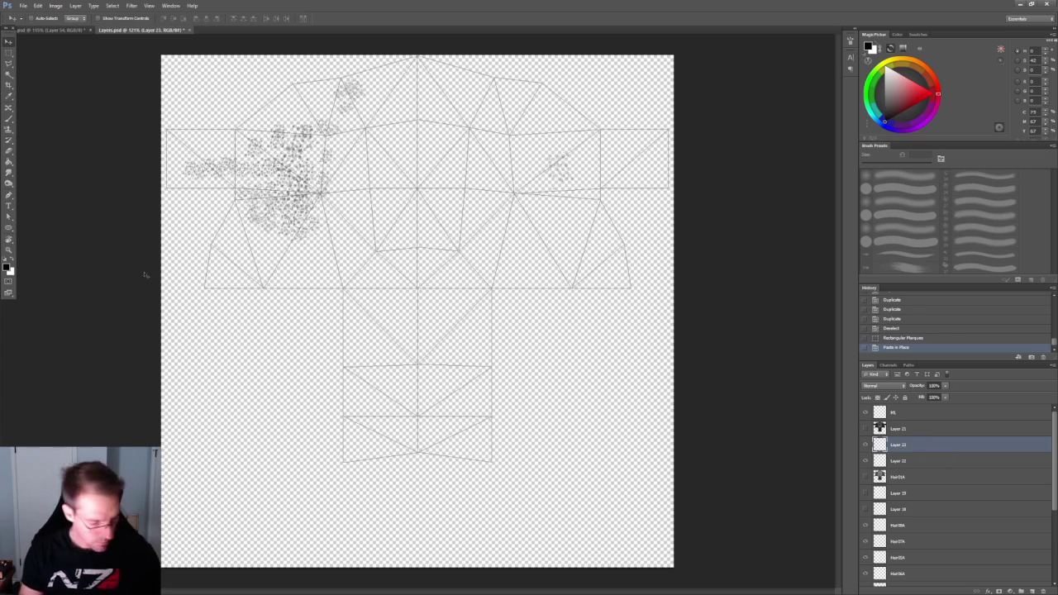
key("ctrl+t")
left_click_drag(289, 152, 418, 142)
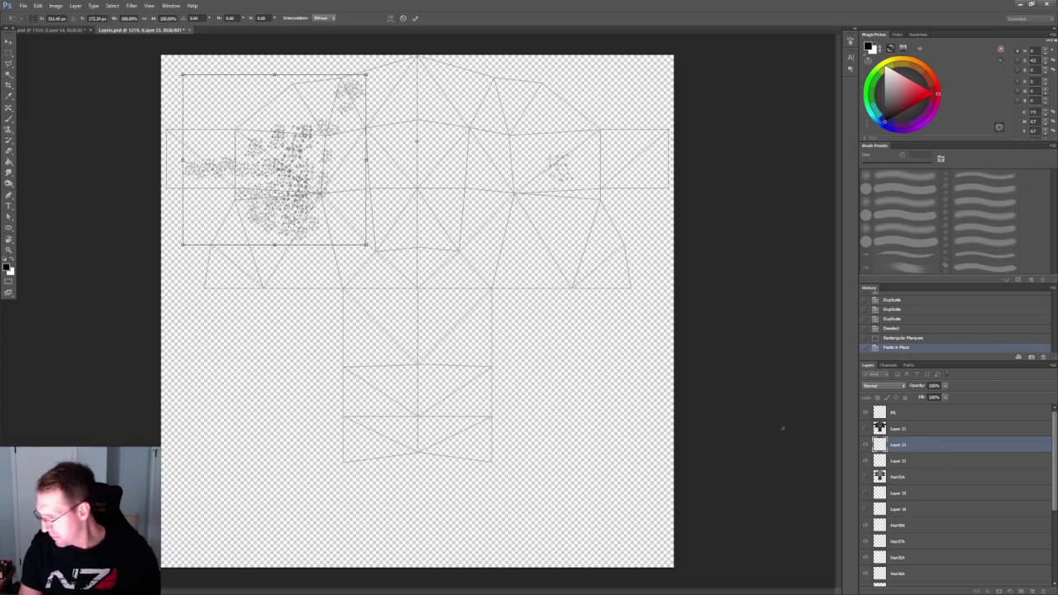
left_click(55, 6)
mouse_move(83, 167)
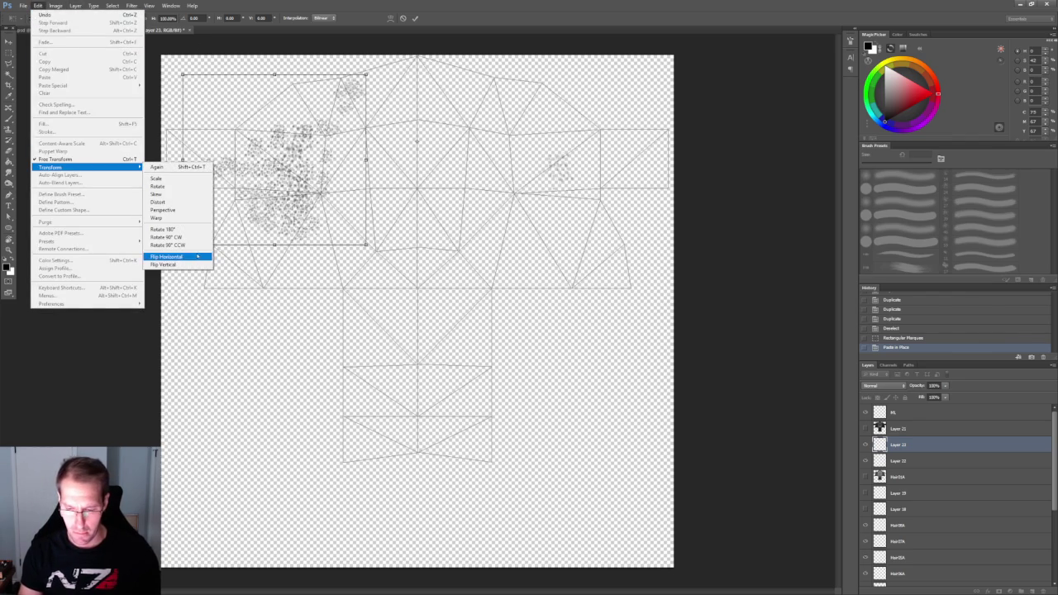
left_click(166, 256)
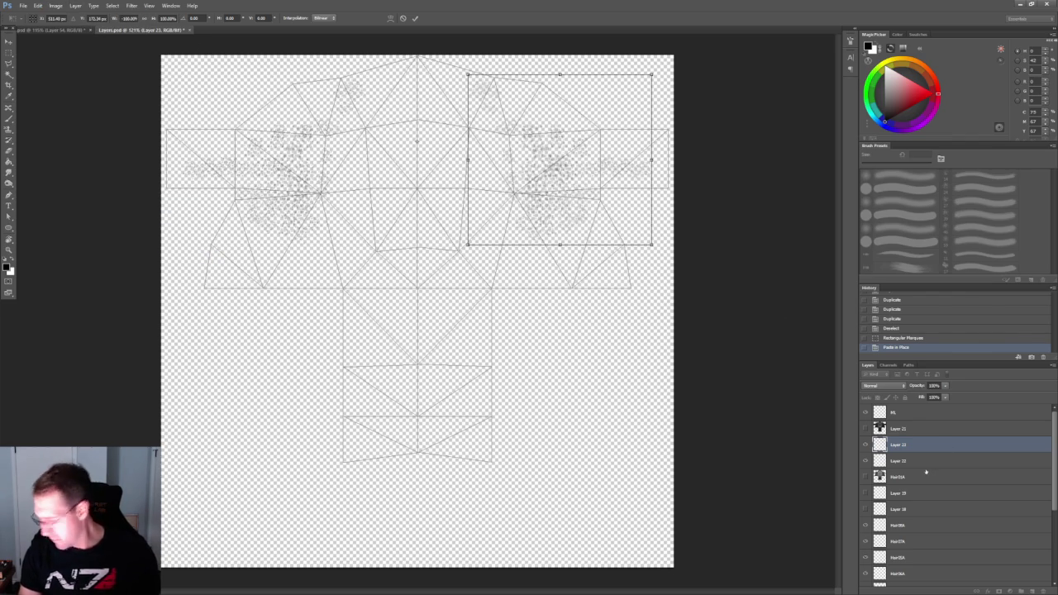
key("Return")
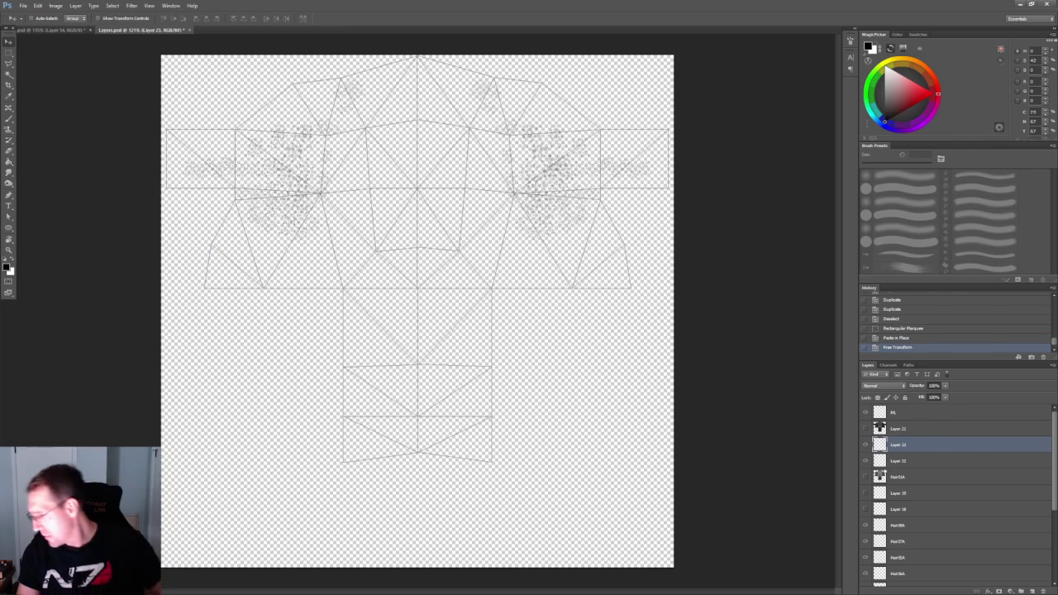
Show the hair layer again and merge the mirrored patch down into Layer 22.
left_click(865, 428)
right_click(922, 444)
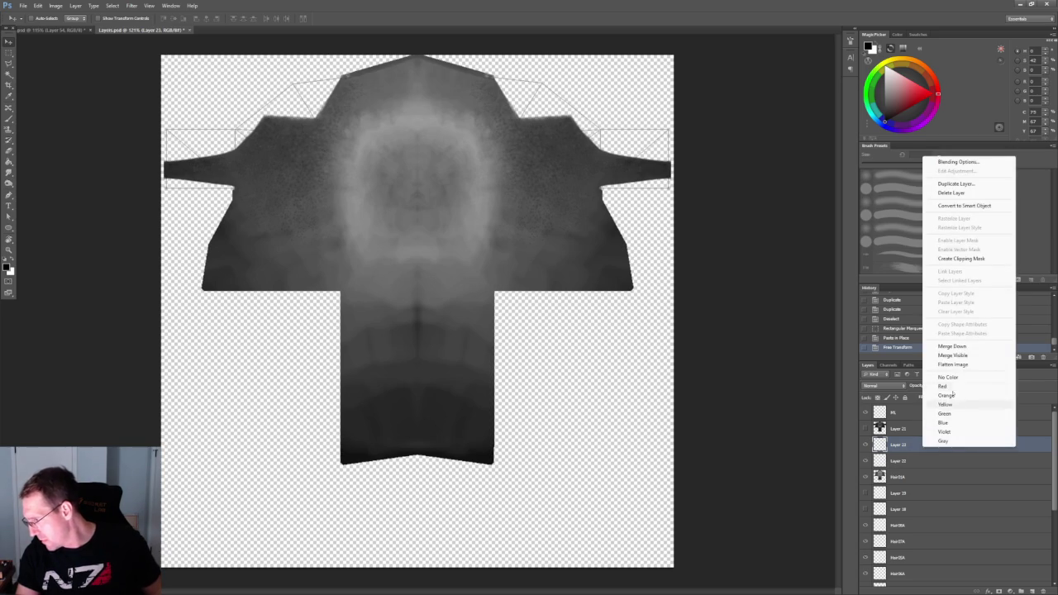
left_click(952, 346)
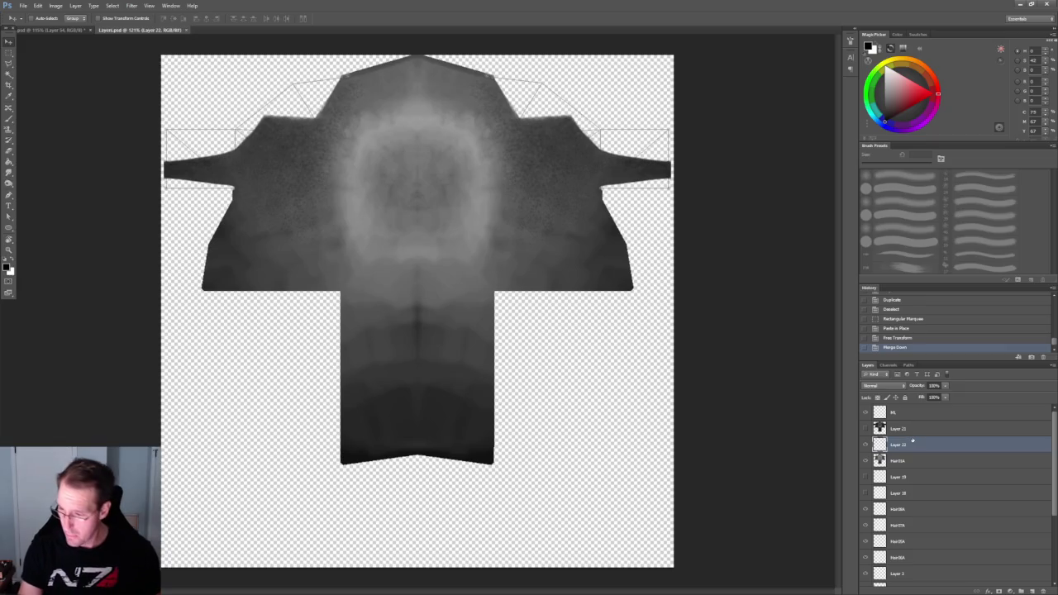
left_click(1019, 4)
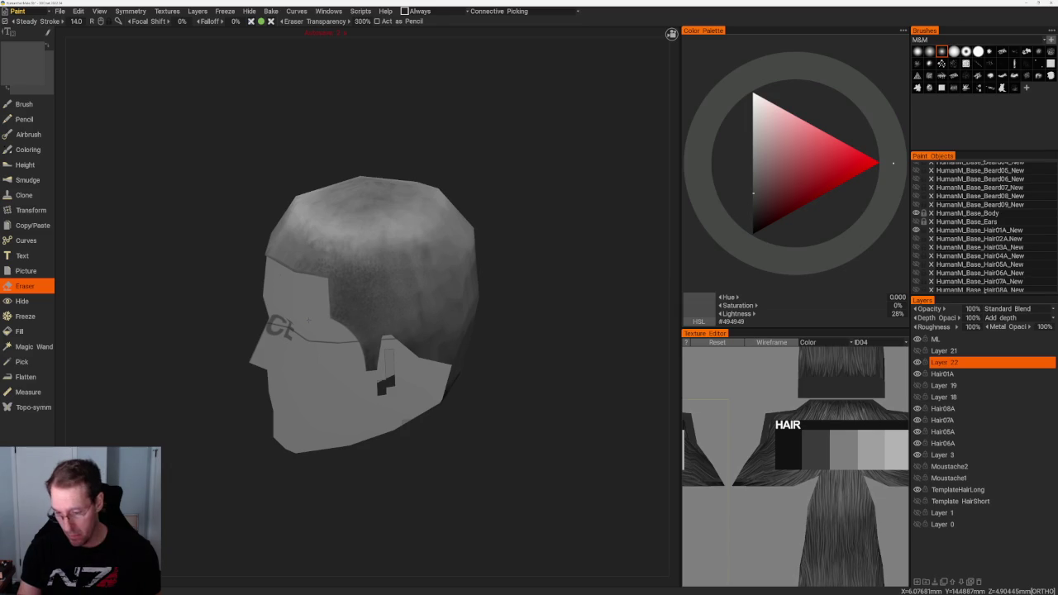
Choose the speckled brush shape, set colour to dark grey #292929 (16% lightness), and switch to Brush.
left_click_drag(571, 420, 562, 402, "shift")
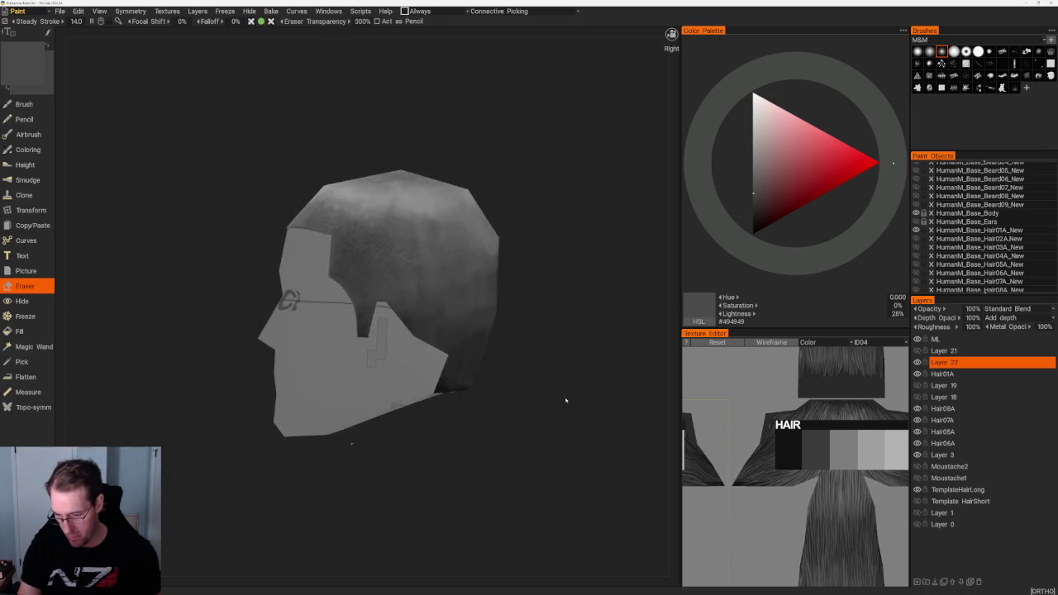
scroll(512, 384, "down", 3)
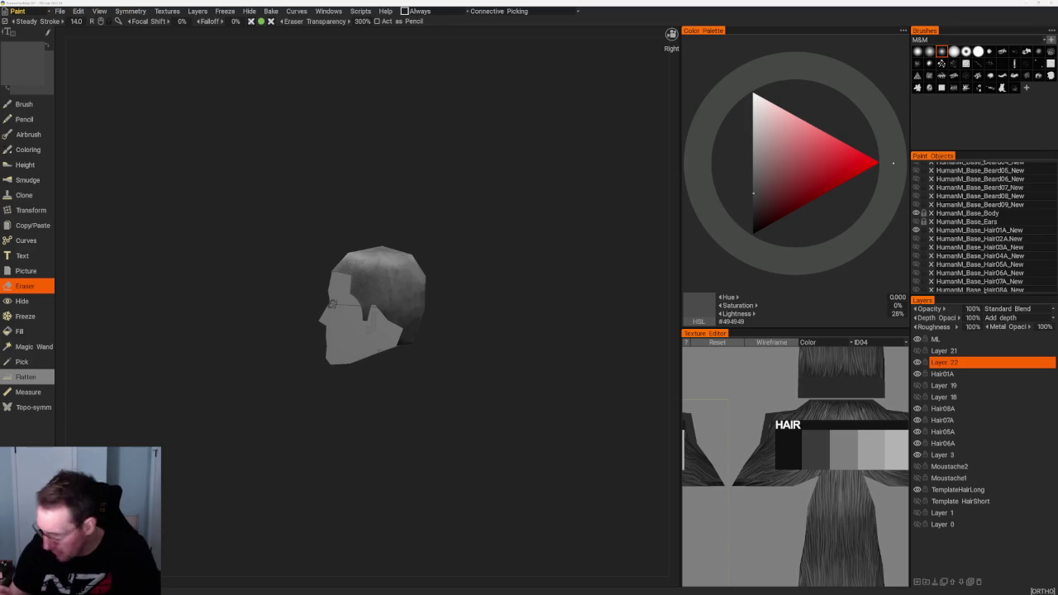
scroll(592, 325, "up", 3)
left_click(941, 63)
scroll(560, 289, "up", 2)
scroll(560, 288, "up", 2)
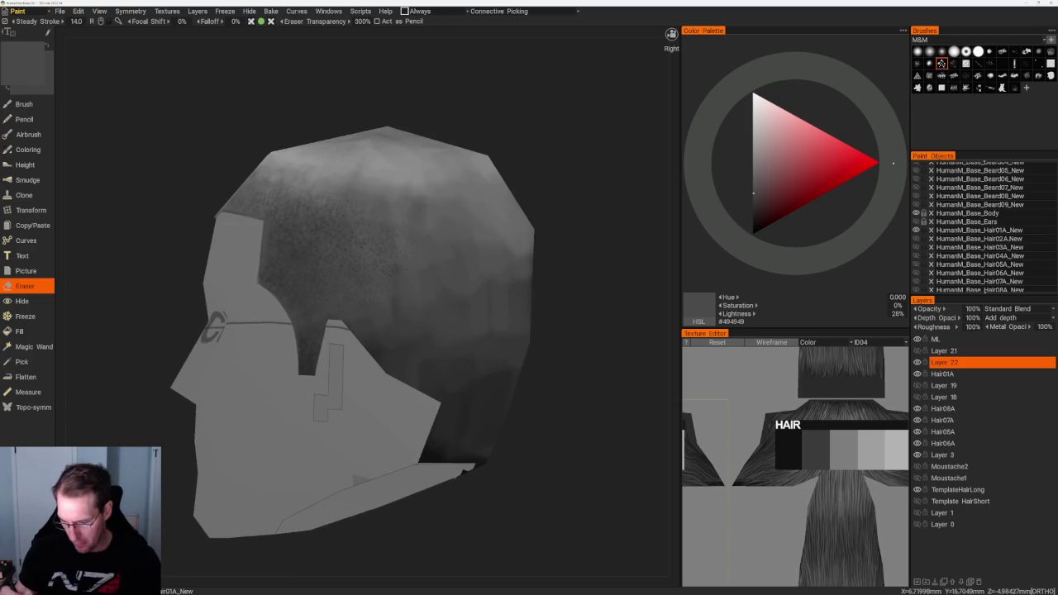
left_click(753, 210)
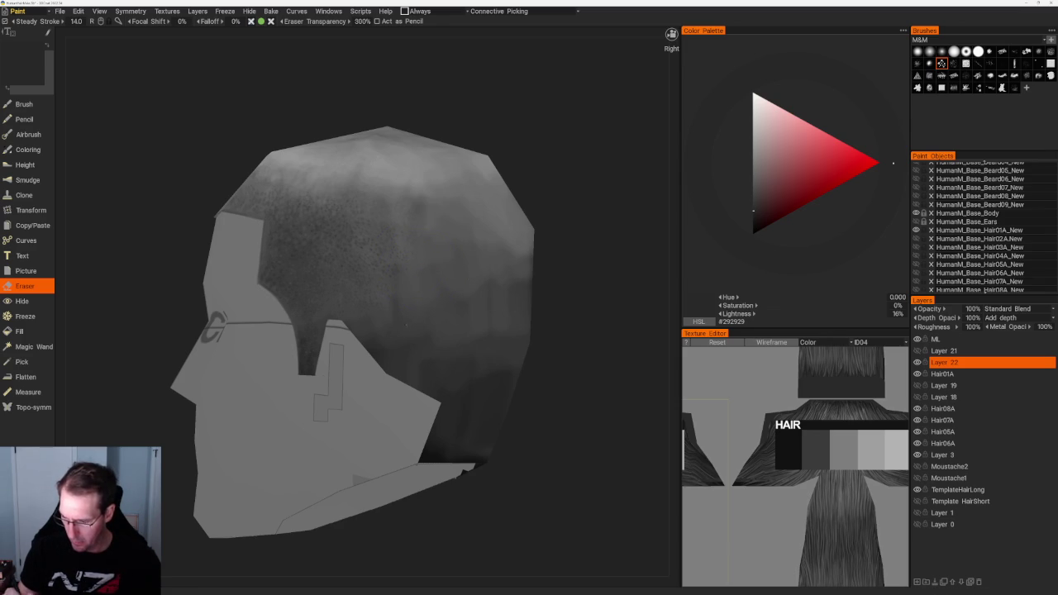
left_click_drag(405, 325, 508, 237, "alt")
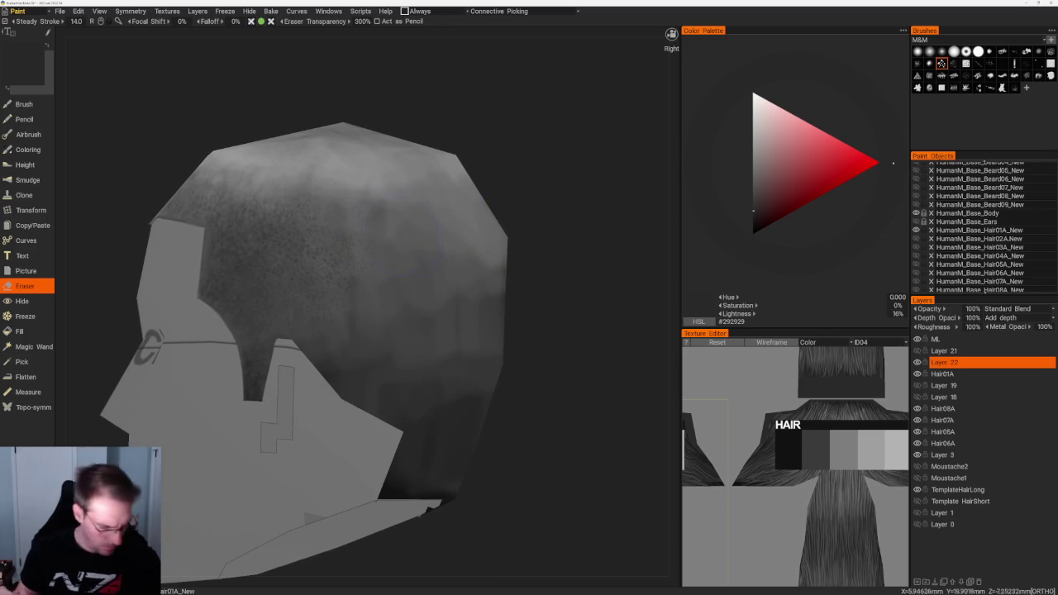
key("b")
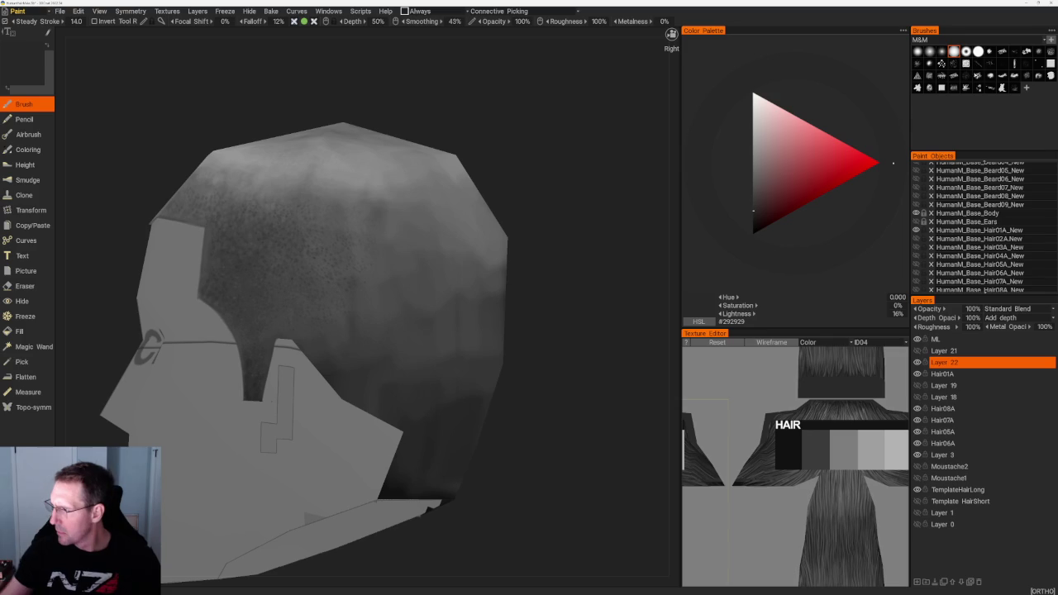
left_click(941, 64)
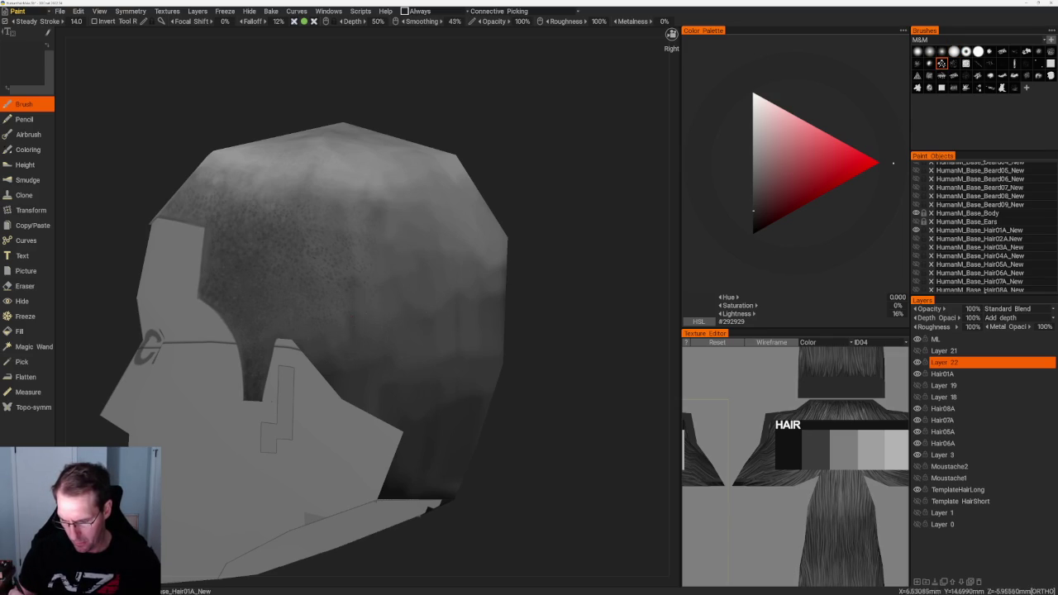
scroll(355, 317, "up", 2)
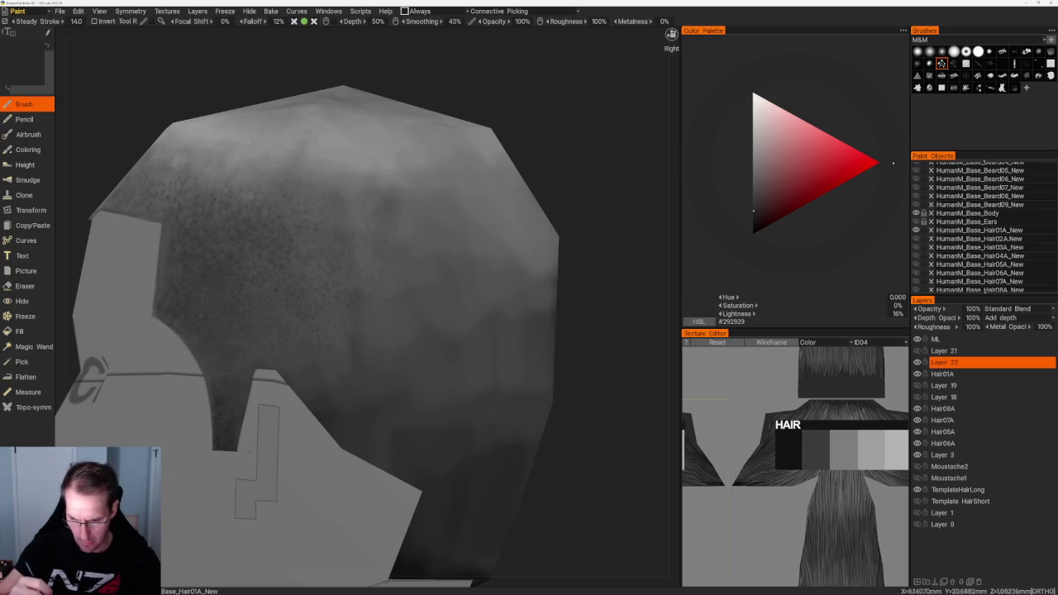
left_click_drag(217, 106, 188, 104)
middle_click_drag(189, 104, 230, 110)
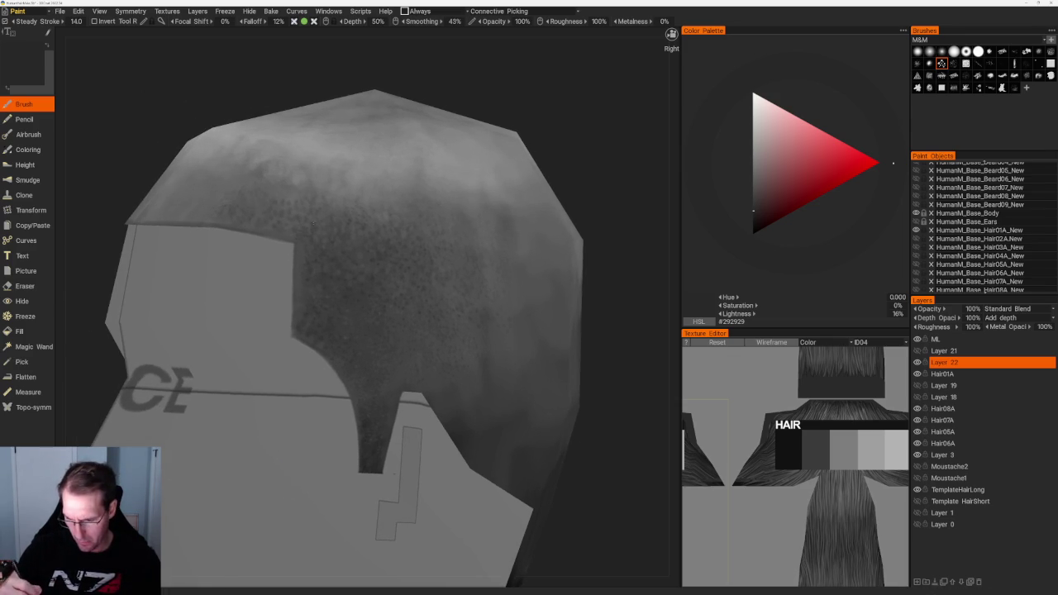
middle_click_drag(230, 110, 217, 90)
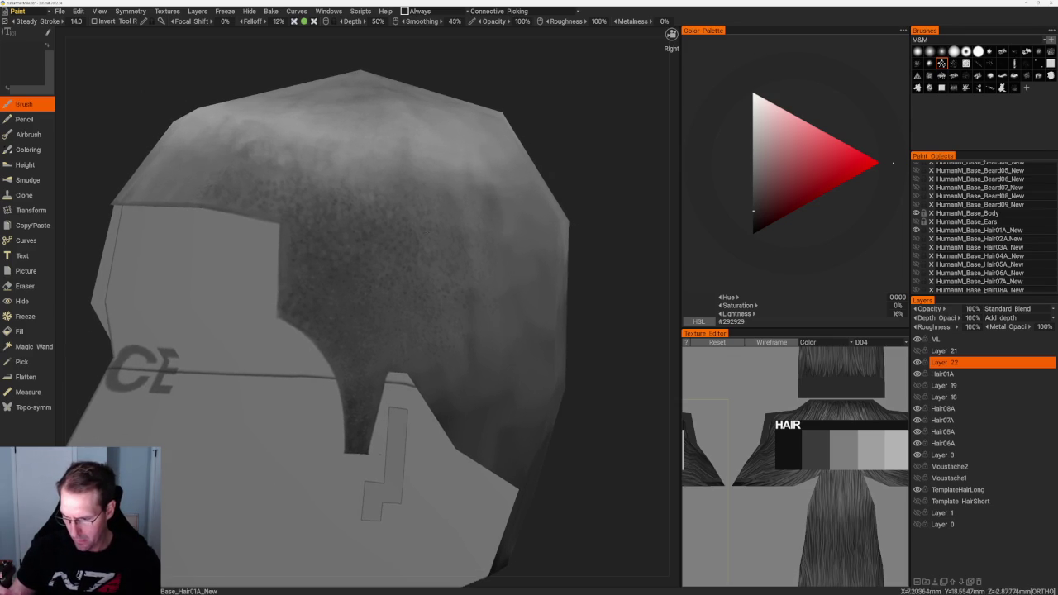
scroll(484, 183, "down", 5)
scroll(465, 170, "up", 5)
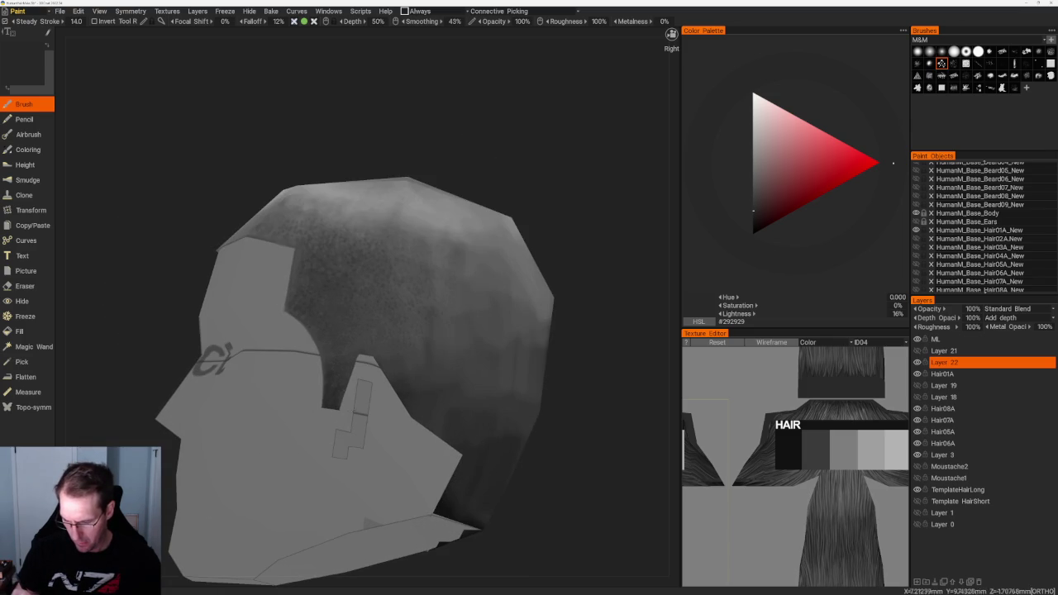
scroll(347, 305, "up", 2)
scroll(347, 306, "up", 2)
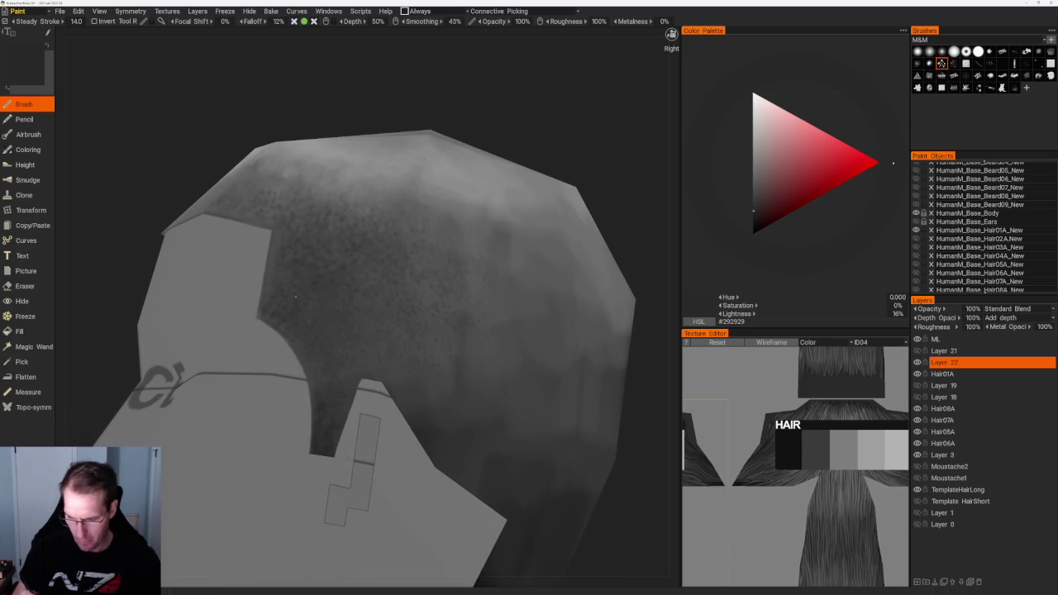
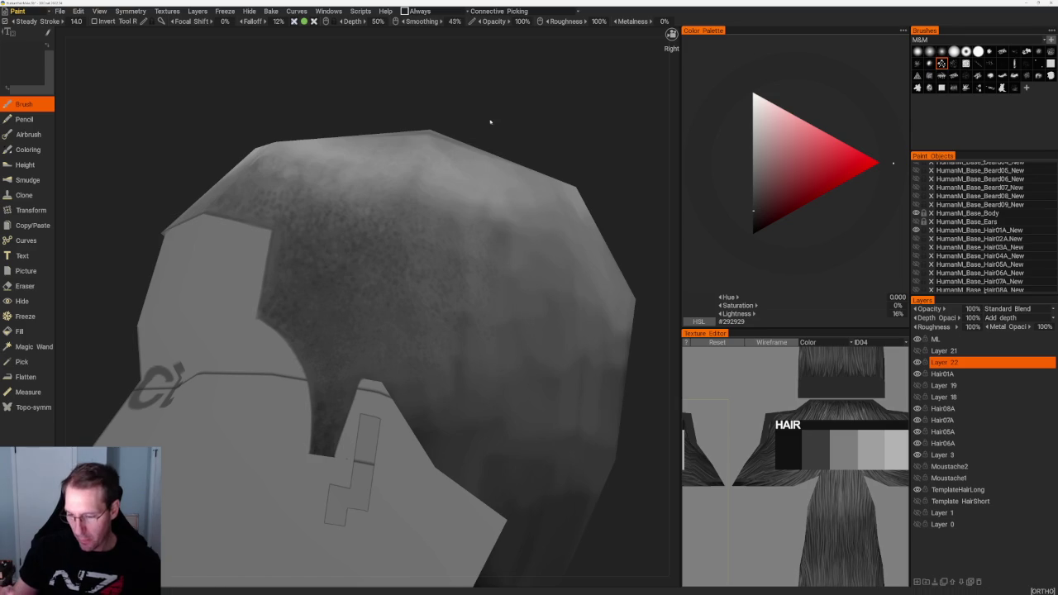
Paint lighter grey shading on the buzz-cut hair, viewing it from above and the side.
left_click_drag(490, 123, 421, 207)
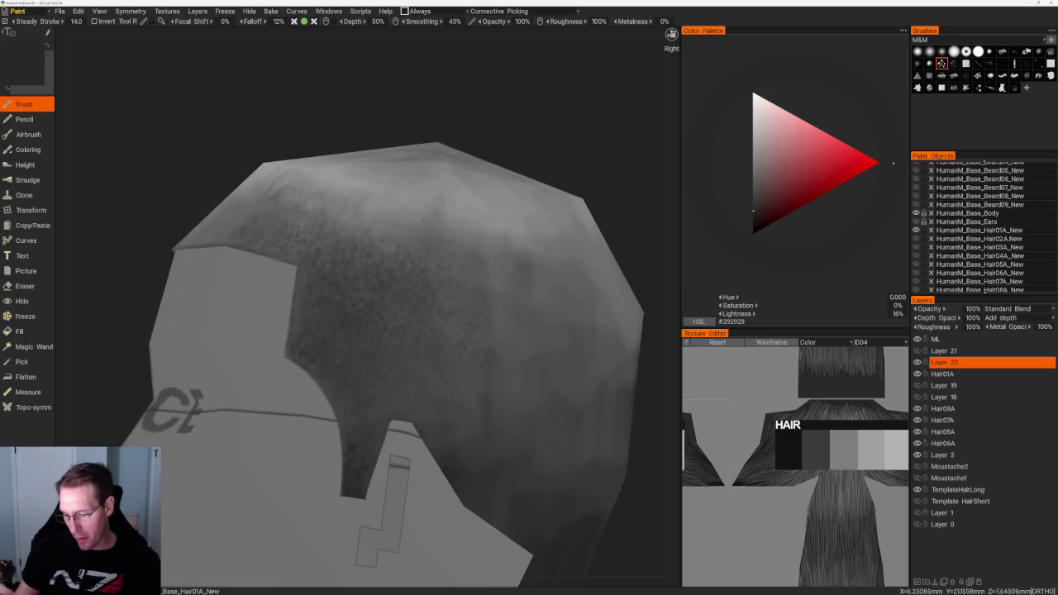
mouse_move(446, 191)
left_mouse_down()
mouse_move(472, 161)
mouse_move(394, 283)
left_mouse_up()
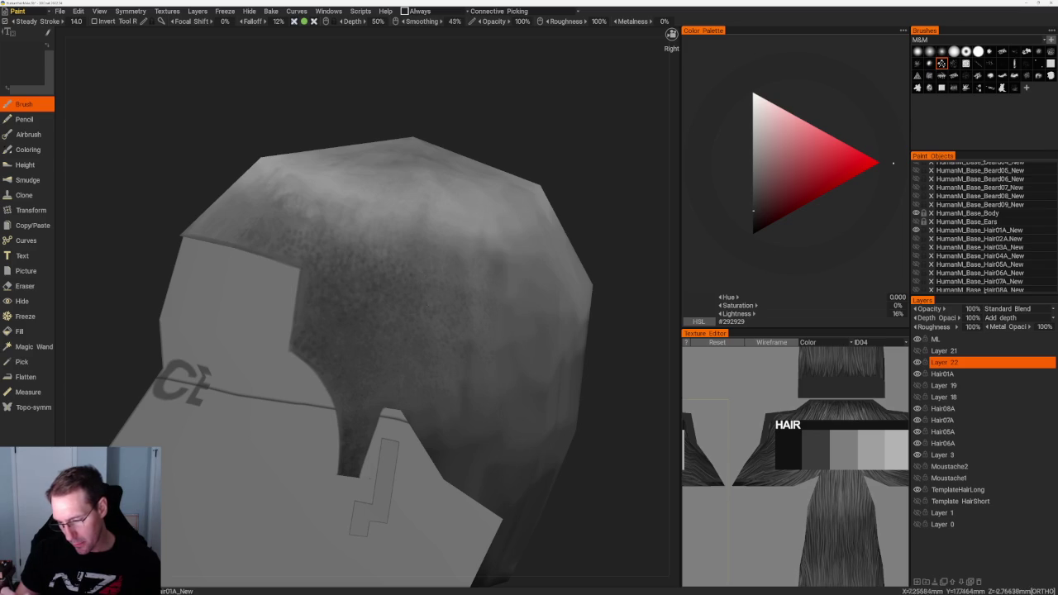
key("v")
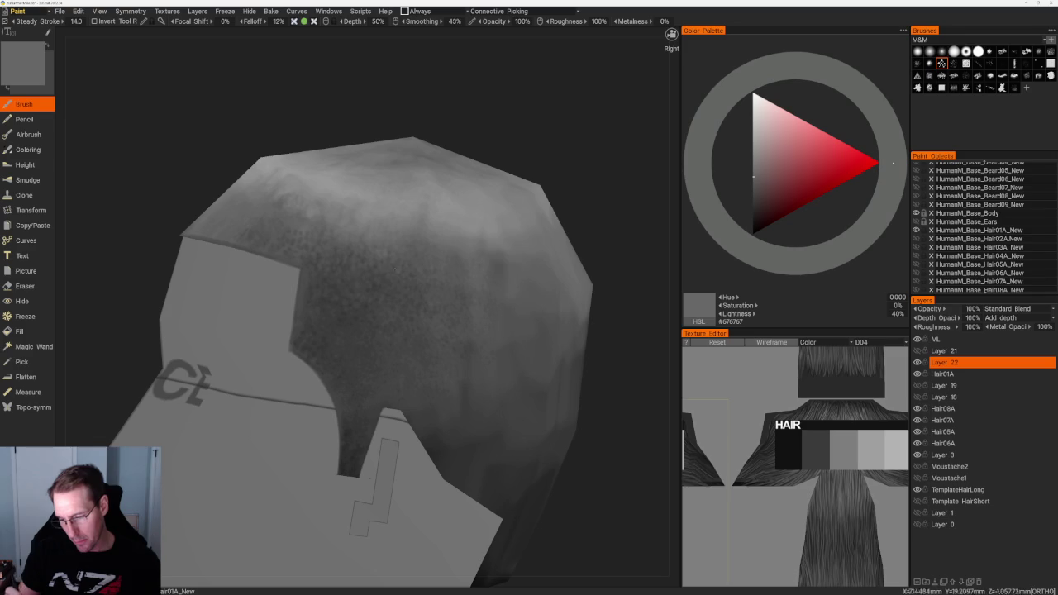
middle_click_drag(578, 206, 529, 215)
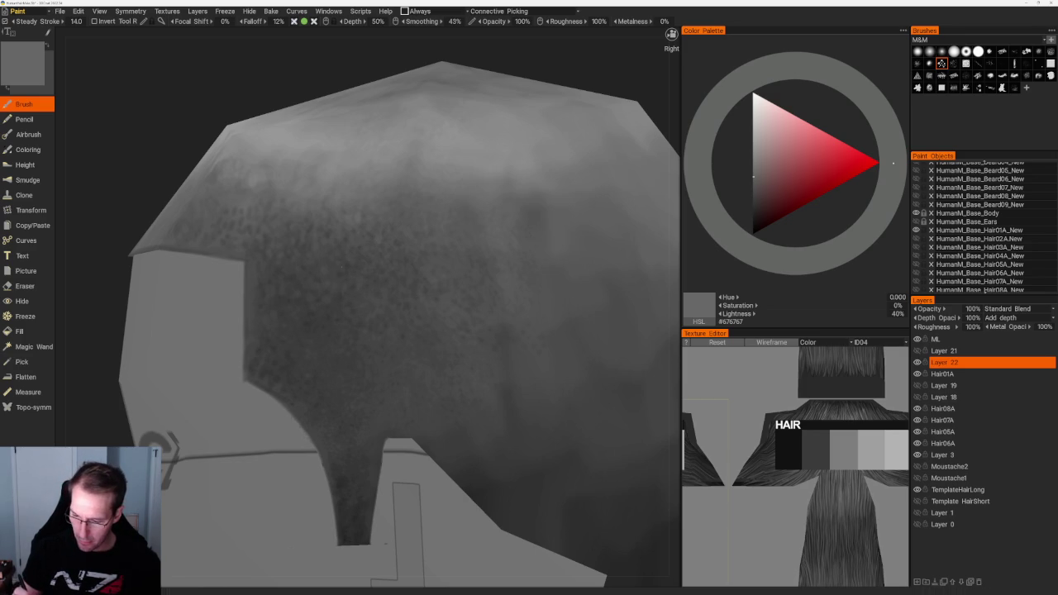
scroll(369, 294, "down", 5)
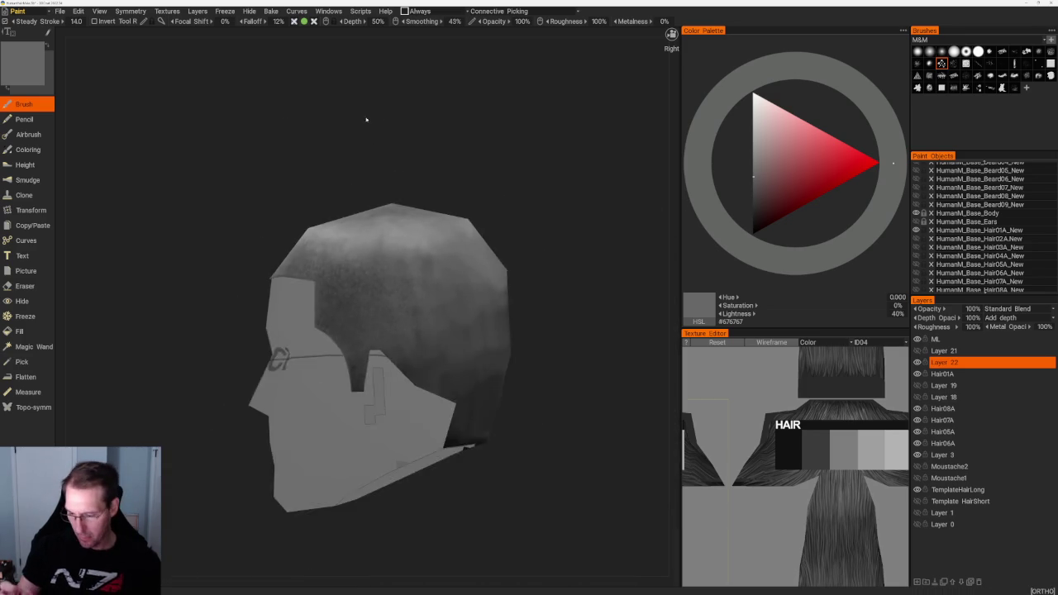
scroll(385, 184, "up", 5)
Switch to a darker grey and shade the scalp, zooming in and out to check it.
key("v")
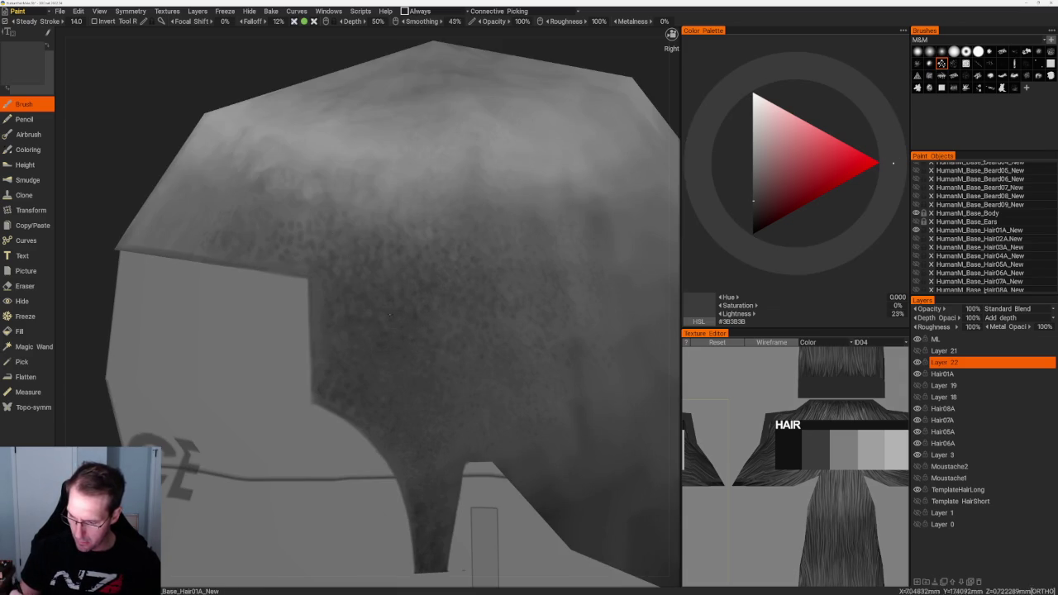
scroll(411, 156, "down", 5)
scroll(410, 156, "up", 2)
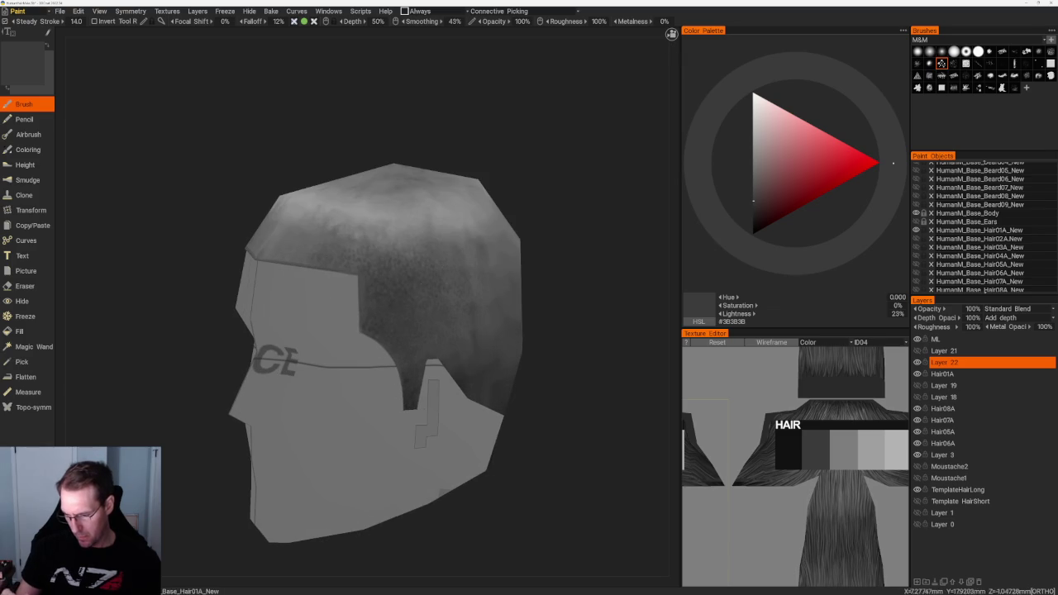
scroll(429, 200, "down", 3)
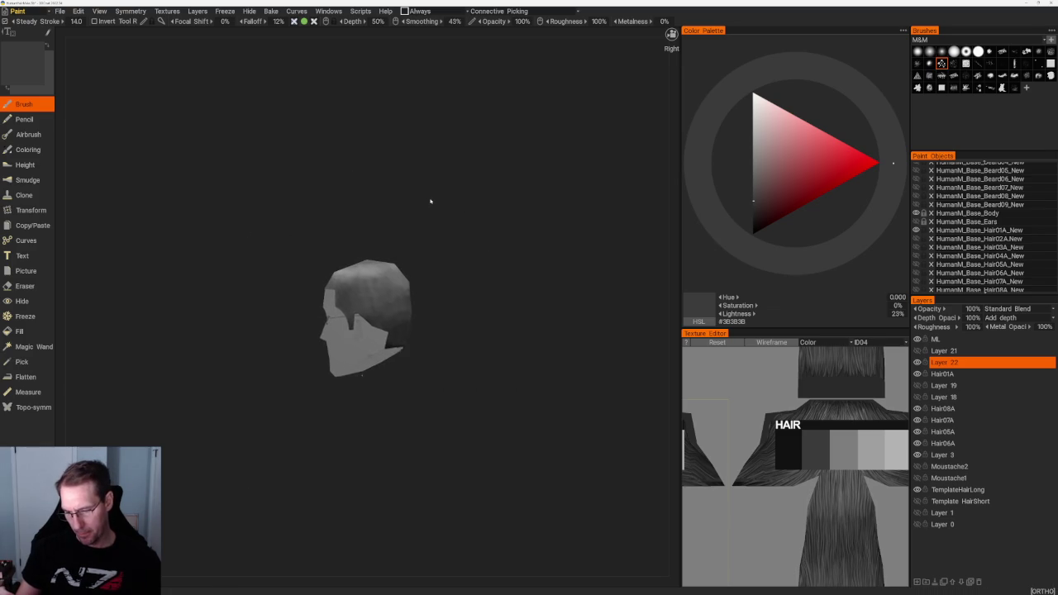
scroll(463, 223, "up", 2)
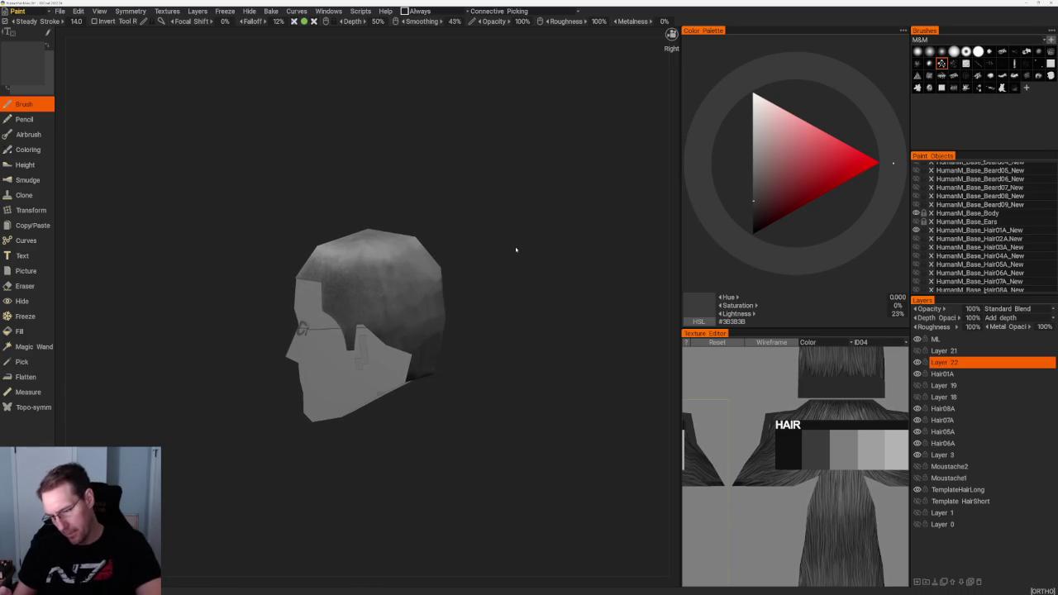
scroll(518, 329, "down", 1)
scroll(496, 314, "down", 3)
scroll(512, 364, "up", 2)
scroll(484, 306, "up", 3)
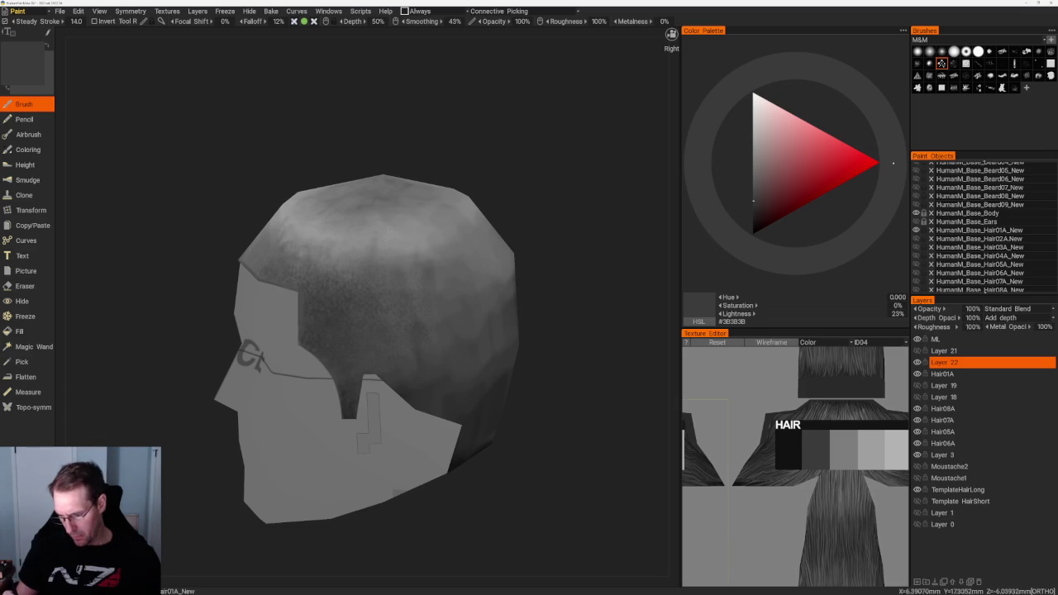
Shade the hair with a lighter grey, then 20% grey, from side and back angles.
key("v")
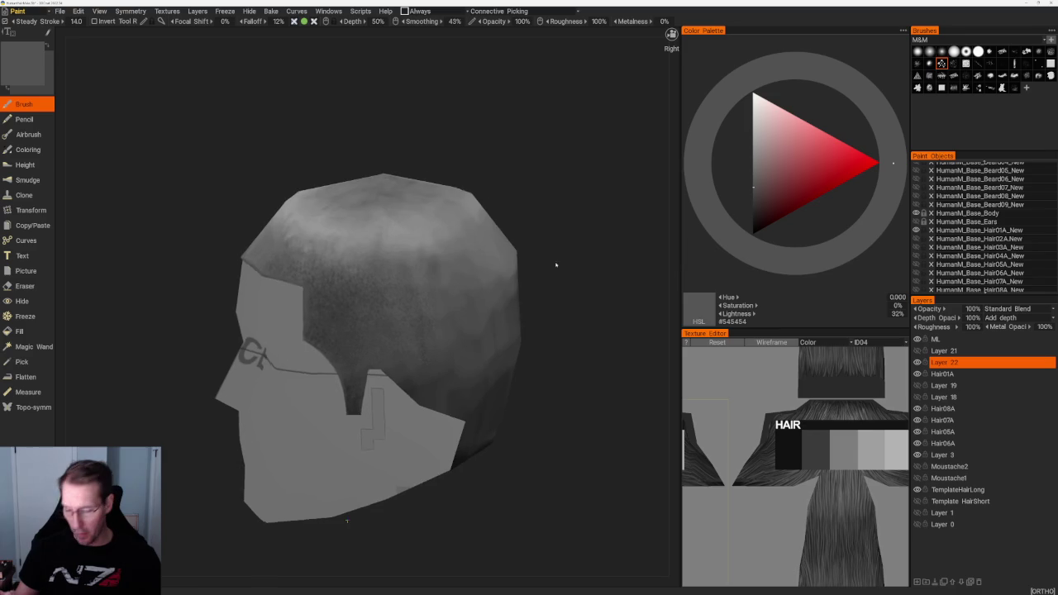
middle_click_drag(557, 264, 437, 309)
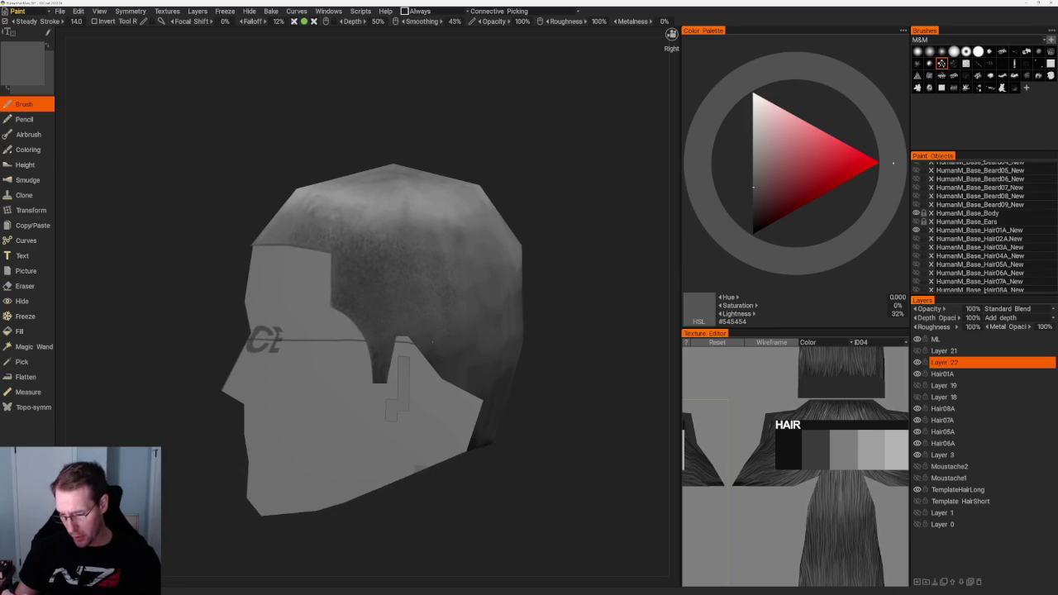
middle_click_drag(550, 310, 429, 357)
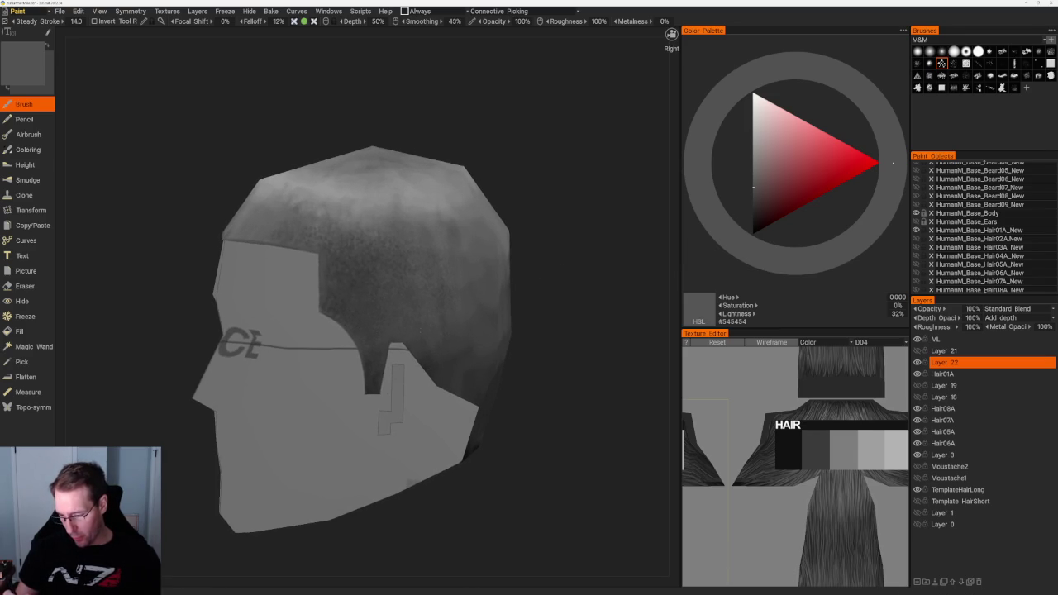
mouse_move(412, 321)
middle_mouse_down()
mouse_move(541, 288)
mouse_move(499, 288)
middle_mouse_up()
key("v")
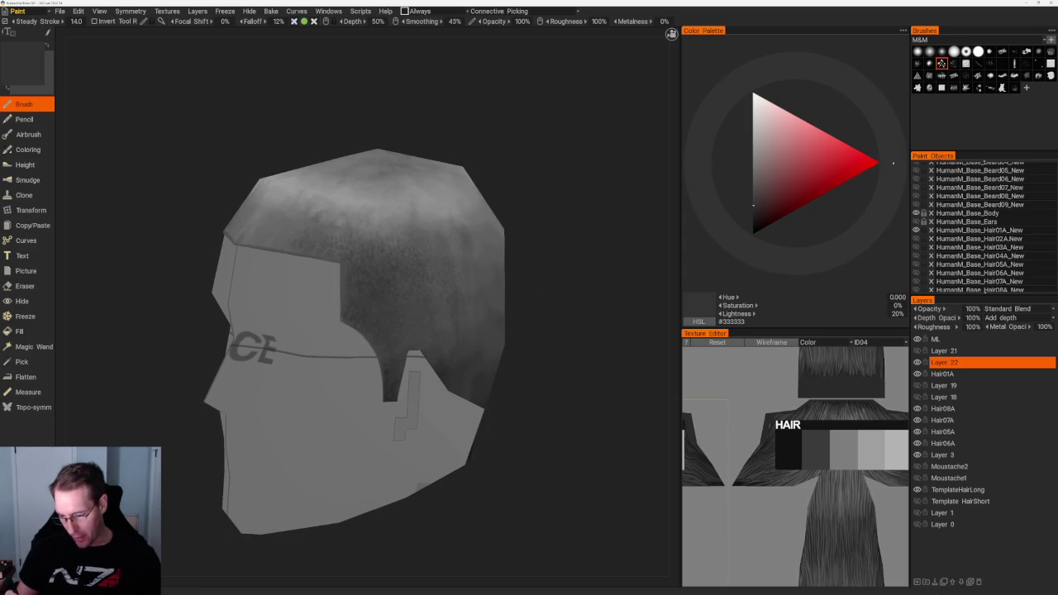
middle_click_drag(355, 330, 331, 331)
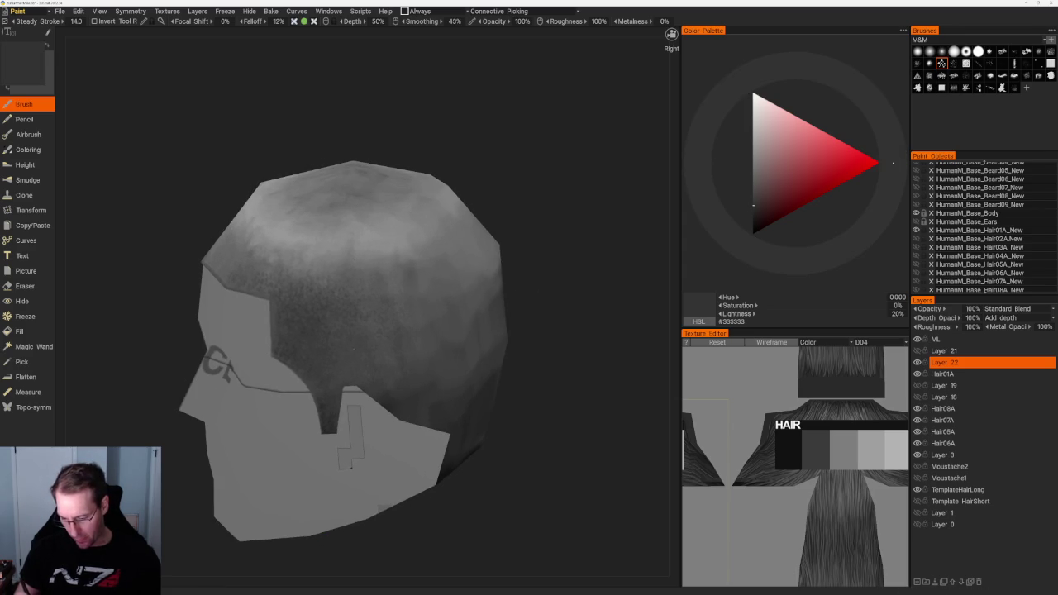
scroll(548, 273, "up", 2)
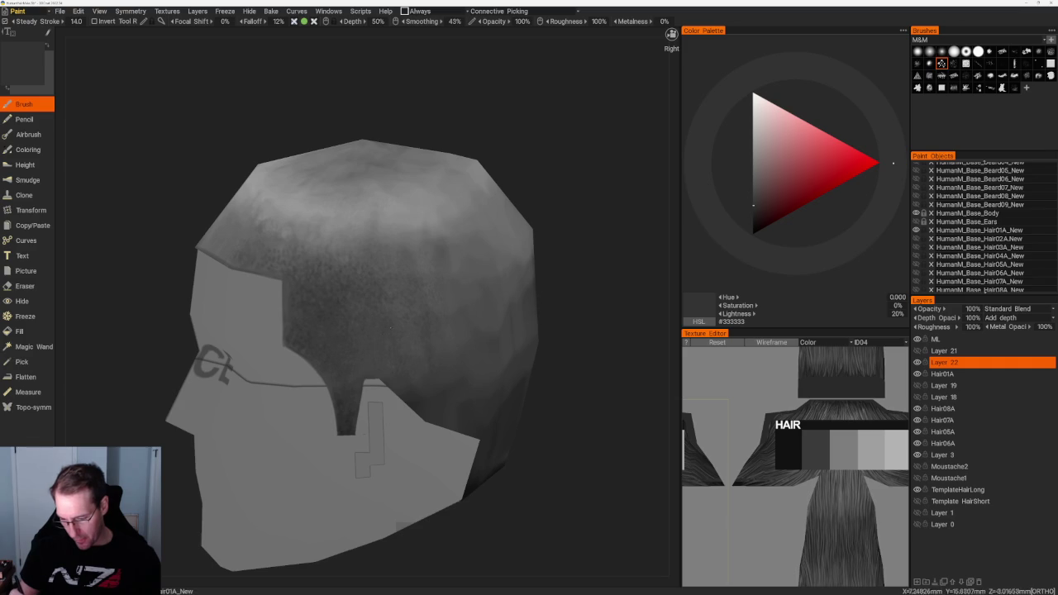
key("5")
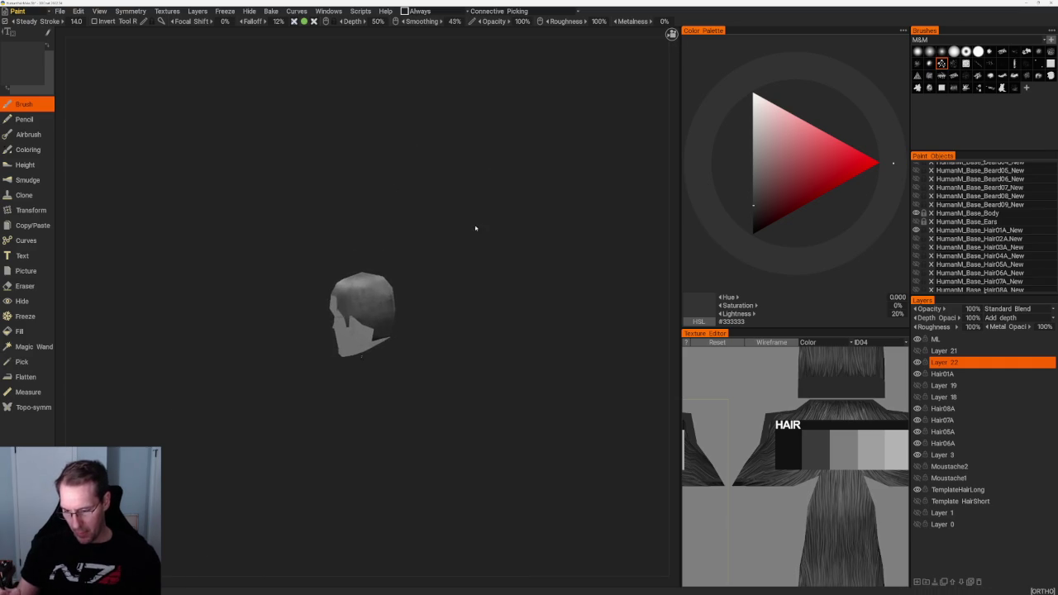
scroll(496, 235, "up", 2)
middle_click_drag(518, 243, 534, 231)
scroll(534, 231, "up", 3)
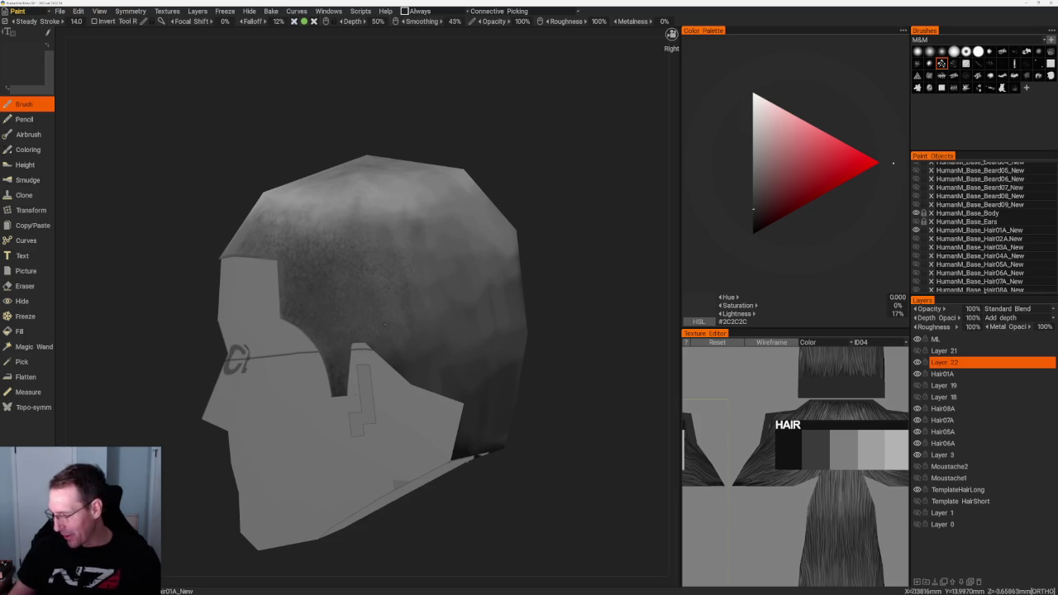
Make Layer 22 visible and pick a different brush alpha for the hair.
left_click(916, 362)
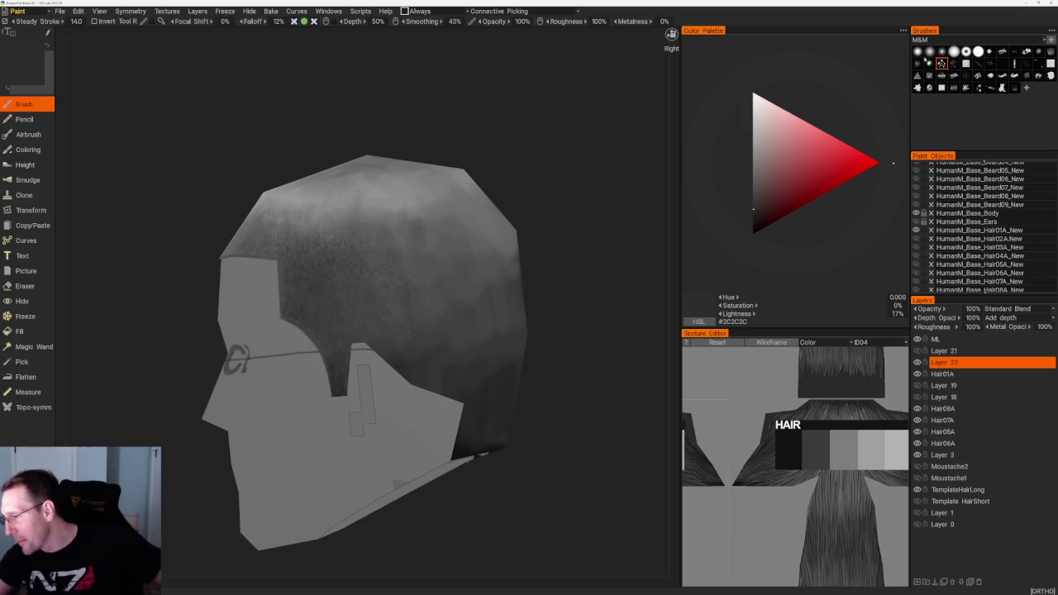
left_click(989, 63)
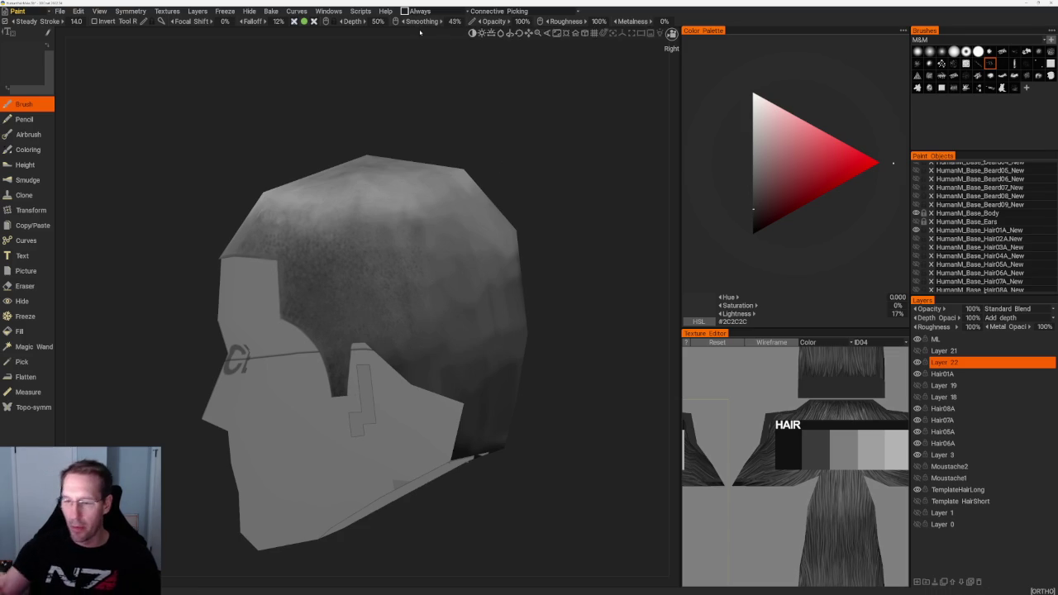
left_click(225, 11)
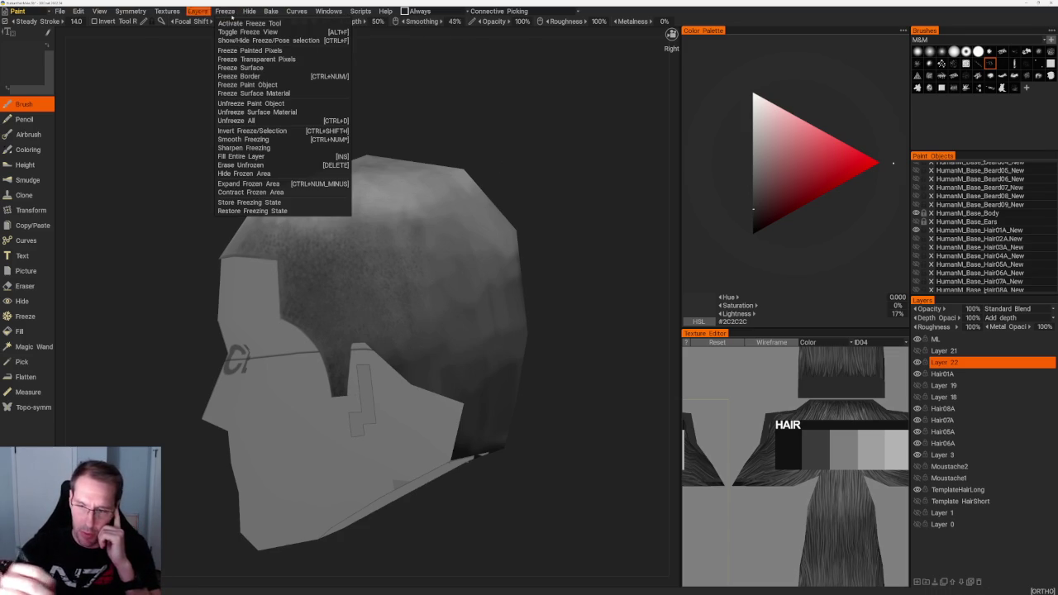
Open the Brush Options panel from Windows > Panels and reposition it.
left_click(328, 11)
left_click(328, 10)
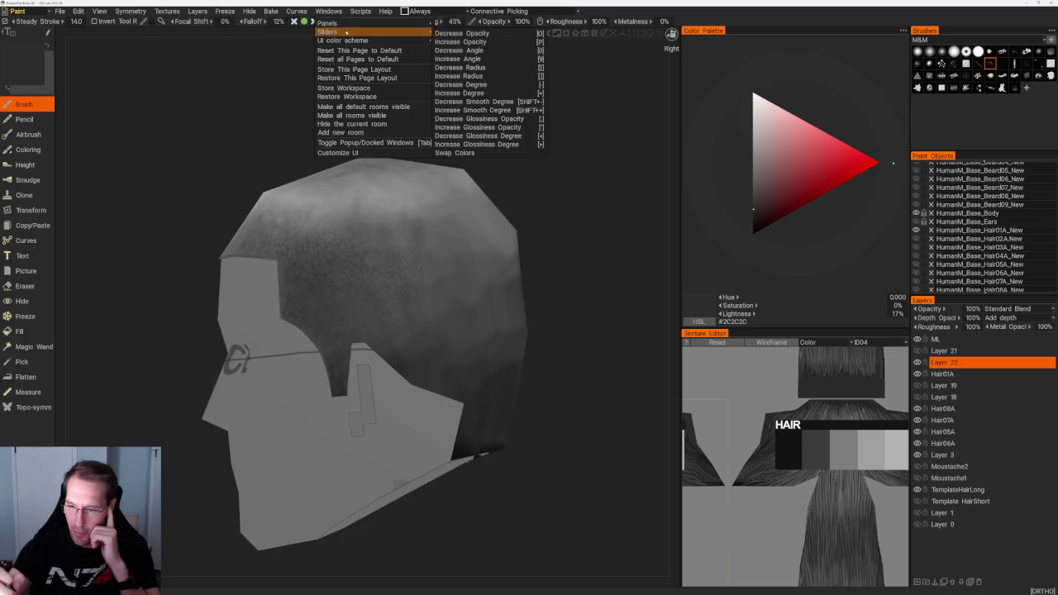
mouse_move(327, 24)
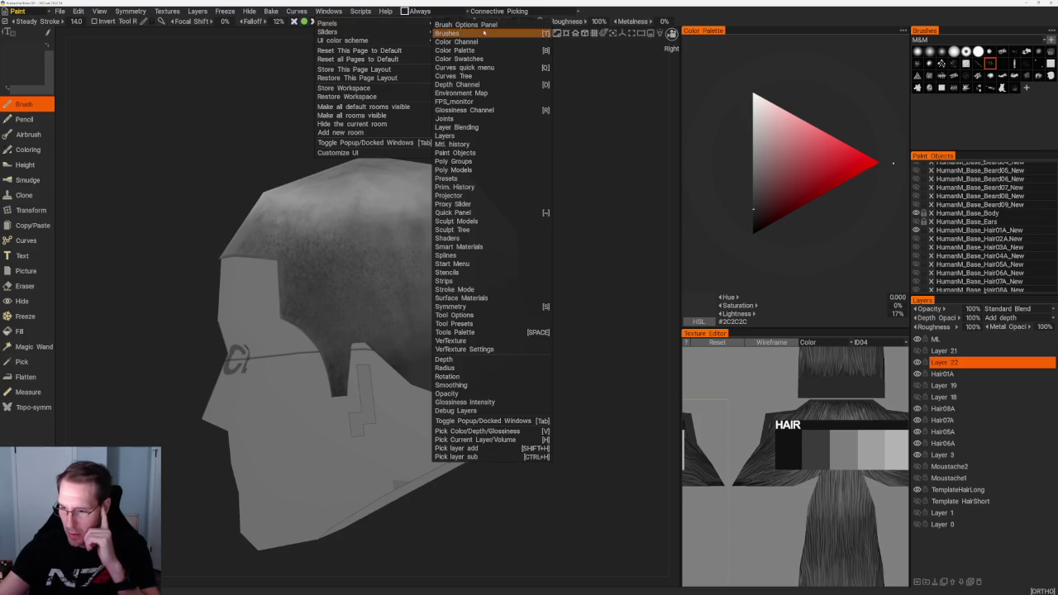
left_click(466, 25)
left_click_drag(621, 31, 600, 48)
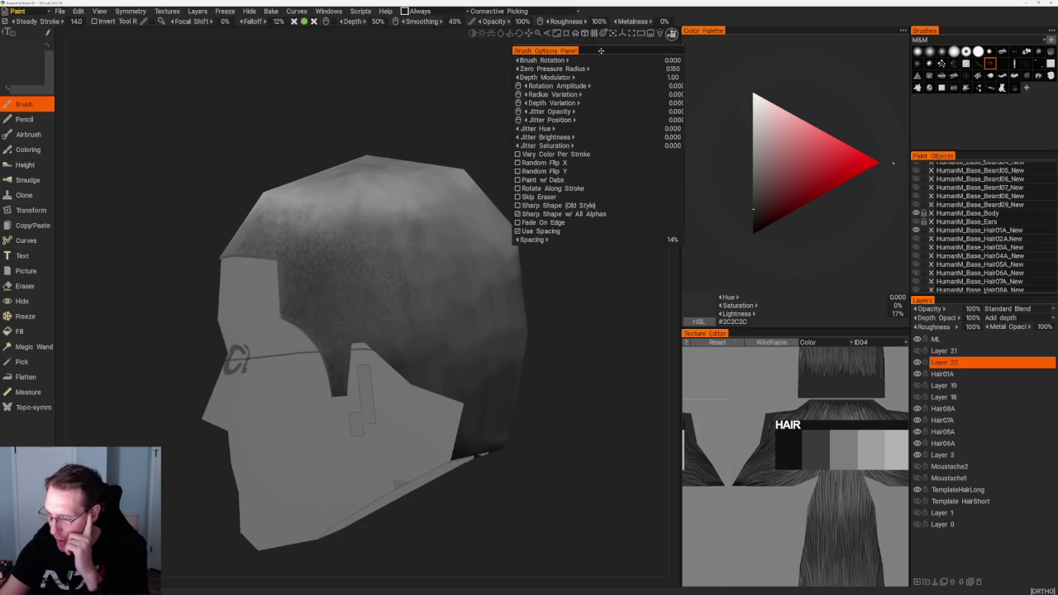
Increase brush spacing and try random rotation, then set Rotation Amplitude back to 0.
left_click_drag(531, 240, 558, 250)
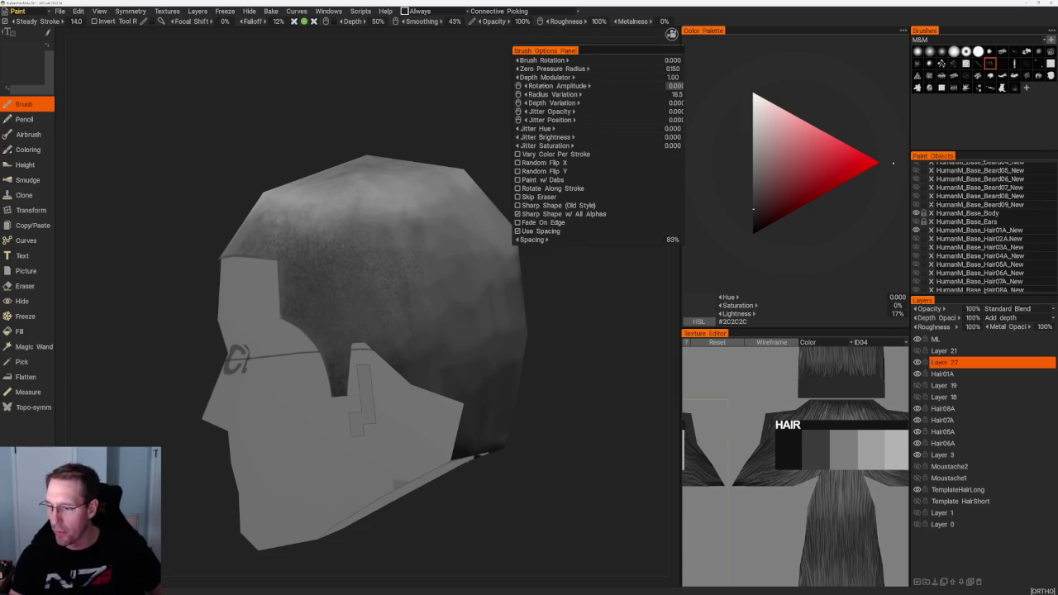
left_click_drag(671, 86, 676, 86)
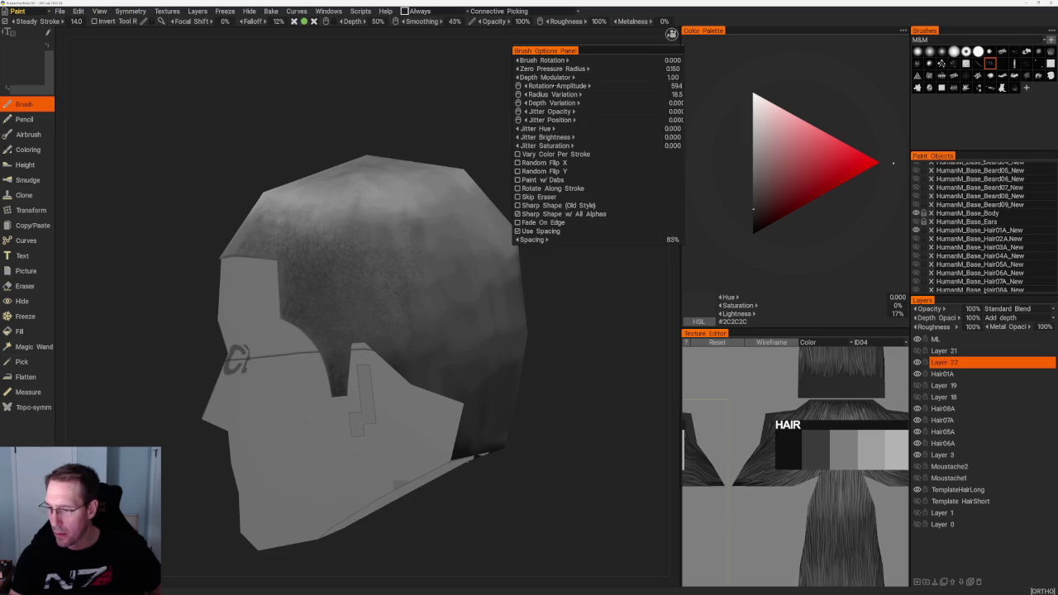
left_click_drag(590, 347, 578, 267)
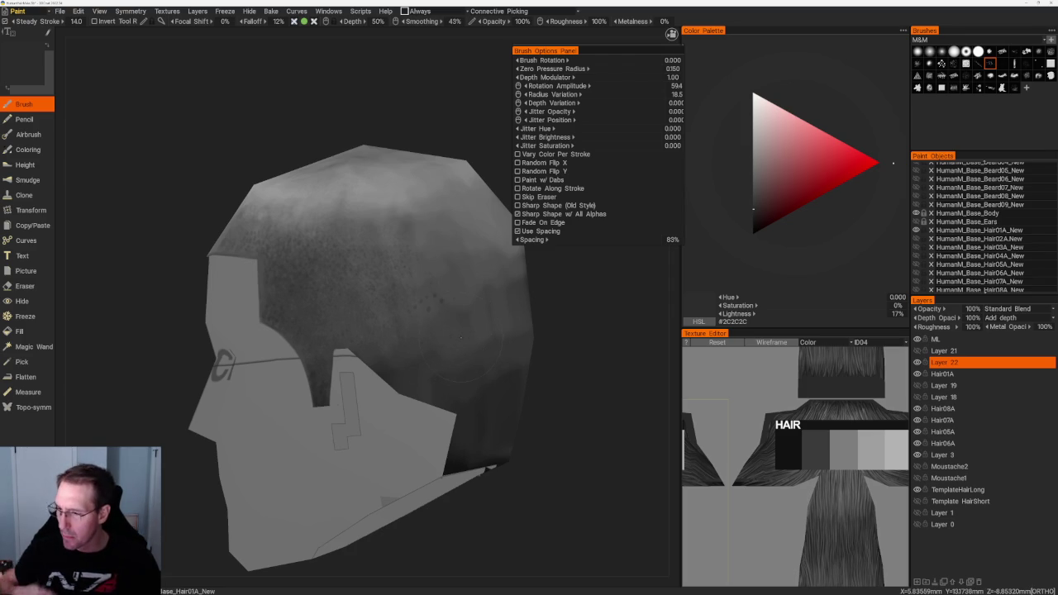
left_click(670, 86)
type("0")
key("Return")
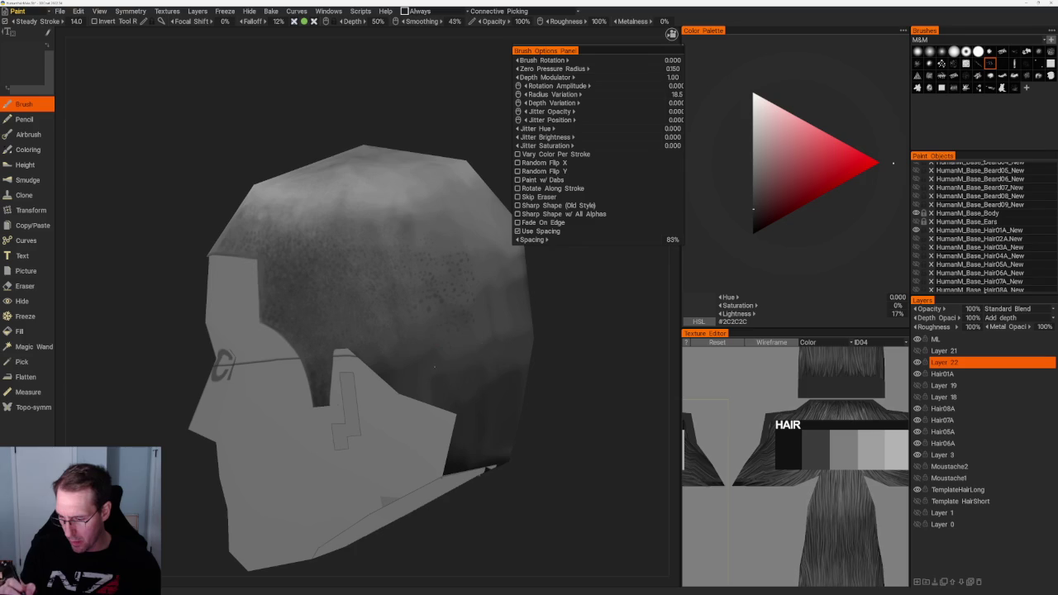
Raise Rotation Amplitude to 205 and paint stubble in 54% grey on the side and back.
left_click_drag(562, 86, 592, 86)
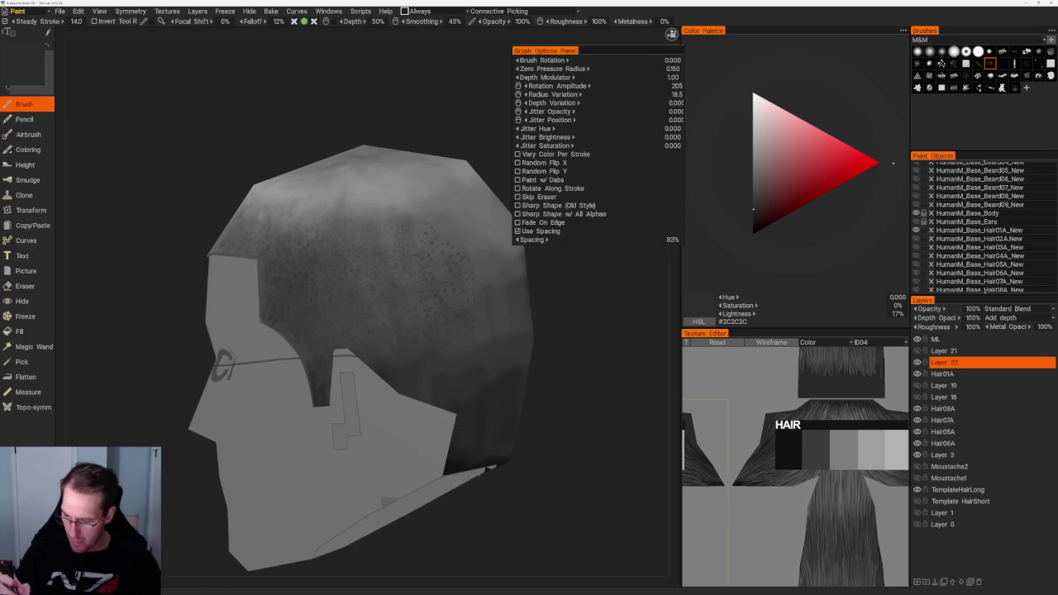
left_click(753, 177)
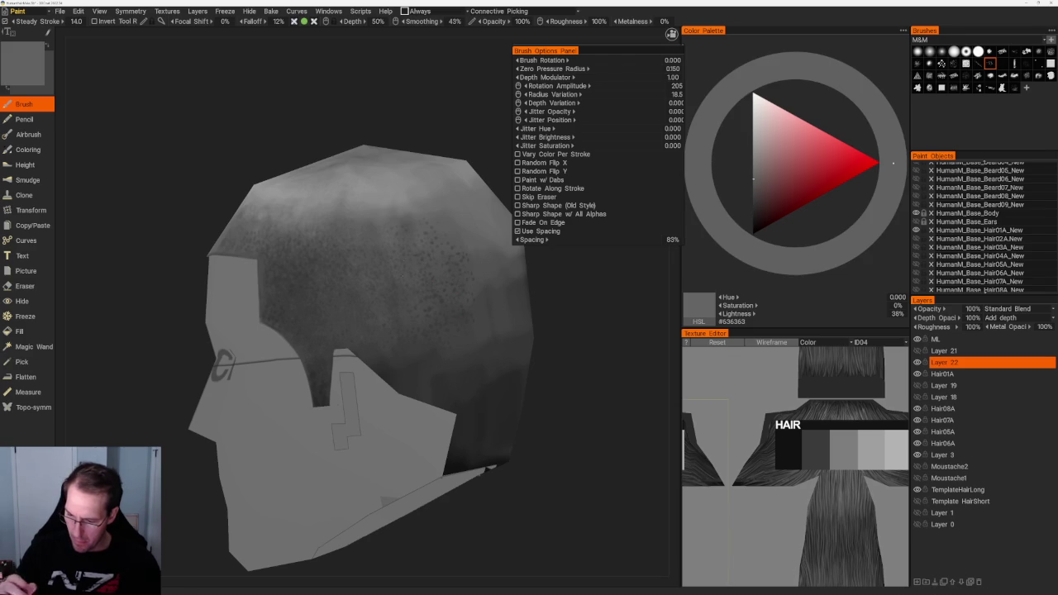
left_click_drag(434, 103, 447, 190)
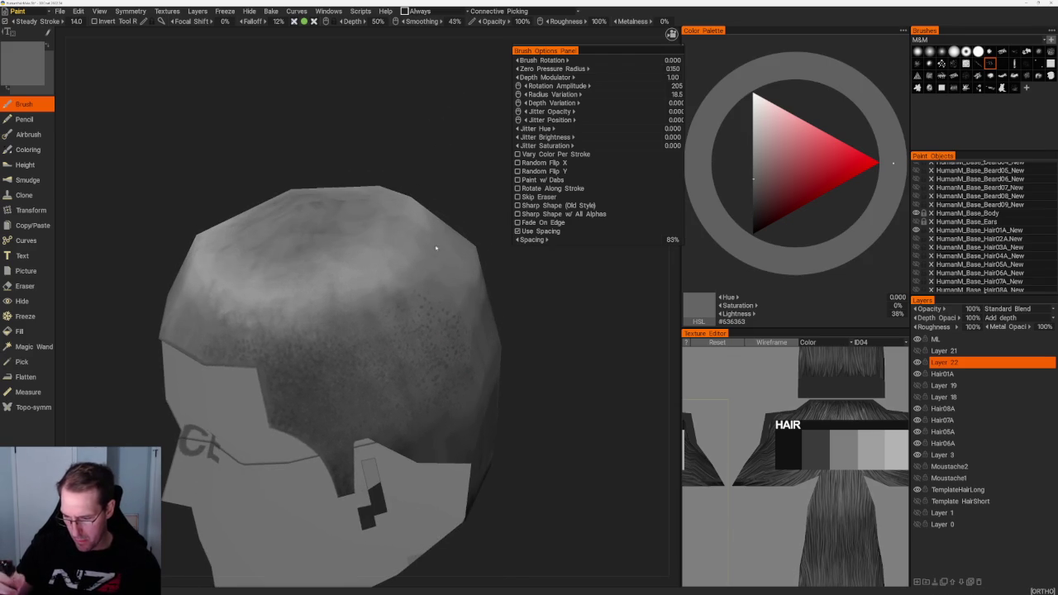
key("v")
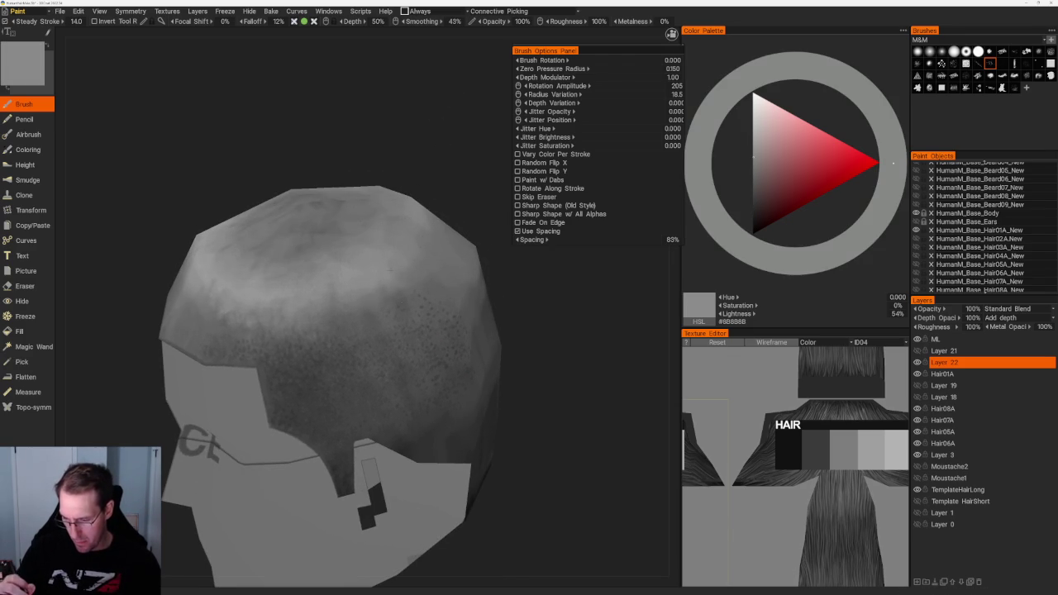
left_click_drag(436, 200, 453, 204)
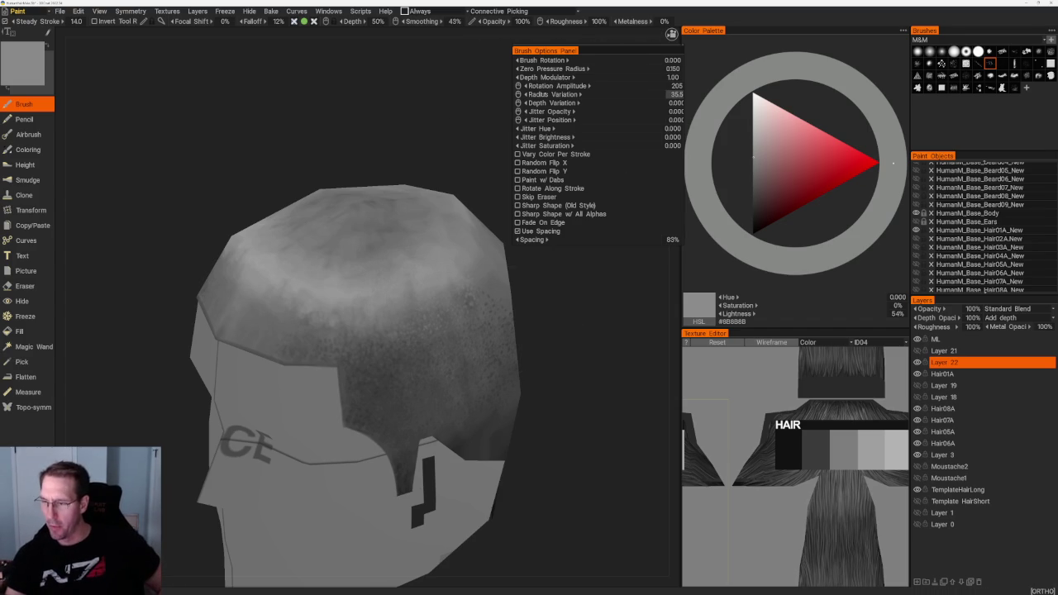
Set Radius Variation to 60 and darken the stubble with 32% then 14% grey, undoing the last stroke.
type("60")
key("Return")
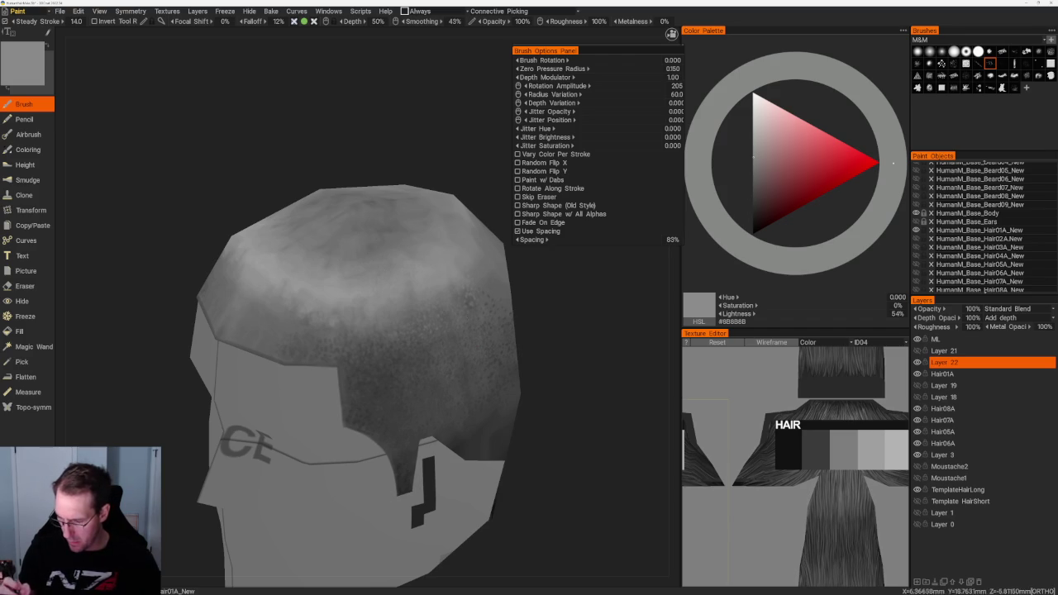
right_click_drag(596, 372, 570, 364)
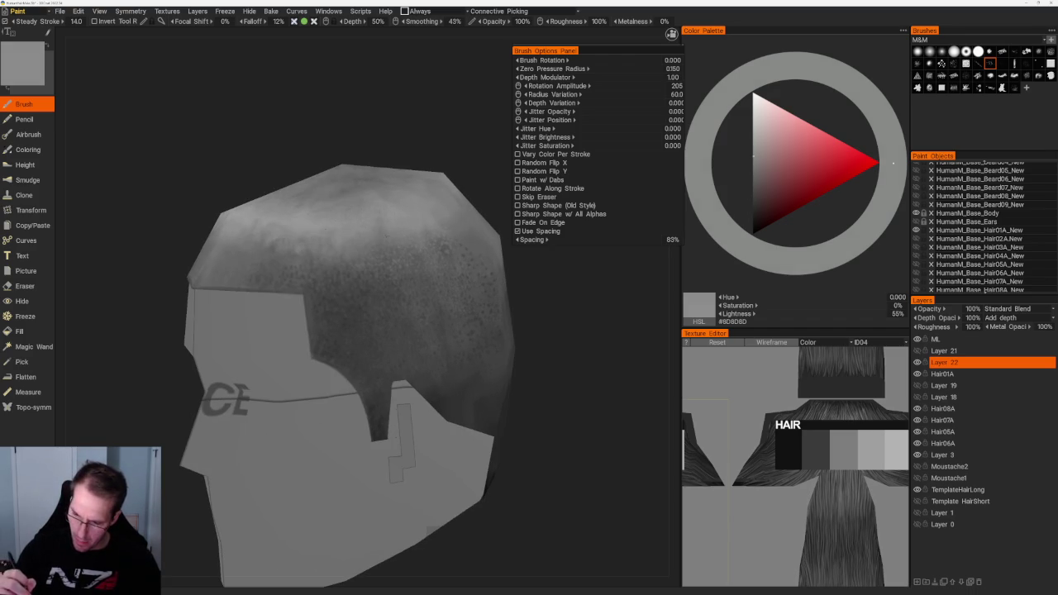
mouse_move(389, 137)
left_mouse_down()
mouse_move(429, 145)
mouse_move(338, 137)
mouse_move(429, 198)
left_mouse_up()
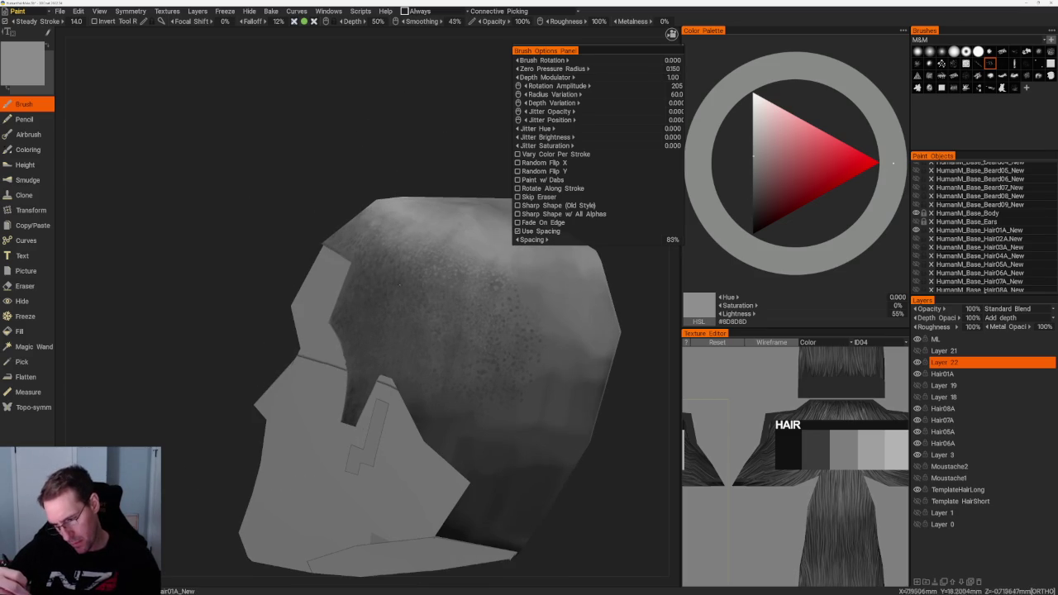
key("v")
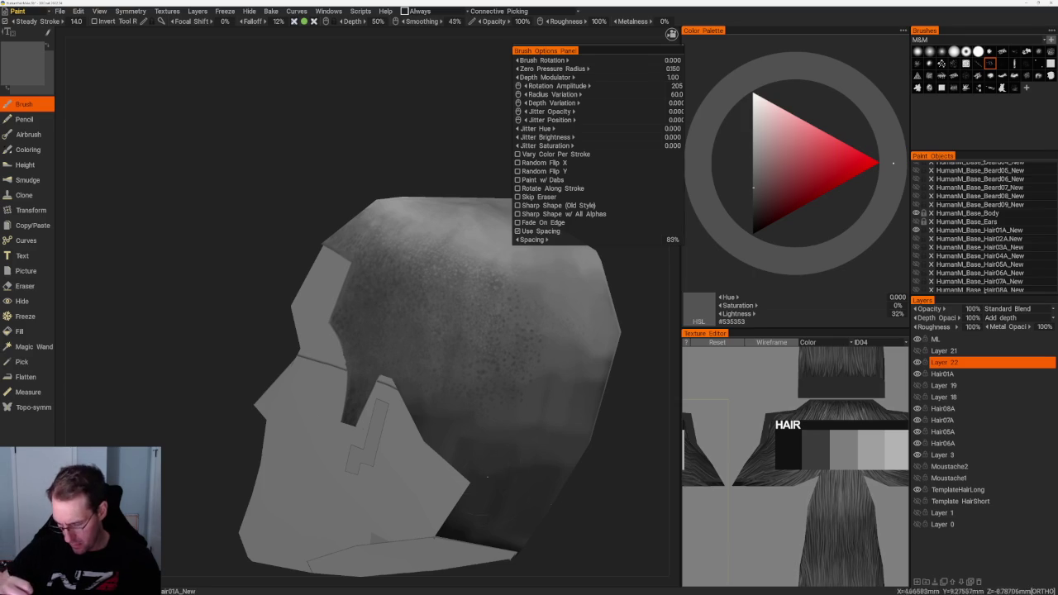
key("v")
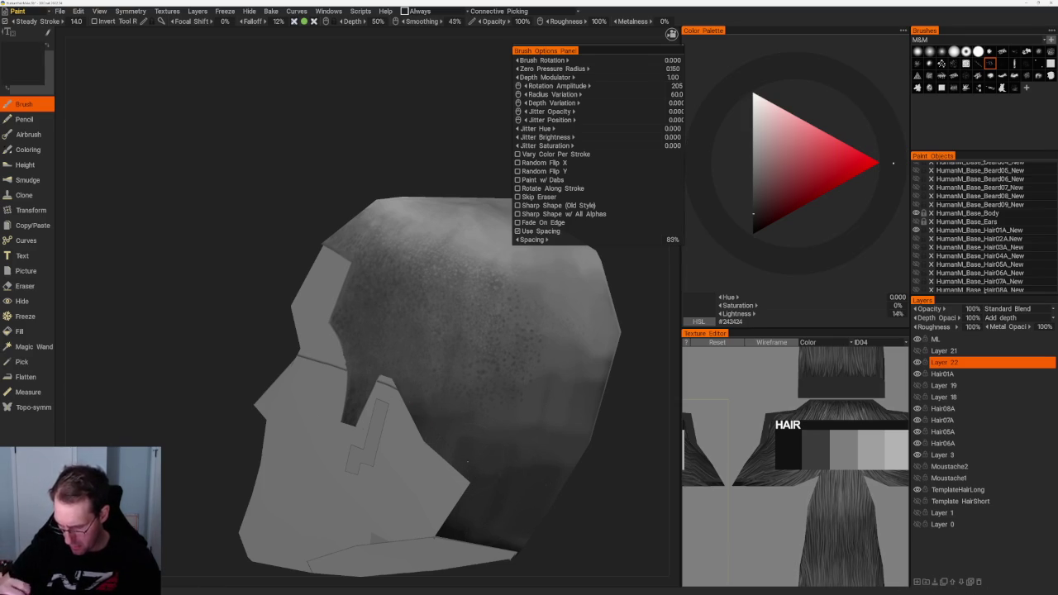
key("ctrl+z")
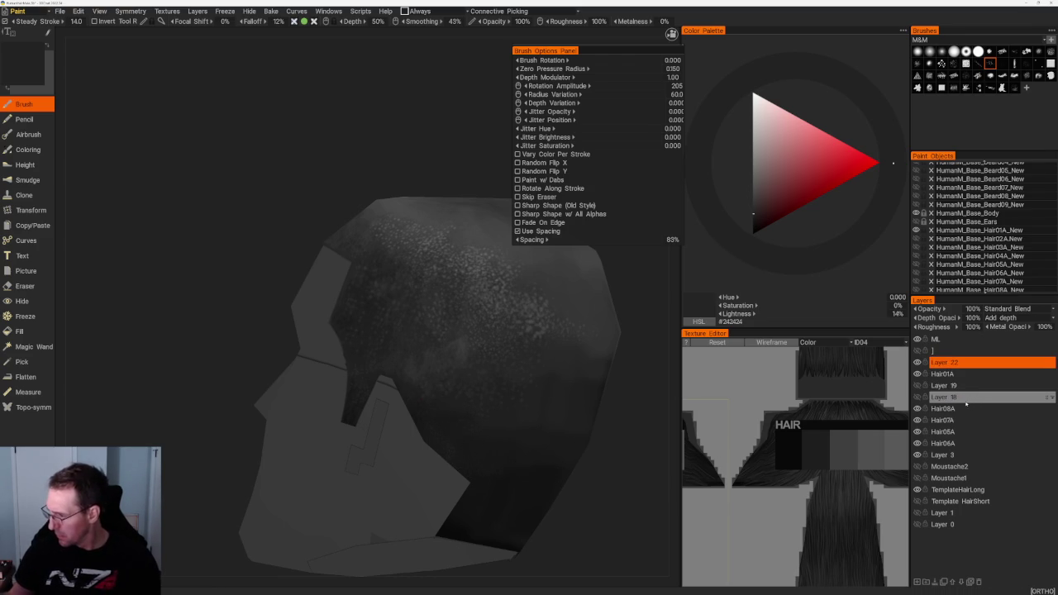
Redo the stroke and toggle the hair layer to compare it with the older hair.
key("ctrl+y")
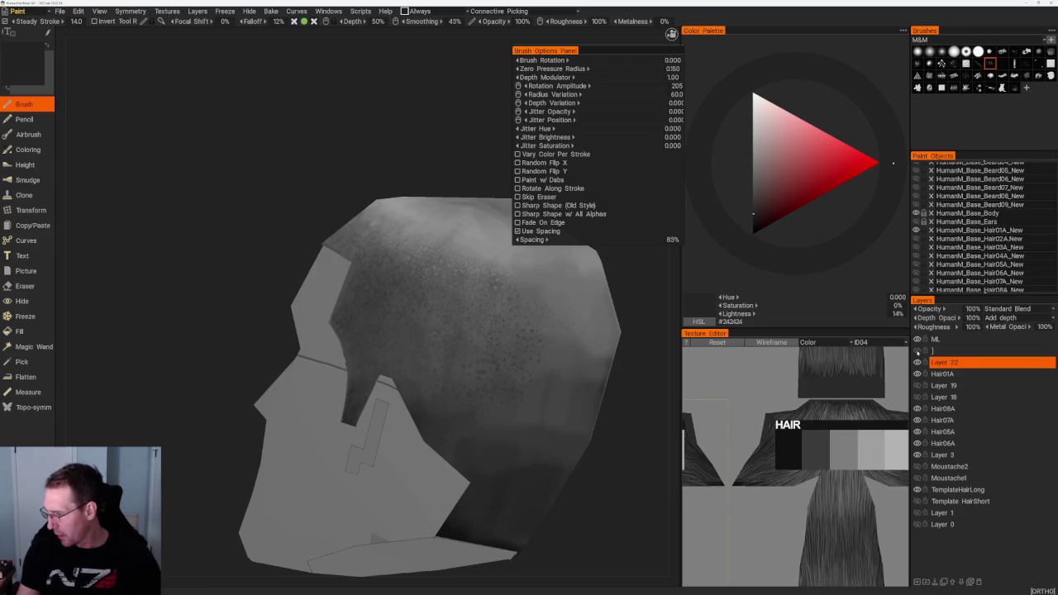
left_click(917, 351)
left_click(917, 352)
left_click(918, 351)
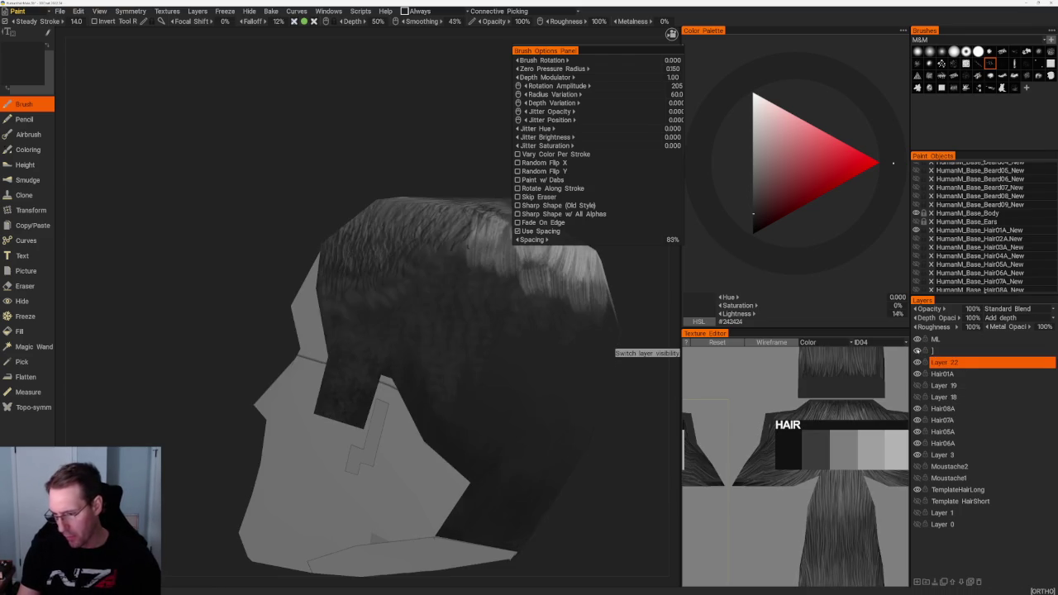
left_click(918, 352)
left_click(918, 352)
Inspect the head from several angles, re-show the buzz-cut layer and delete the empty layer above Layer 22.
left_click_drag(356, 207, 283, 194)
scroll(284, 193, "up", 3)
mouse_move(248, 124)
left_mouse_down()
mouse_move(224, 90)
mouse_move(213, 114)
mouse_move(270, 75)
mouse_move(349, 85)
left_mouse_up()
scroll(350, 137, "down", 3)
mouse_move(350, 137)
left_mouse_down()
mouse_move(434, 160)
mouse_move(426, 154)
left_mouse_up()
scroll(428, 161, "up", 1)
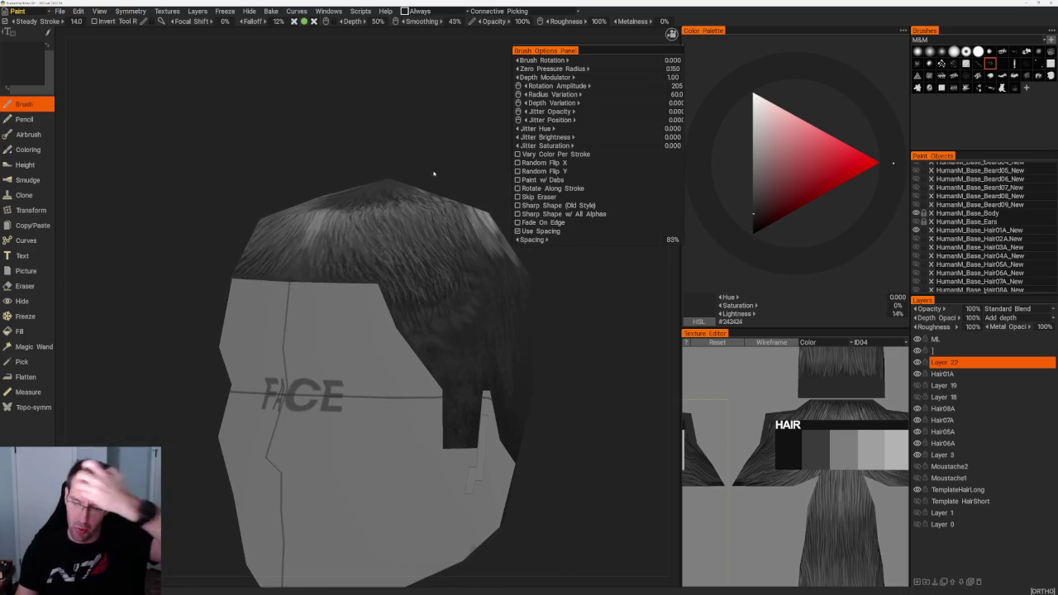
left_click_drag(433, 178, 389, 181)
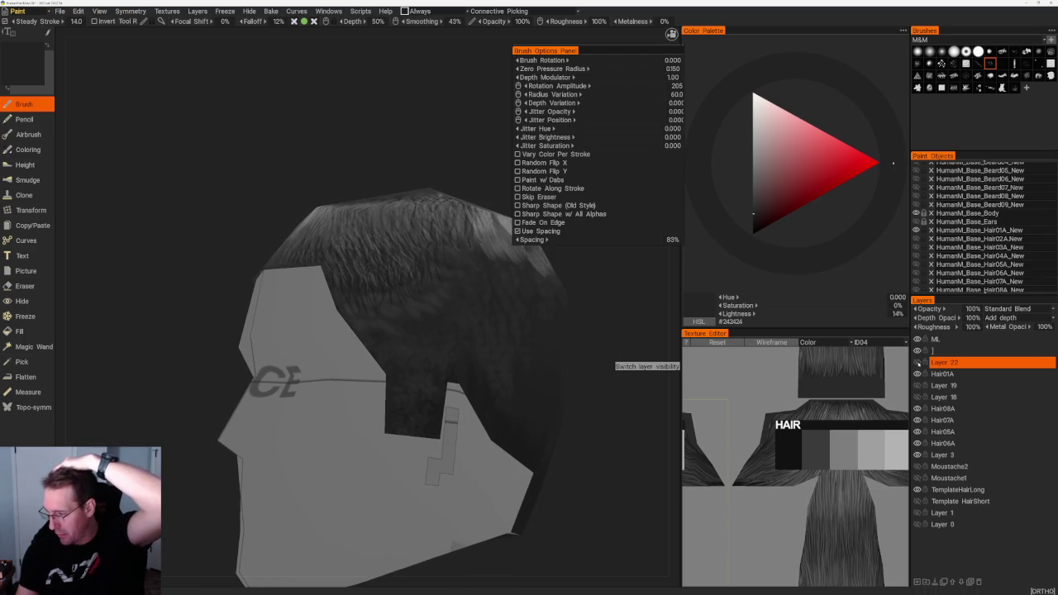
left_click(917, 362)
left_click(943, 351)
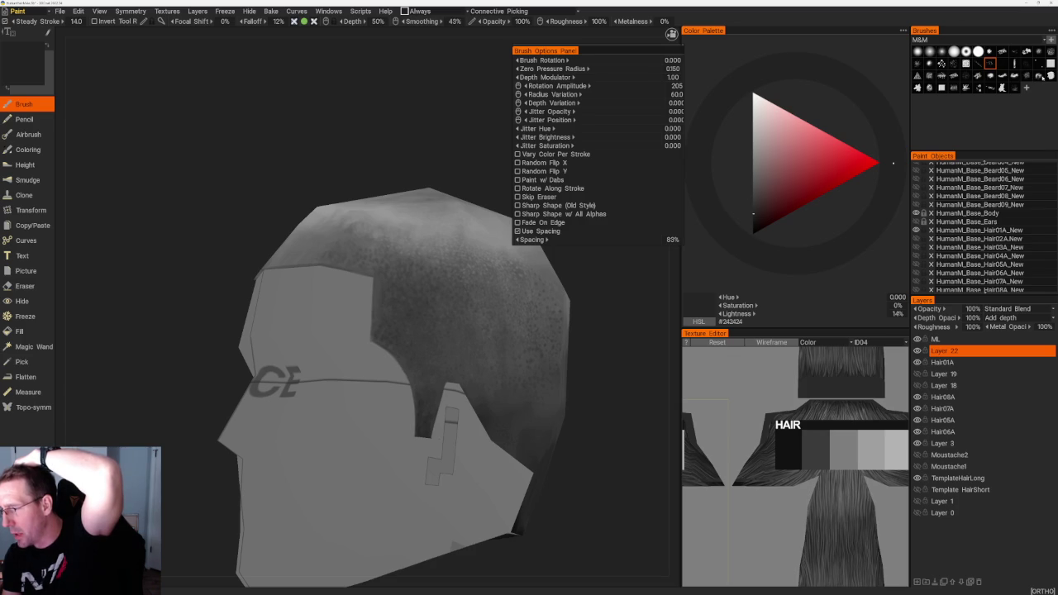
Try the first few brush stamps with a test dab, then undo the dab.
left_click(1002, 75)
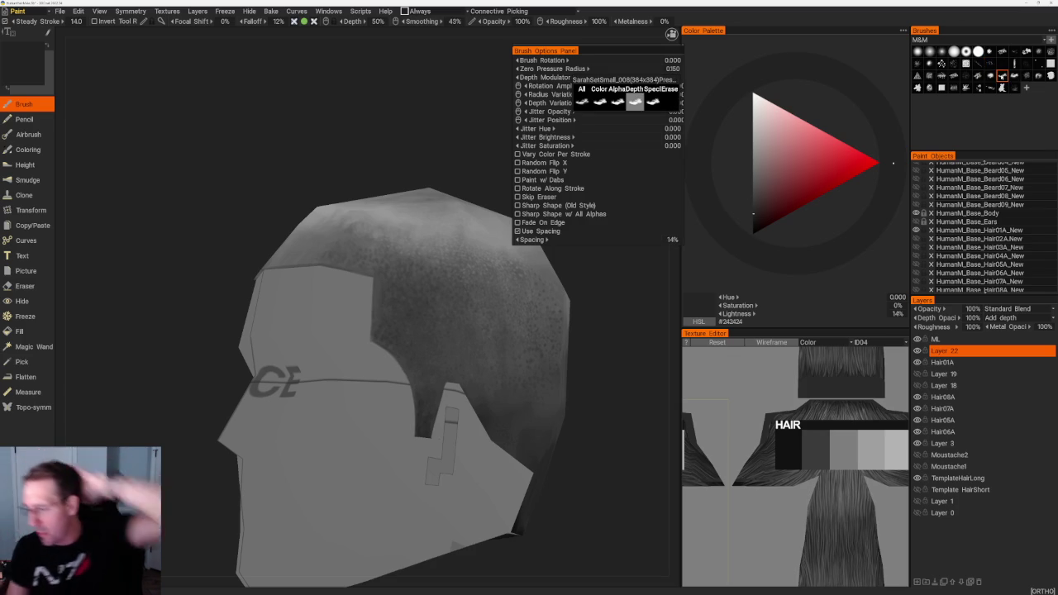
scroll(421, 298, "up", 3)
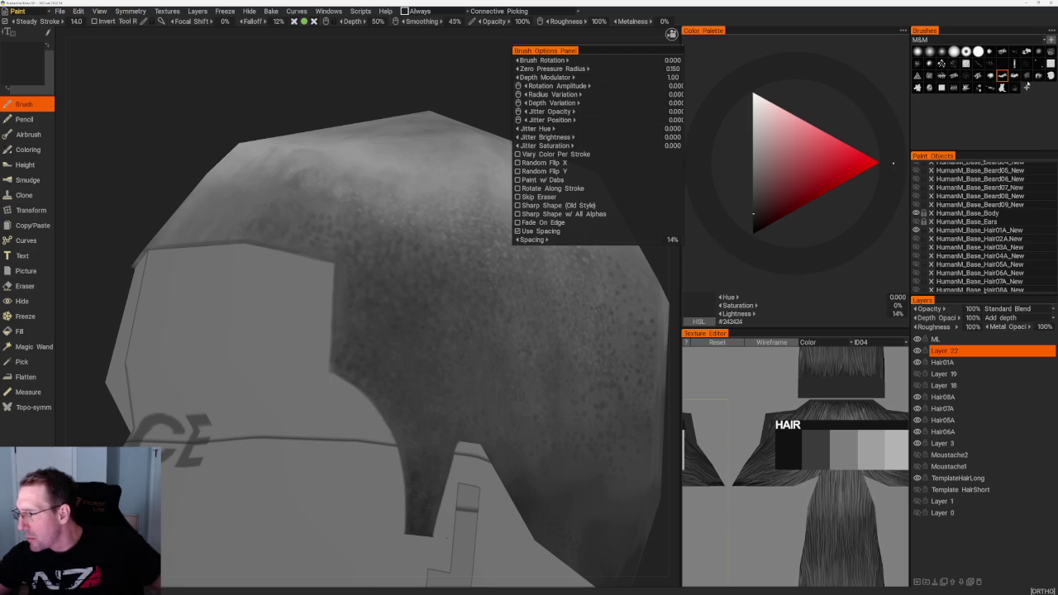
left_click(1014, 75)
left_click(434, 339)
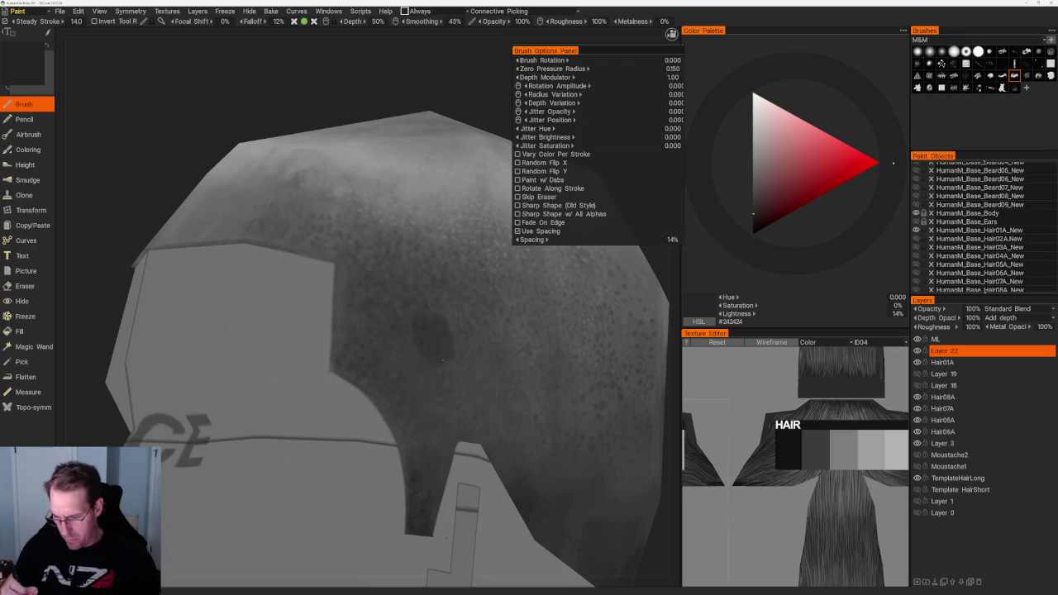
key("ctrl+z")
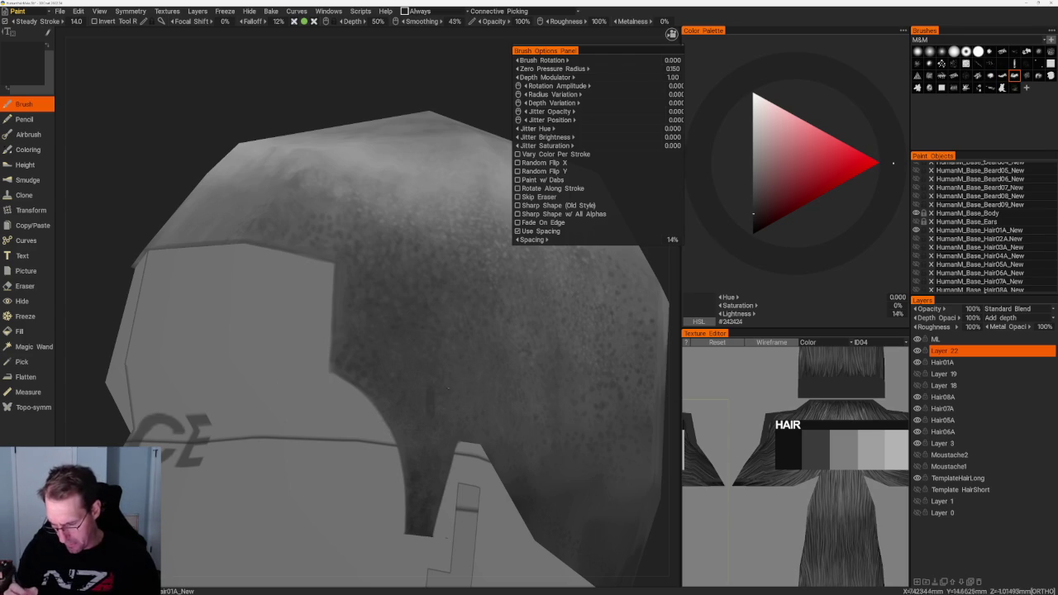
scroll(532, 438, "up", 3)
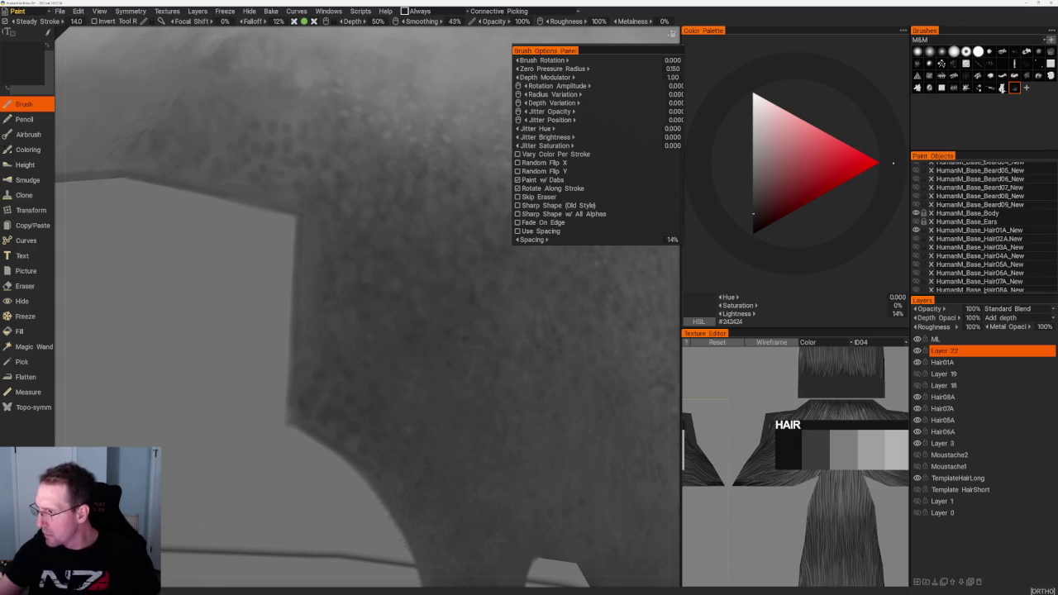
Test more brush stamps, undo the test stroke, and settle on the top-right brush.
left_click(1001, 88)
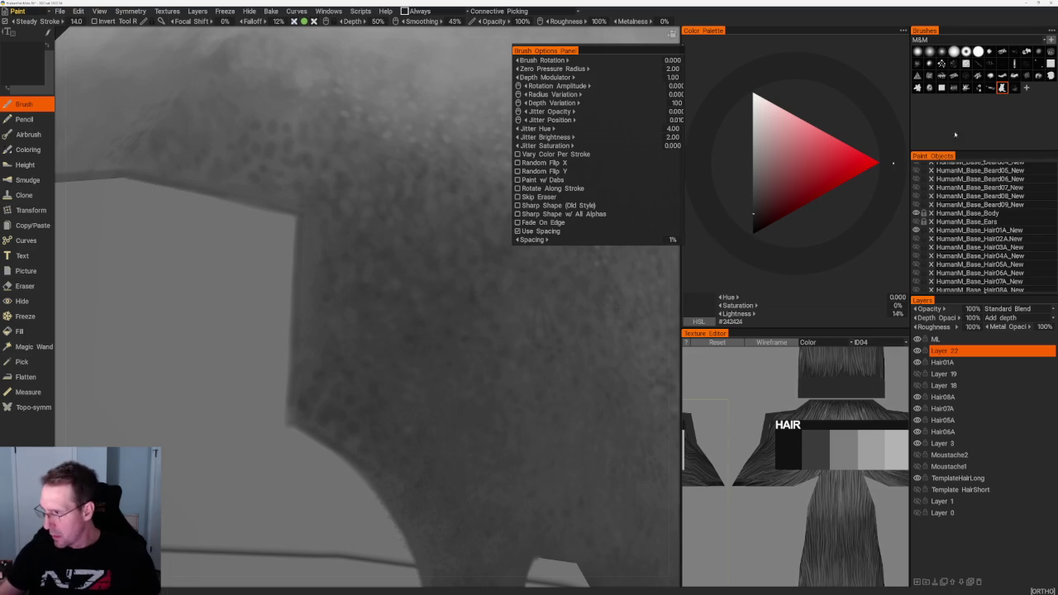
left_click(990, 88)
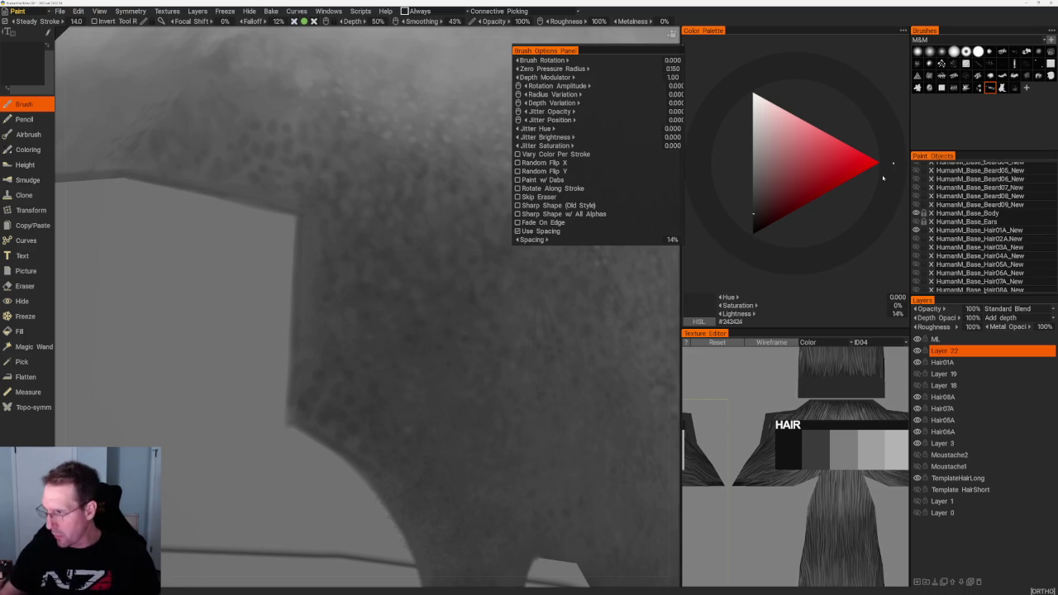
left_click(979, 88)
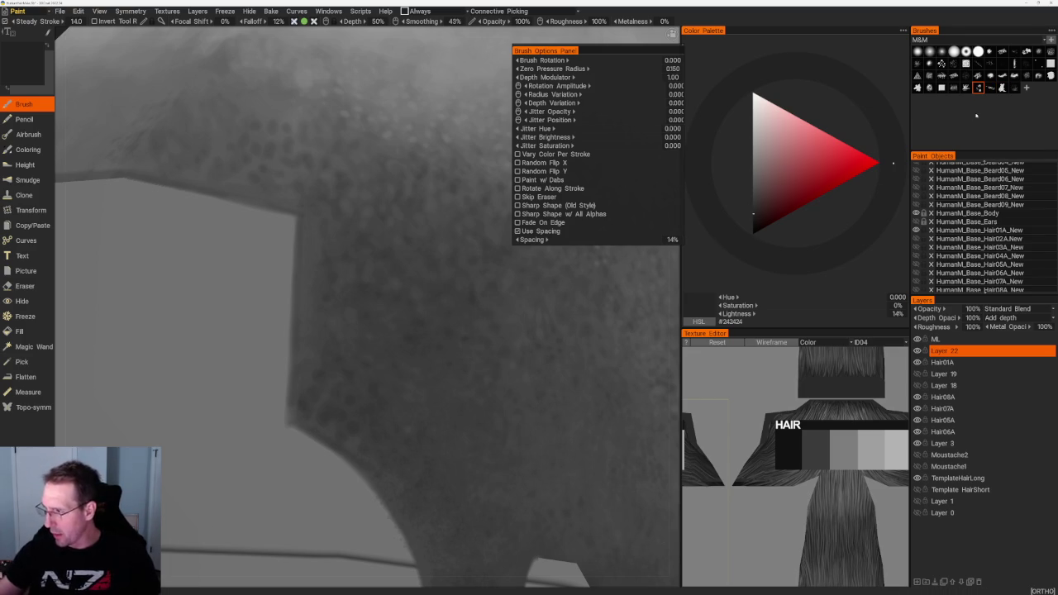
left_click_drag(509, 414, 496, 450)
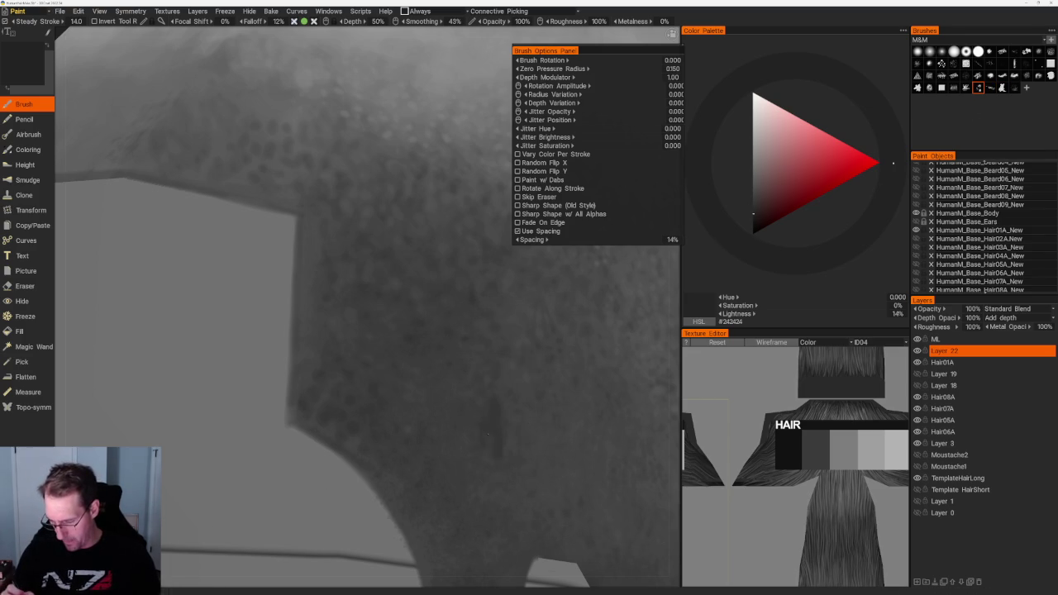
left_click(966, 88)
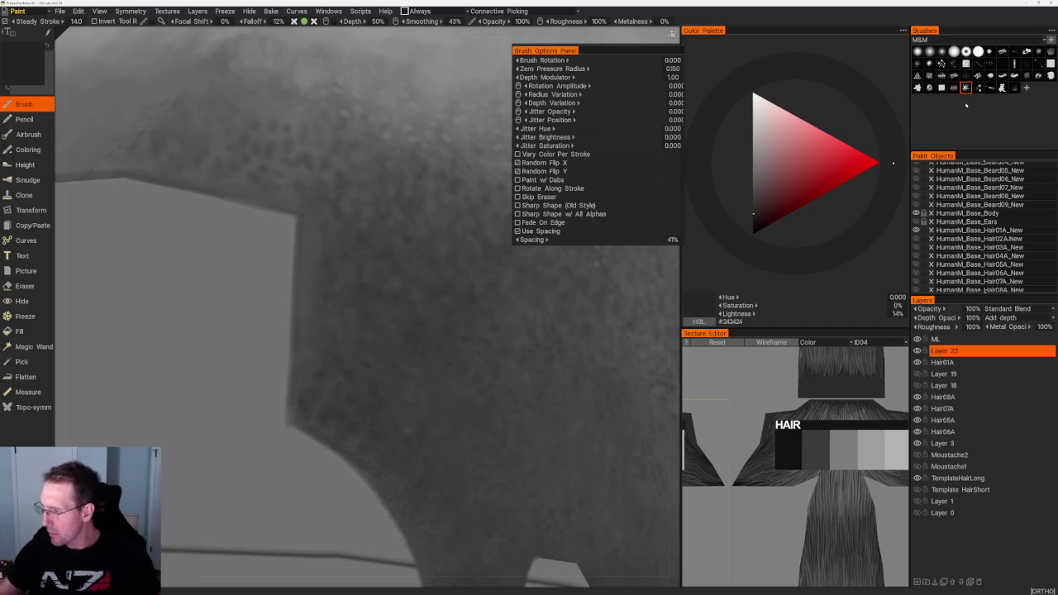
key("ctrl+z")
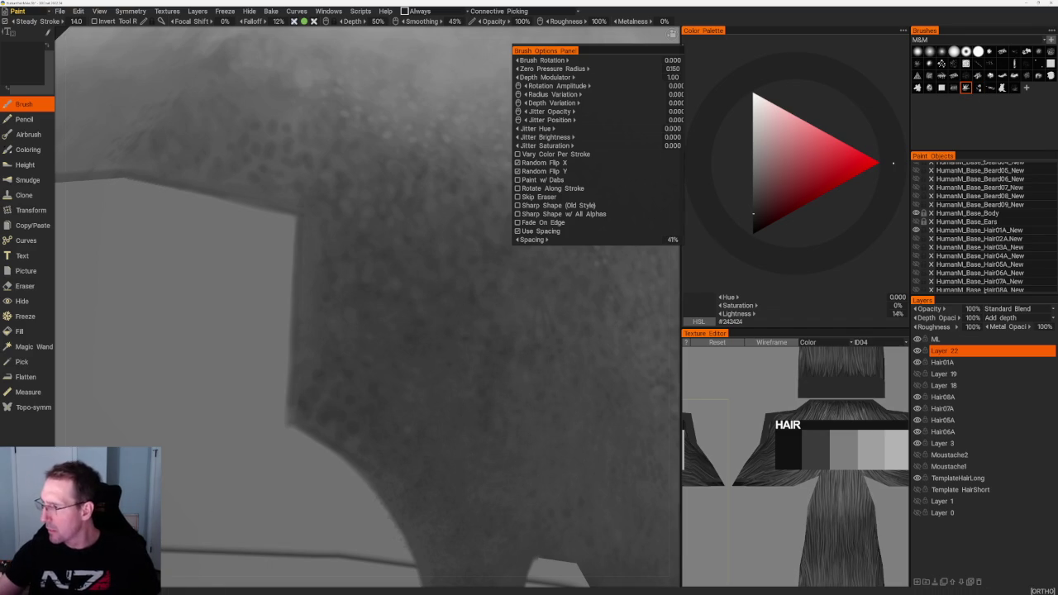
left_click(954, 87)
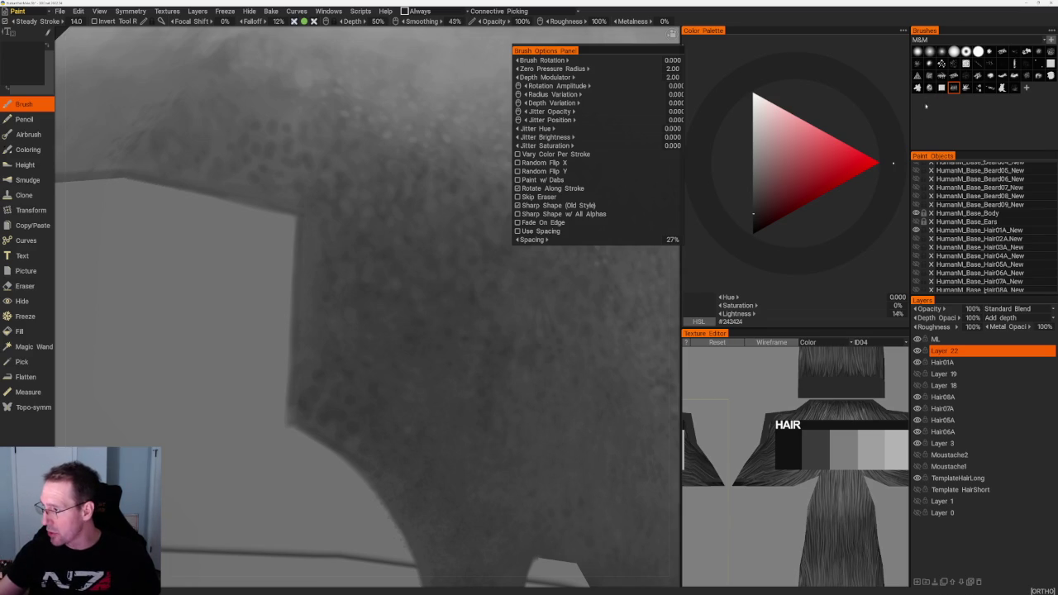
left_click(1050, 75)
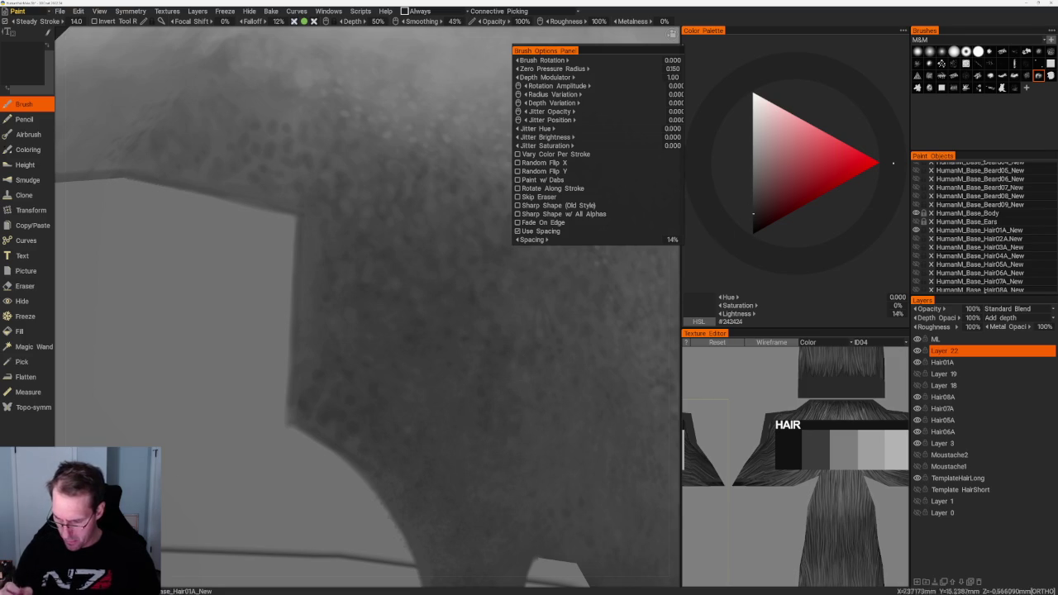
Set the paint colour to 27% grey and test a stroke on the hair, undoing it.
scroll(422, 334, "down", 5)
middle_click_drag(447, 219, 462, 232)
scroll(403, 413, "up", 3)
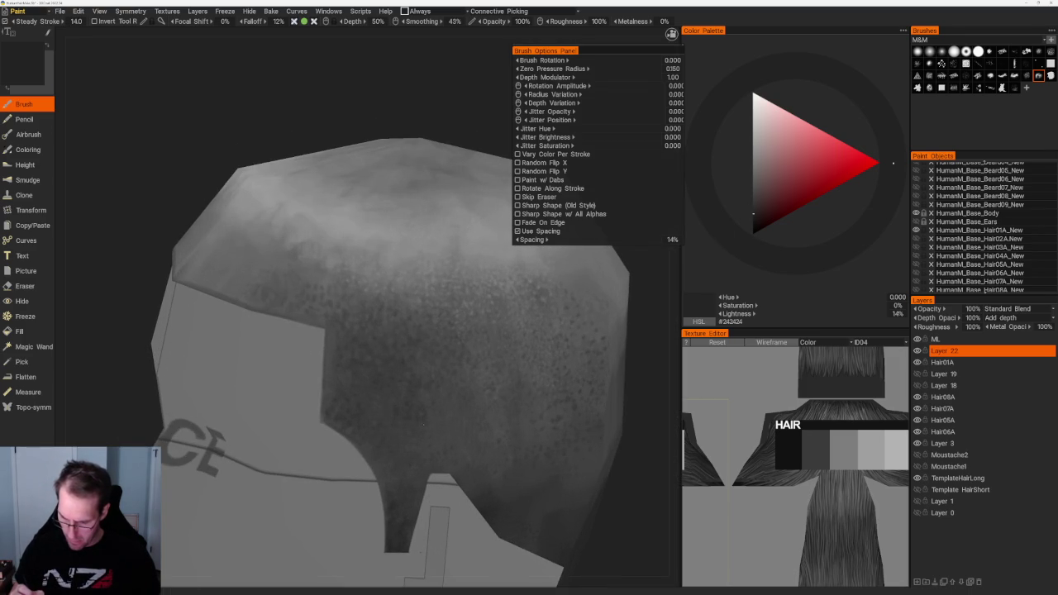
middle_click_drag(418, 403, 463, 384)
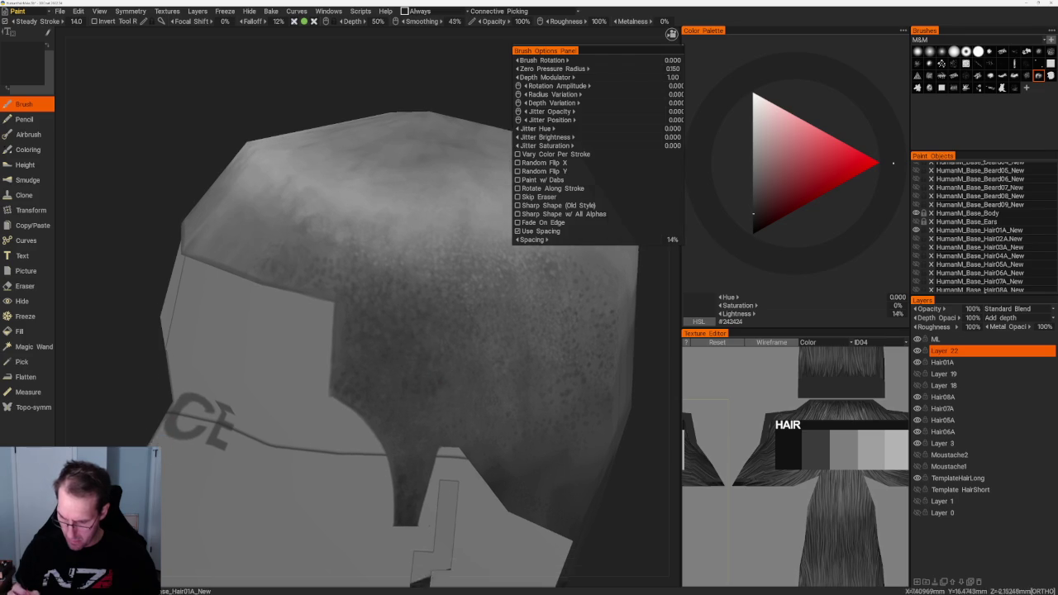
key("v")
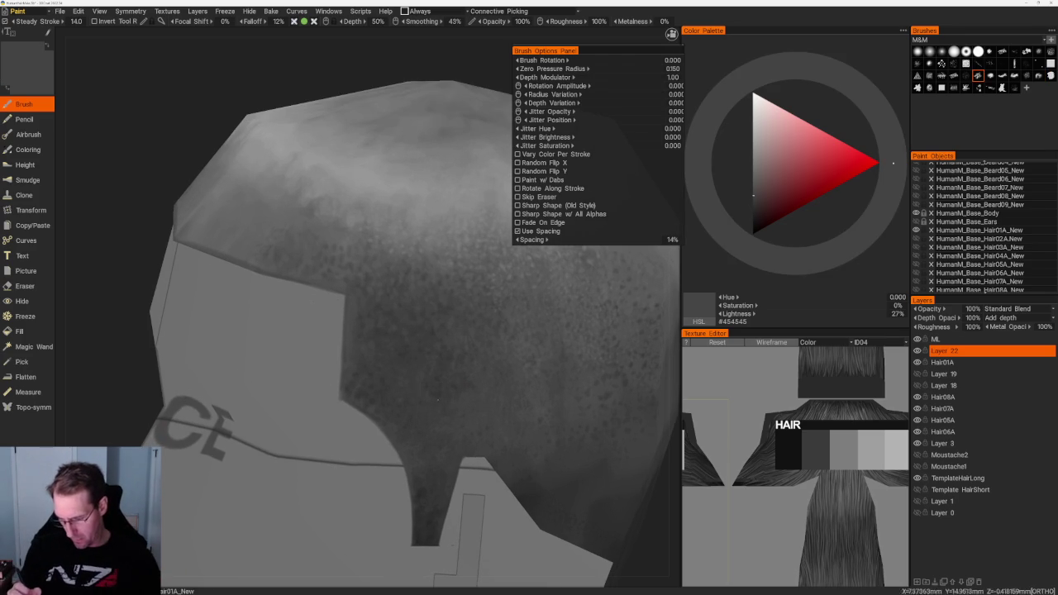
middle_click_drag(468, 400, 517, 417)
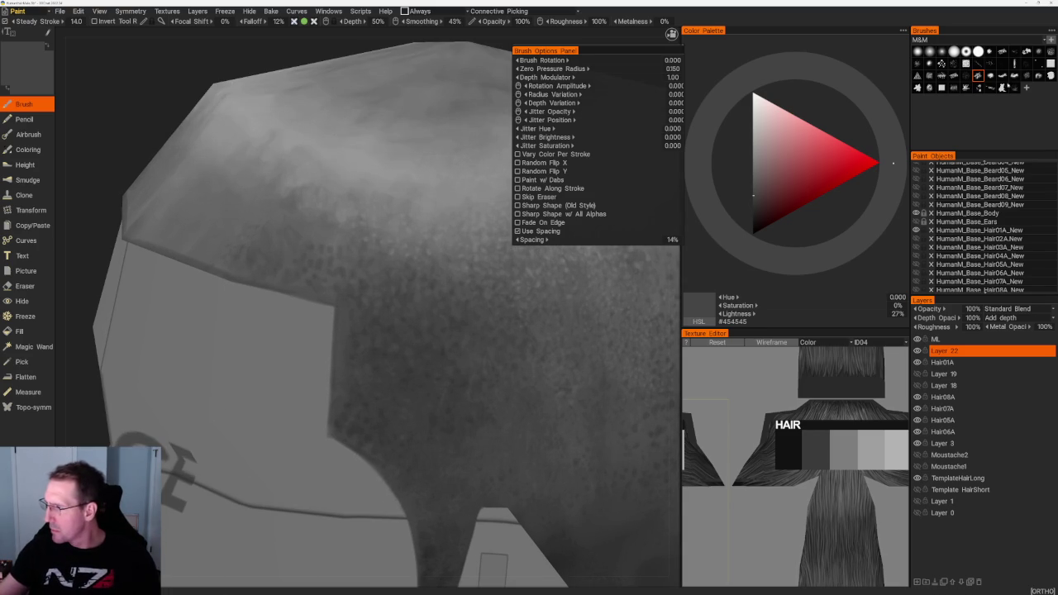
left_click_drag(430, 183, 456, 250)
key("ctrl+z")
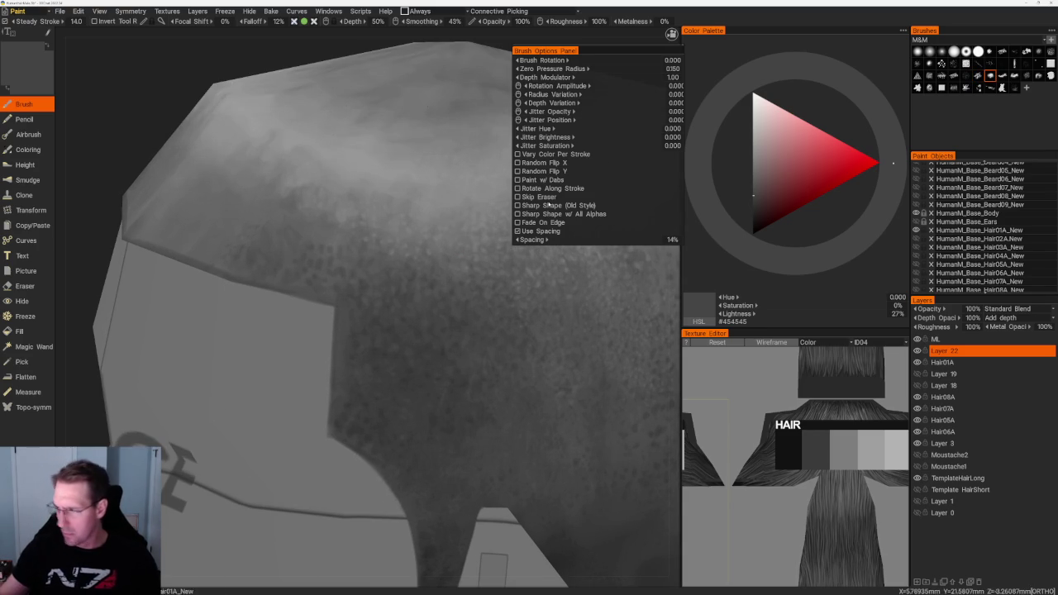
Test several alphas, then choose the flipped scattered stubble alpha (41% spacing) and paint the crown.
left_click(1002, 76)
left_click_drag(421, 185, 430, 248)
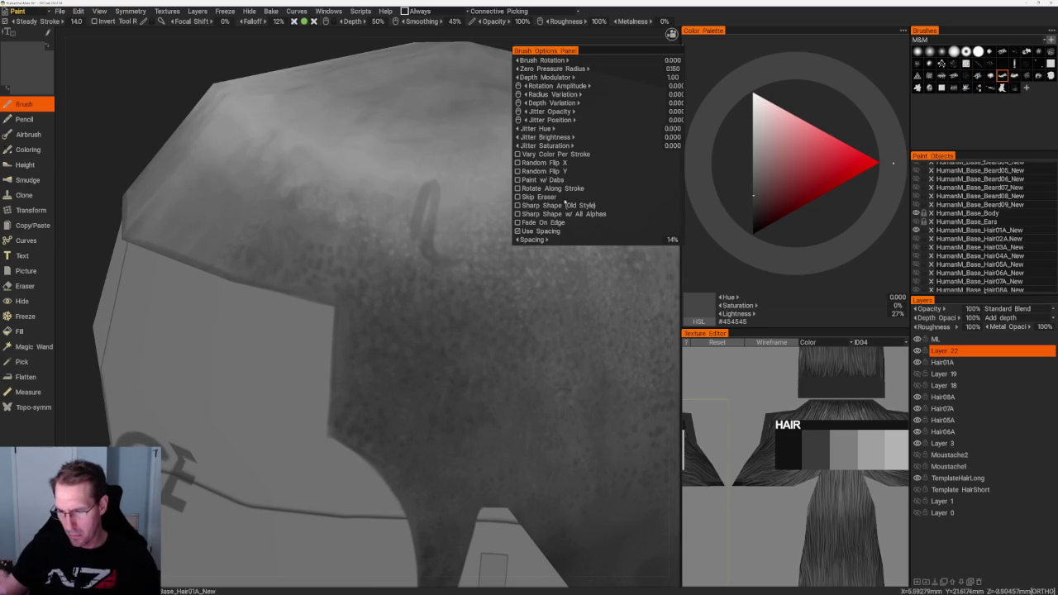
key("ctrl+z")
left_click(1014, 76)
left_click_drag(405, 157, 446, 248)
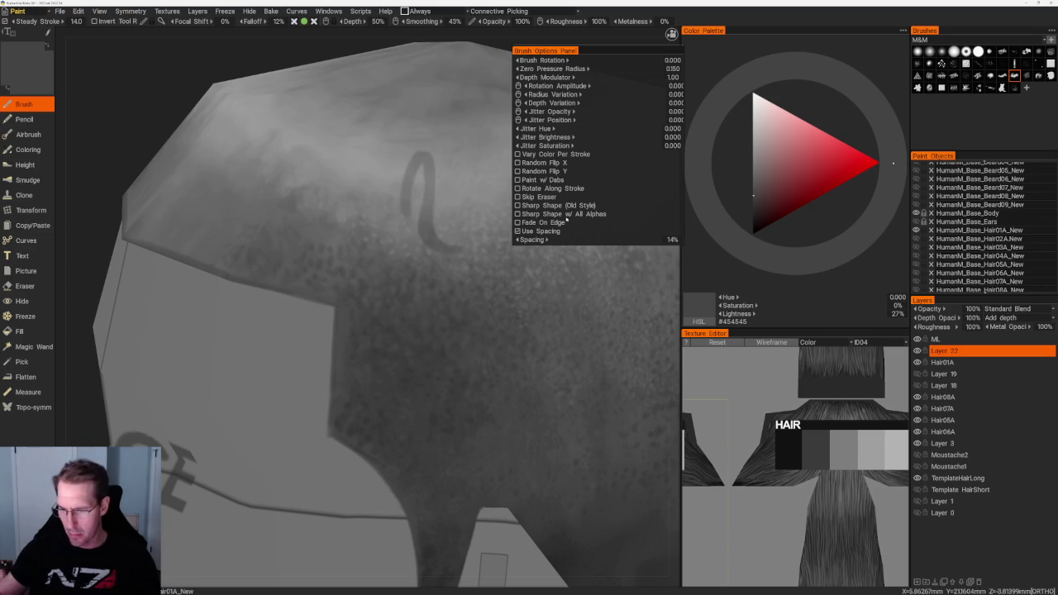
key("ctrl+z")
left_click(966, 87)
left_click_drag(435, 192, 434, 241)
key("ctrl+z")
left_click_drag(441, 198, 441, 240)
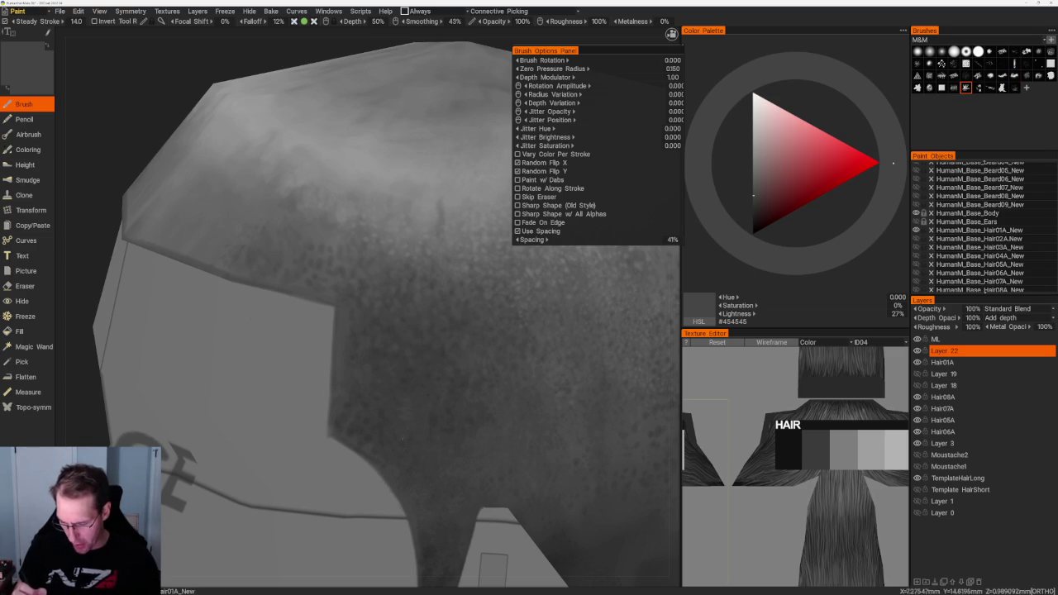
Darken the side of the hair with grey between 18% and 23% lightness.
left_click_drag(372, 330, 397, 297, "alt")
key("v")
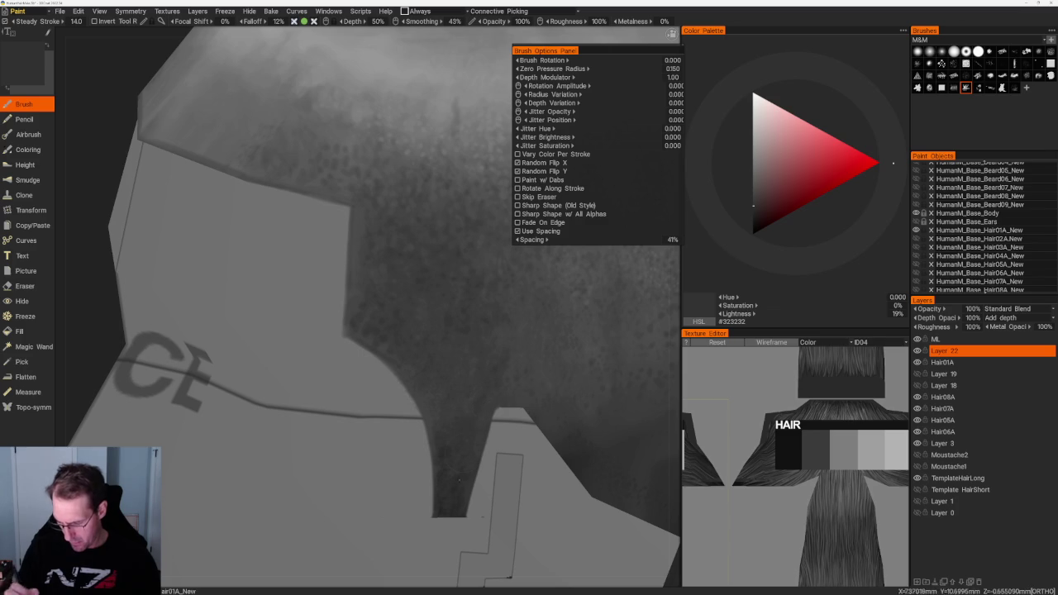
key("v")
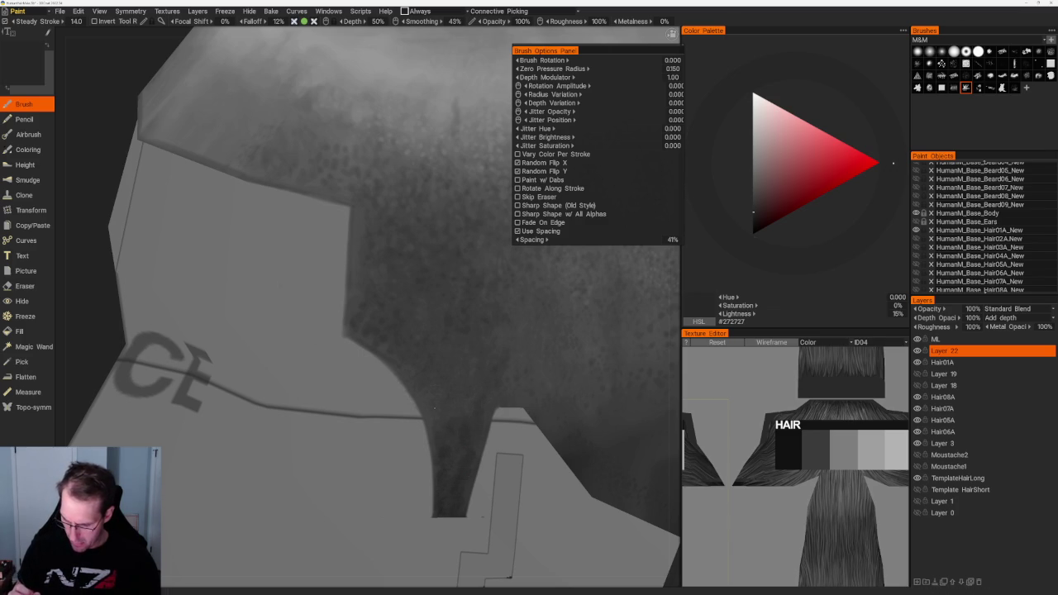
key("v")
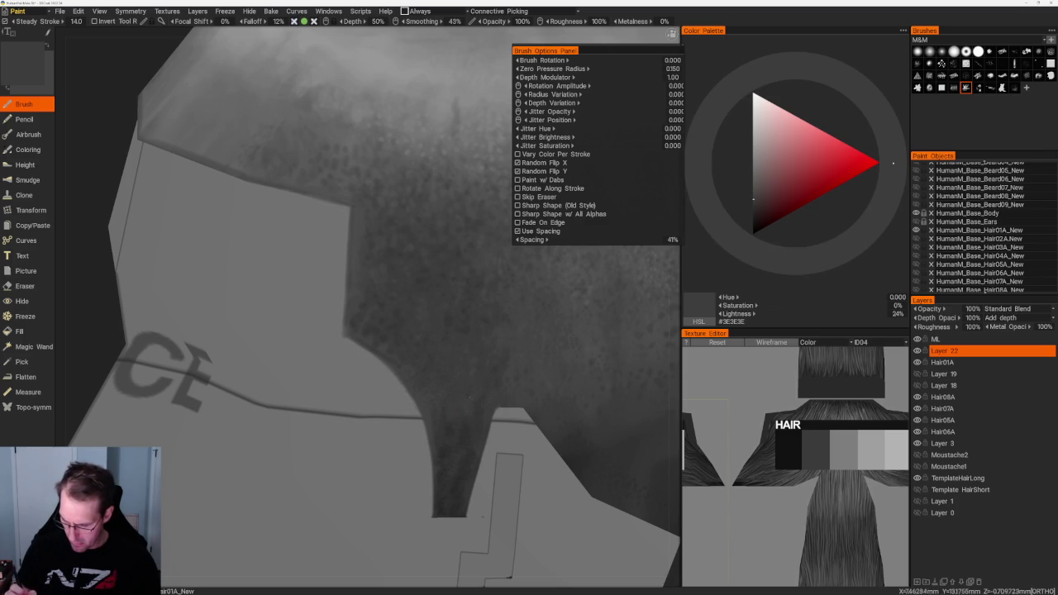
key("v")
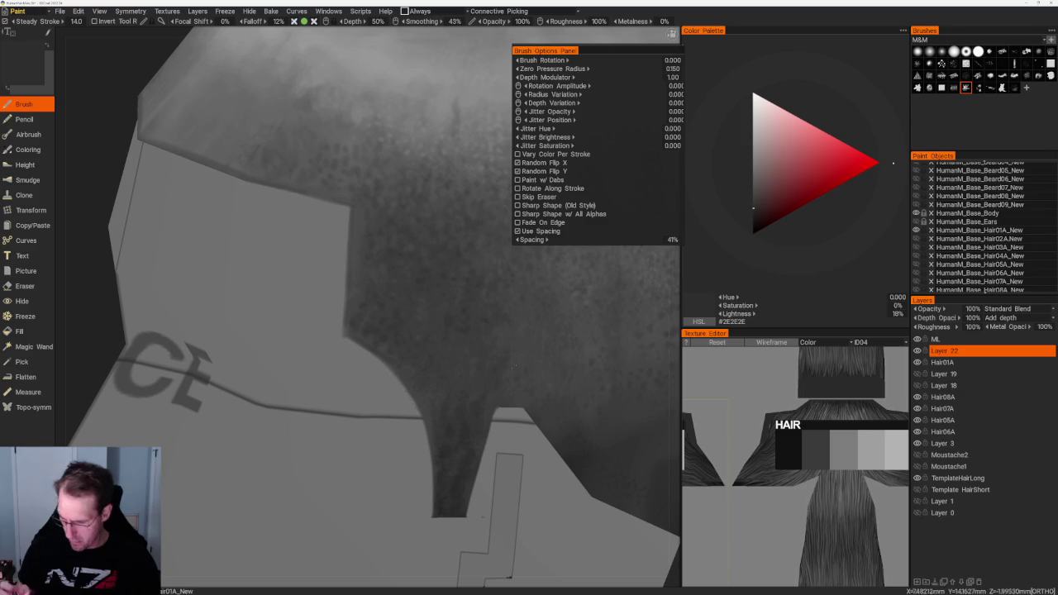
key("v")
scroll(467, 411, "down", 5)
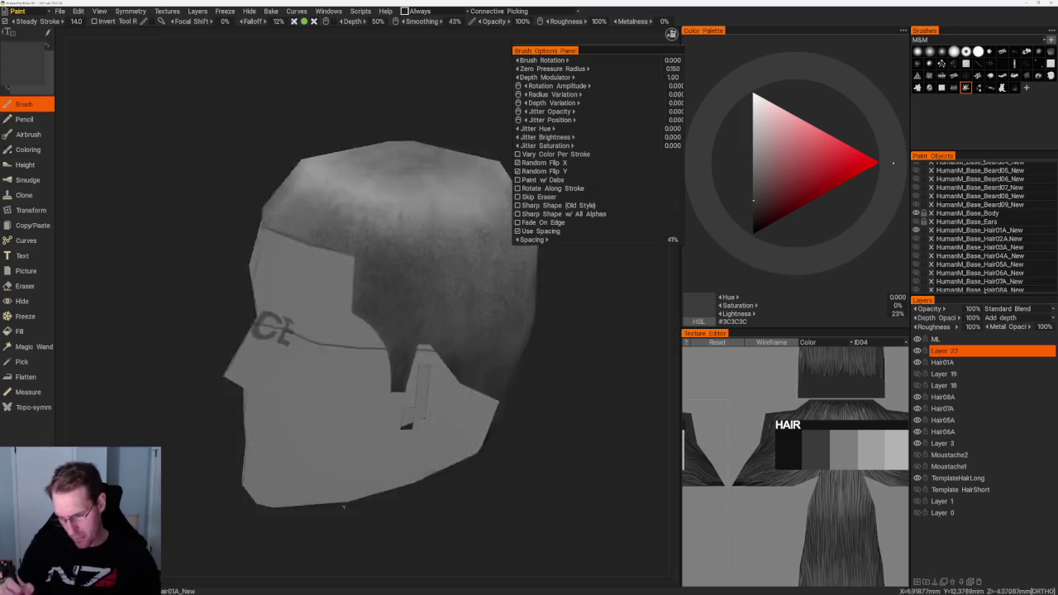
Paint 18%-lightness grey stubble over the sides and back down to the hairline, keeping the crown lighter.
scroll(437, 166, "down", 3)
scroll(455, 326, "up", 3)
scroll(506, 348, "up", 2)
scroll(507, 348, "up", 2)
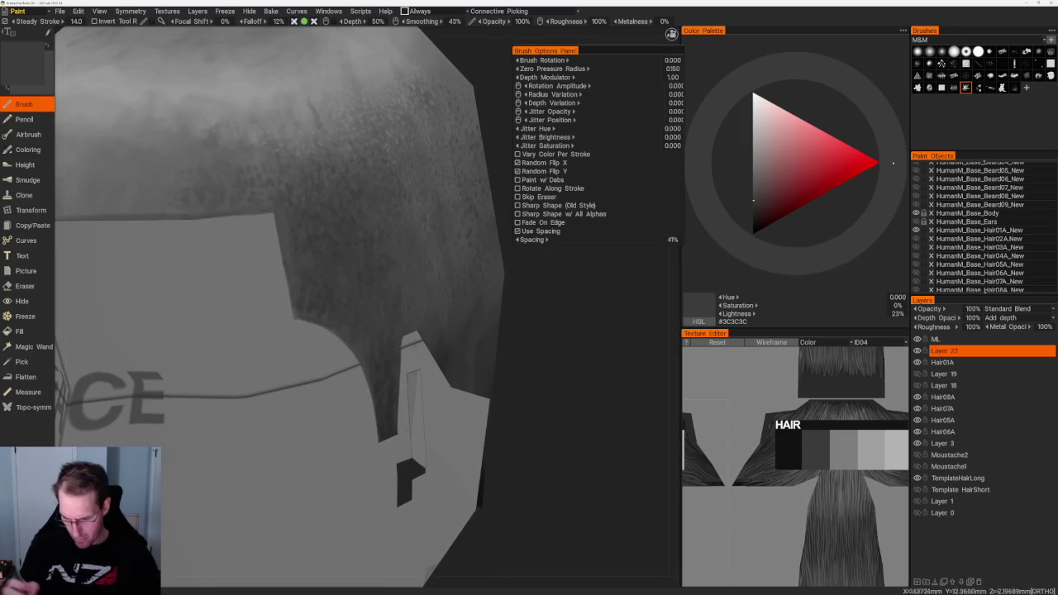
key("v")
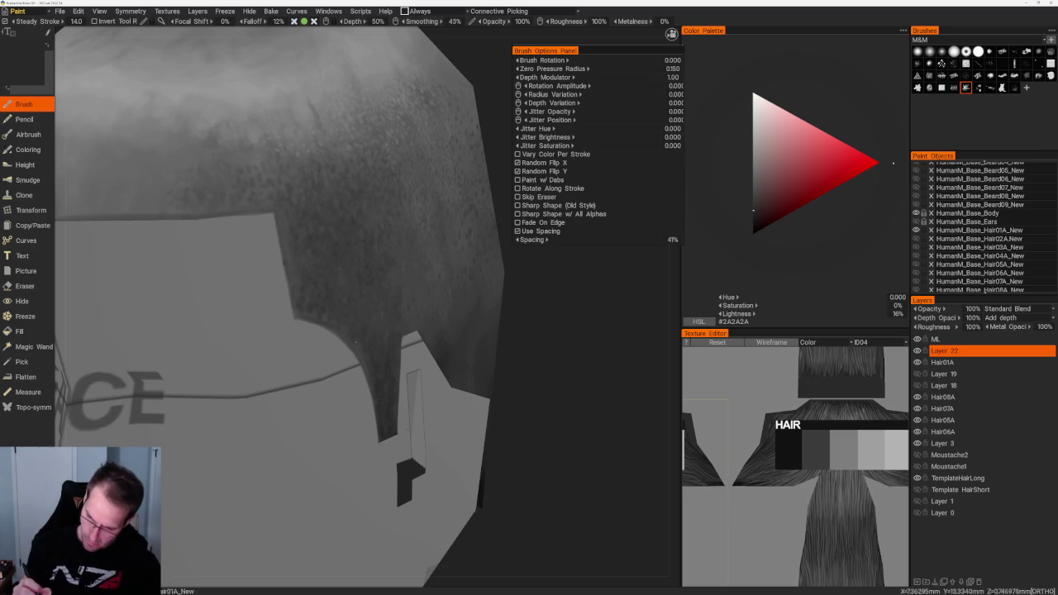
scroll(425, 239, "down", 5)
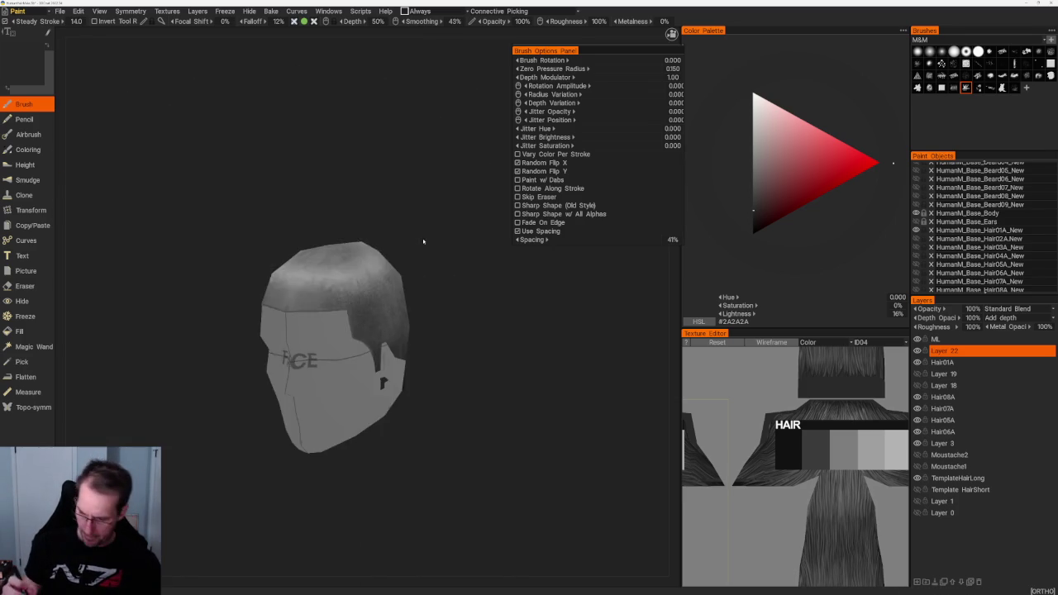
scroll(354, 368, "up", 3)
scroll(353, 368, "up", 2)
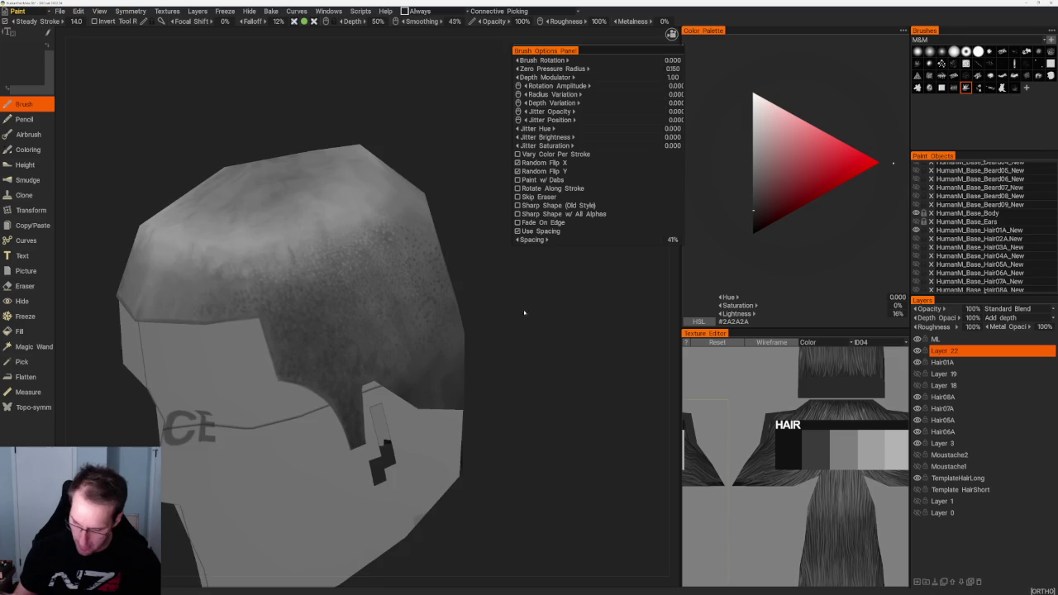
scroll(315, 357, "up", 2)
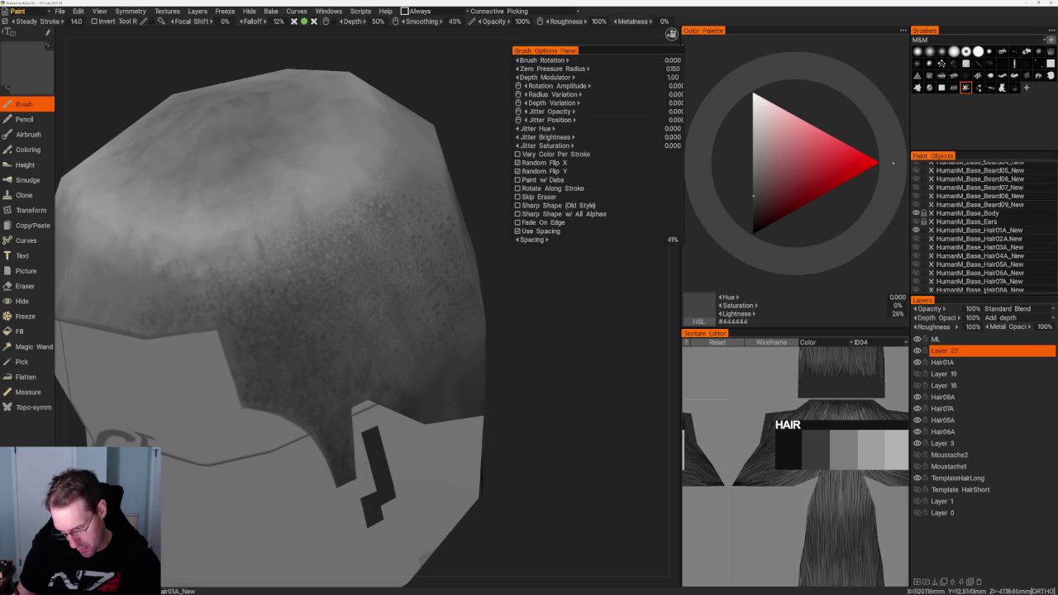
Paint 16% grey stubble along the hairline and temple from left-profile and lower angles.
key("v")
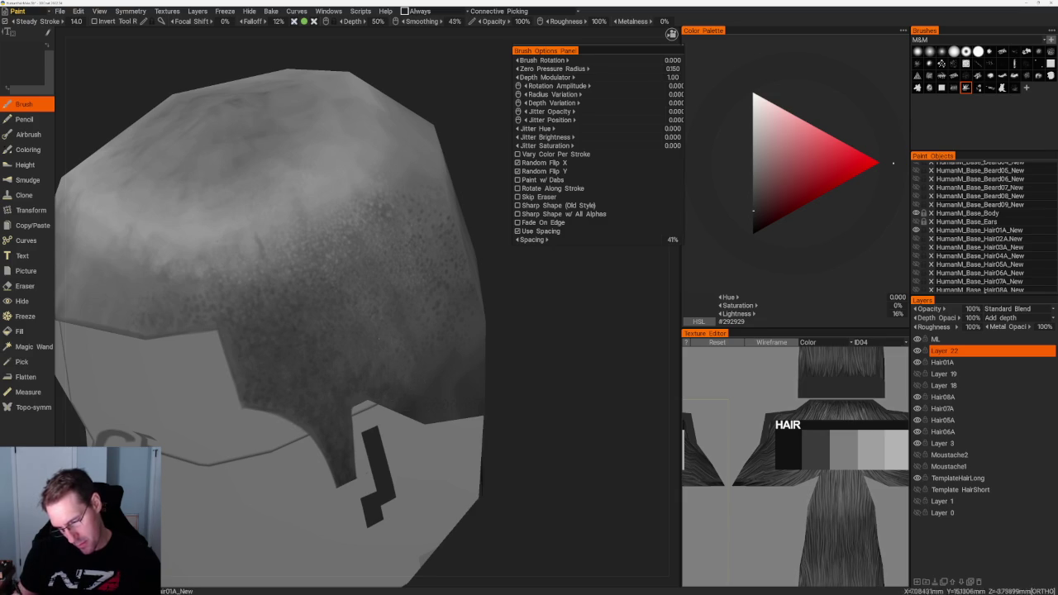
scroll(361, 125, "down", 5)
mouse_move(361, 125)
left_mouse_down()
mouse_move(340, 111)
mouse_move(342, 156)
left_mouse_up()
scroll(513, 261, "up", 2)
scroll(513, 262, "up", 2)
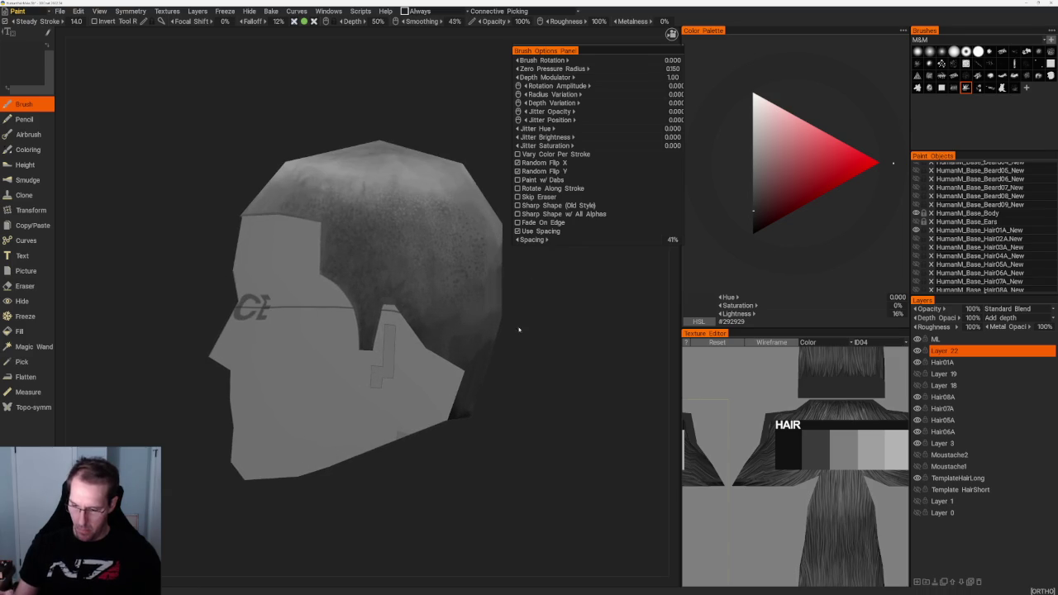
scroll(534, 284, "up", 2)
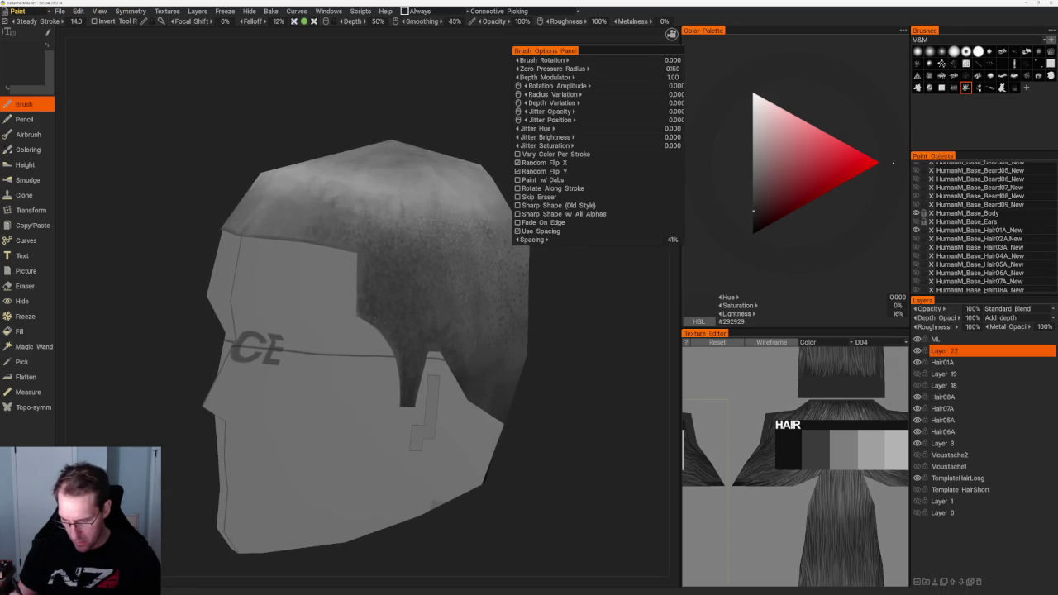
left_click_drag(545, 372, 573, 373)
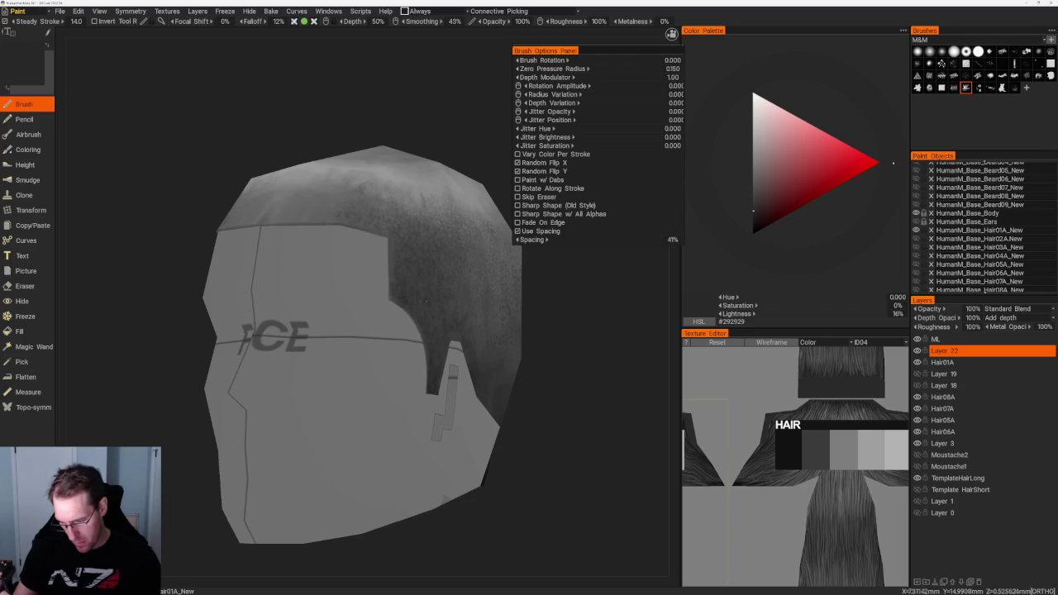
scroll(327, 559, "down", 5)
left_click_drag(396, 372, 460, 256)
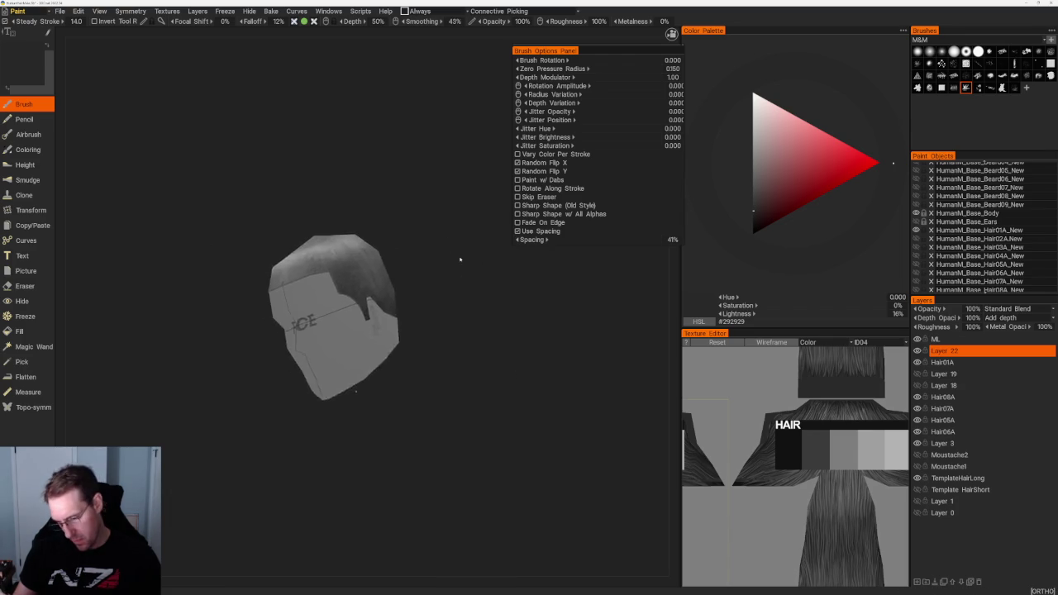
scroll(485, 306, "up", 4)
scroll(374, 348, "up", 3)
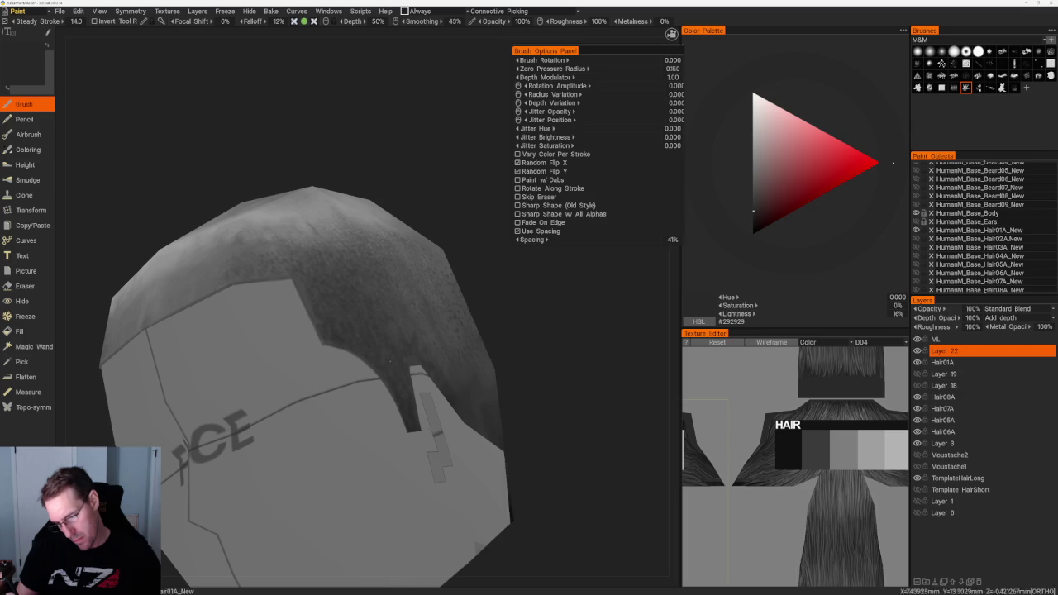
Touch up the sideburn with 22% then 19% grey, then switch to a finer, denser brush.
key("v")
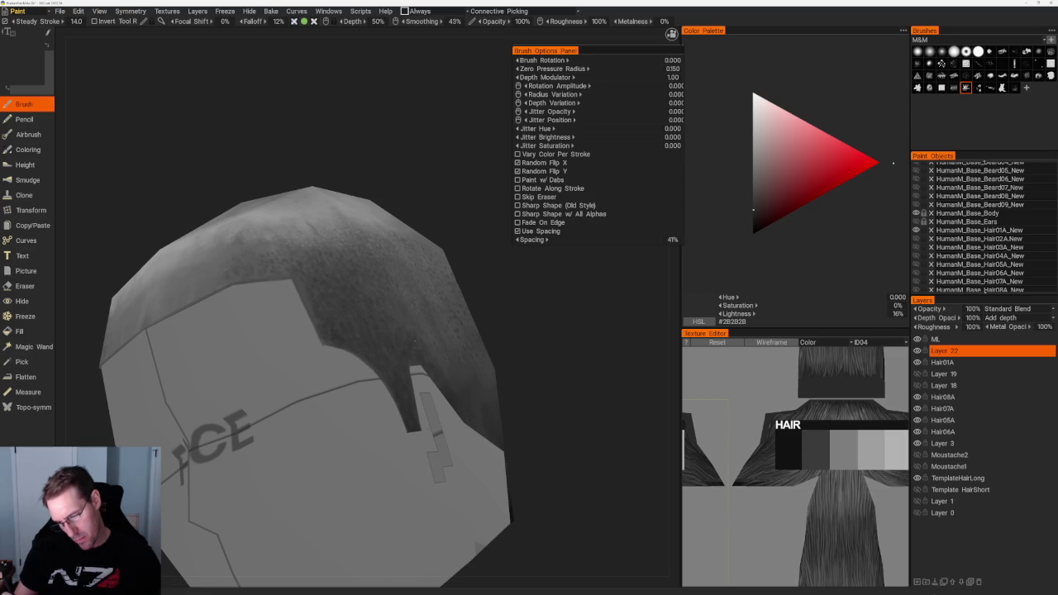
scroll(496, 371, "down", 1)
scroll(496, 371, "down", 5)
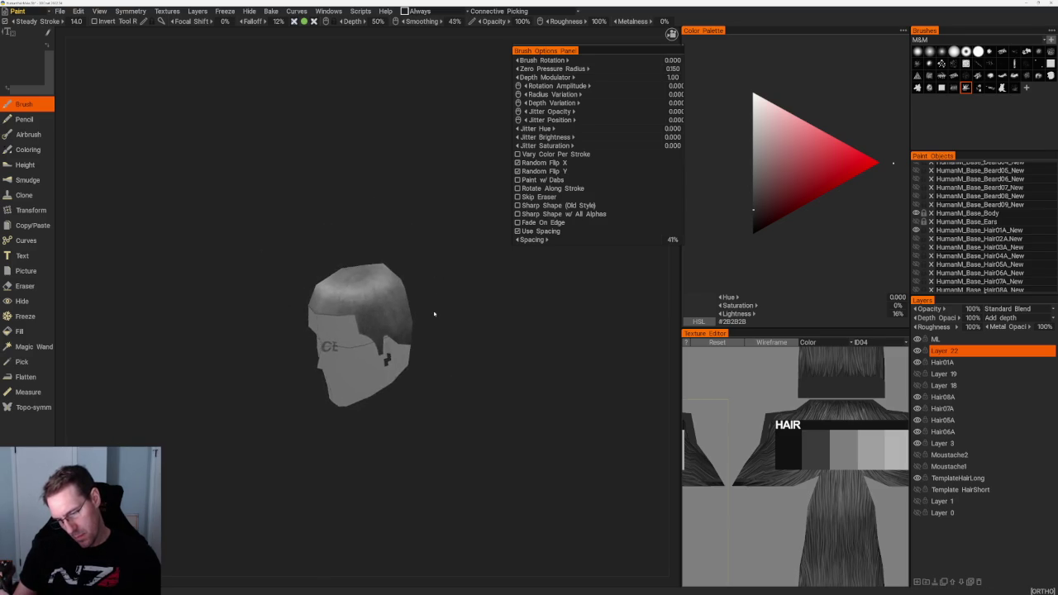
scroll(431, 312, "up", 5)
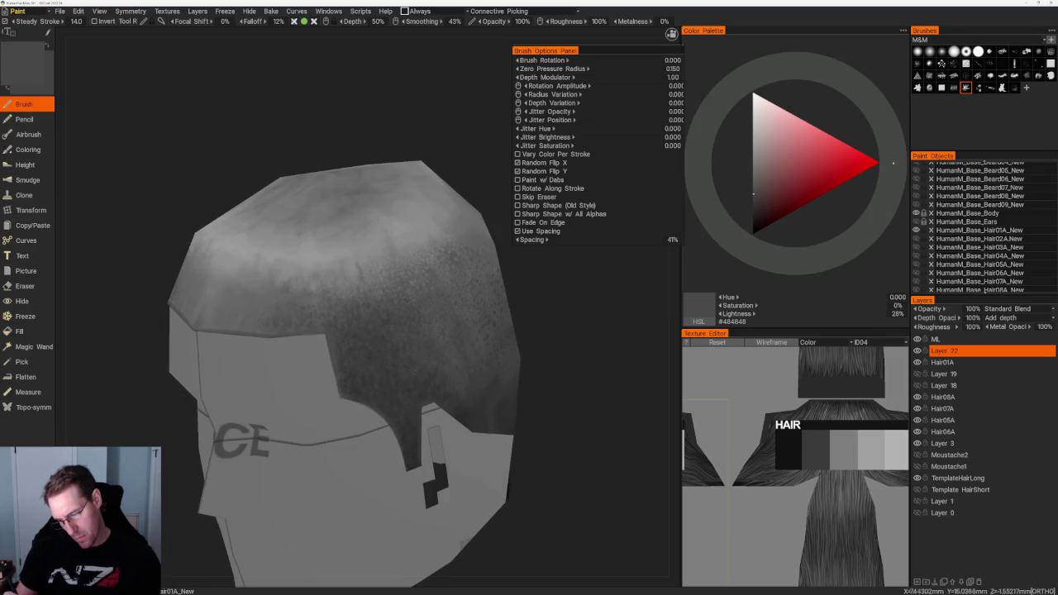
middle_click_drag(339, 347, 327, 299)
key("v")
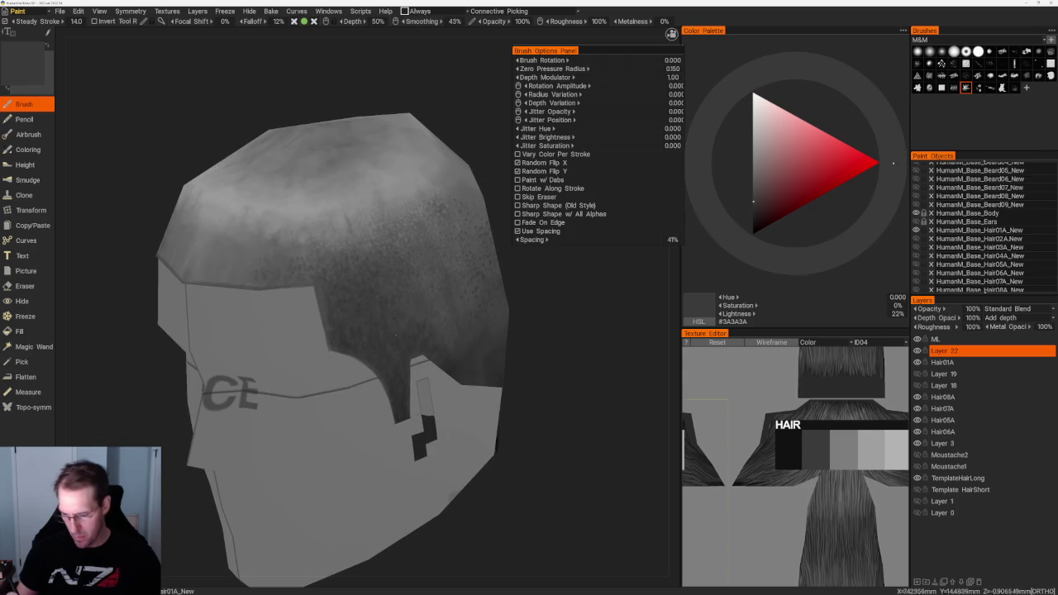
key("v")
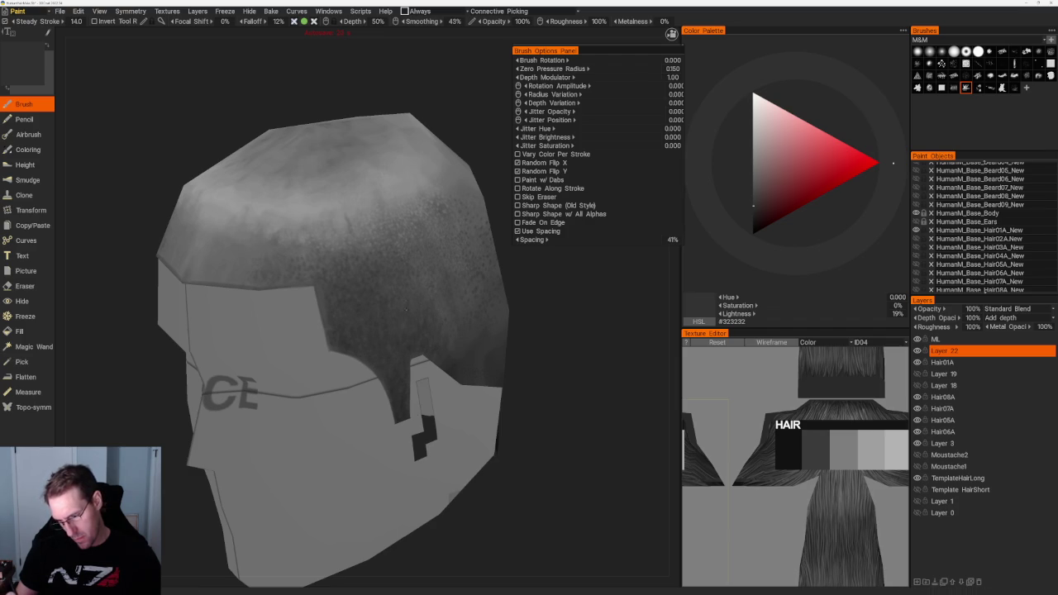
scroll(437, 260, "up", 2)
scroll(437, 259, "down", 5)
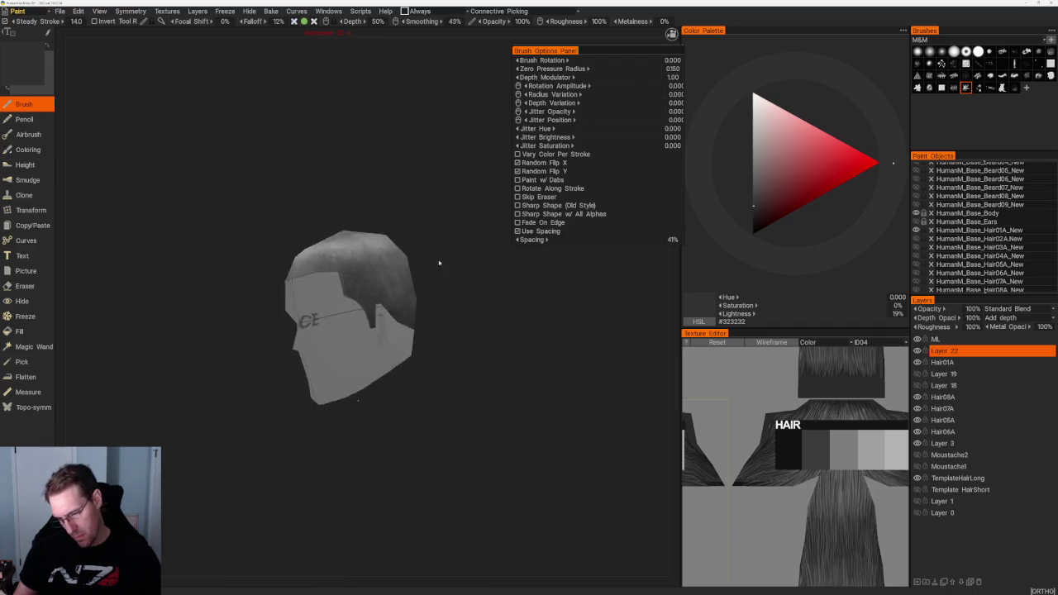
scroll(437, 259, "up", 5)
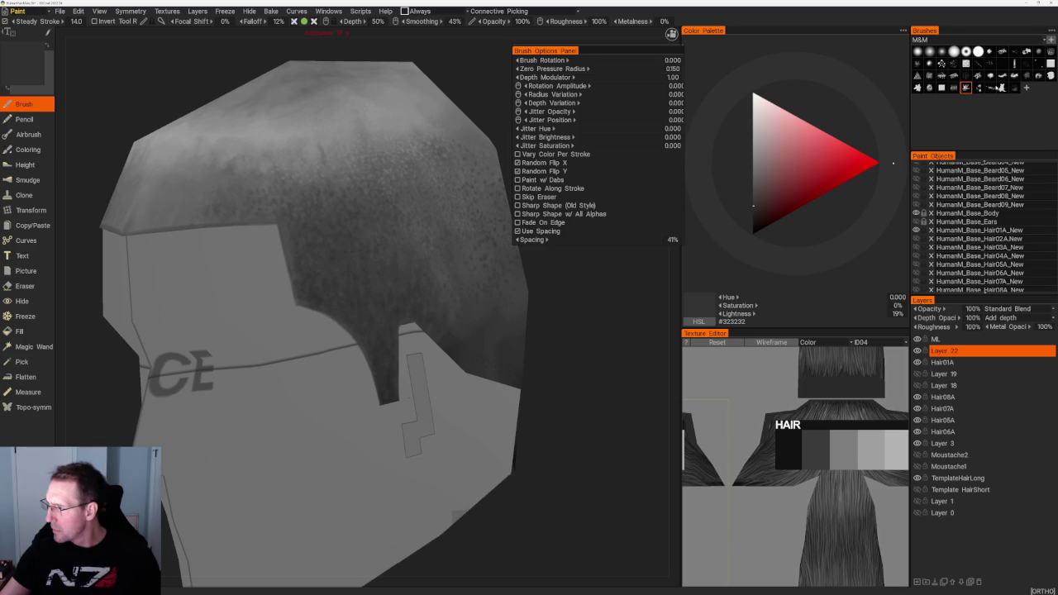
left_click(1050, 51)
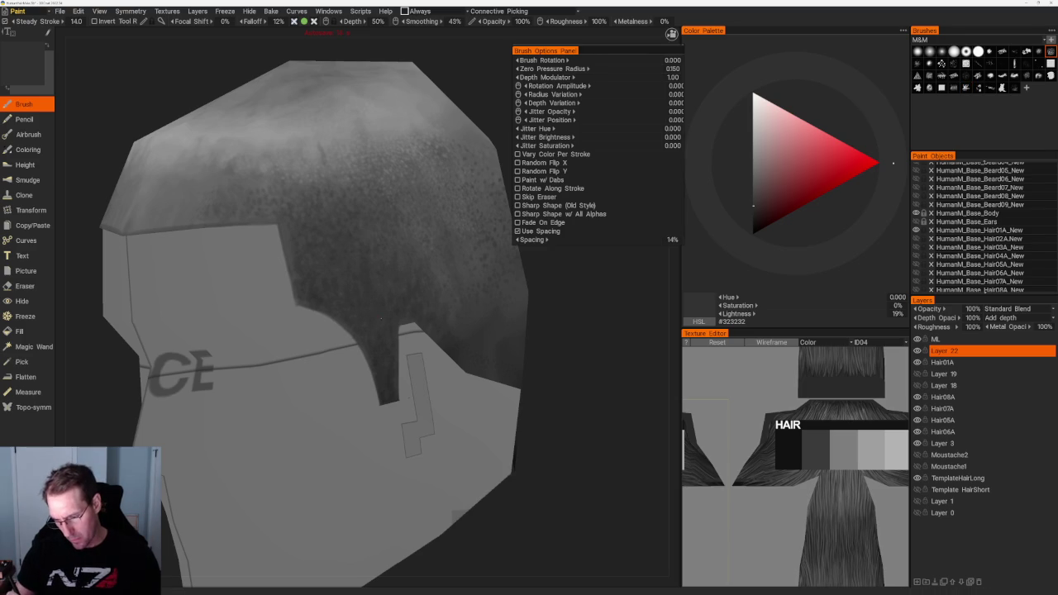
Paint a dark patch over the hair, then undo it.
scroll(380, 281, "up", 3)
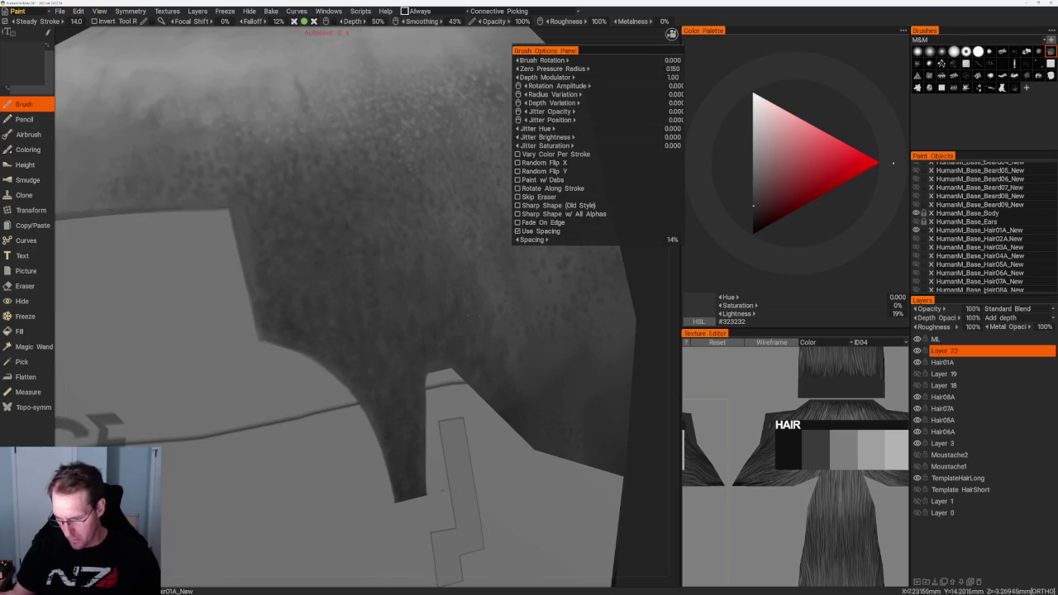
left_click_drag(281, 75, 327, 153)
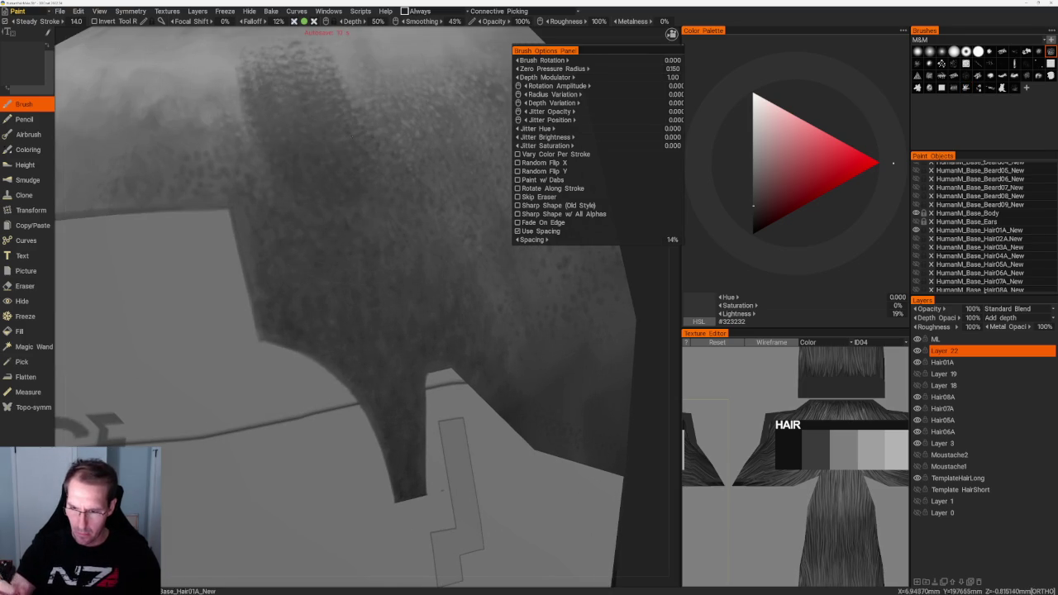
key("ctrl+z")
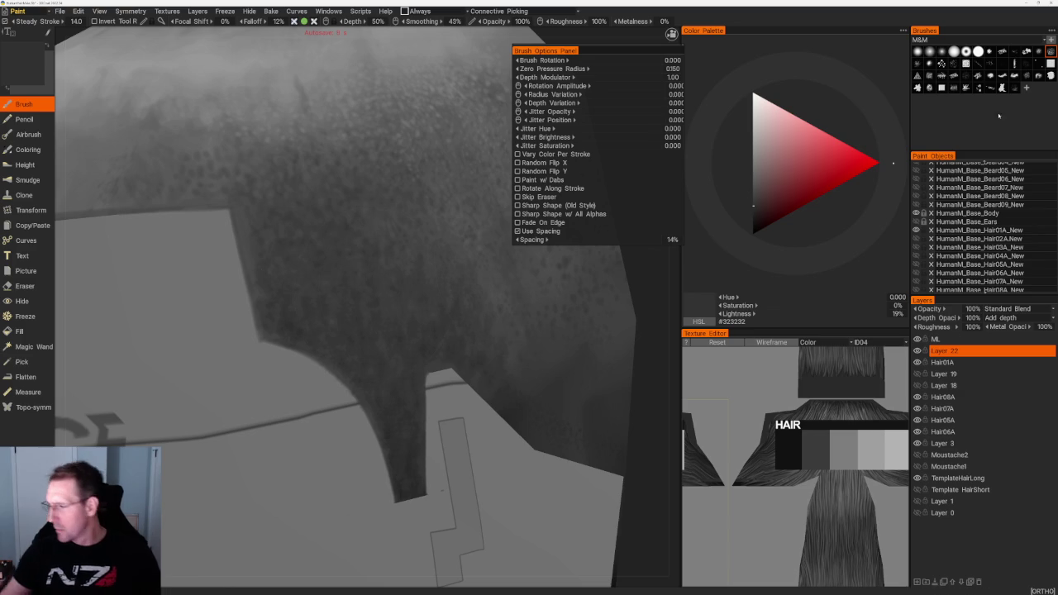
Pick the jittered brush preset with 83% spacing and set the colour to near-black #111111.
left_click(989, 64)
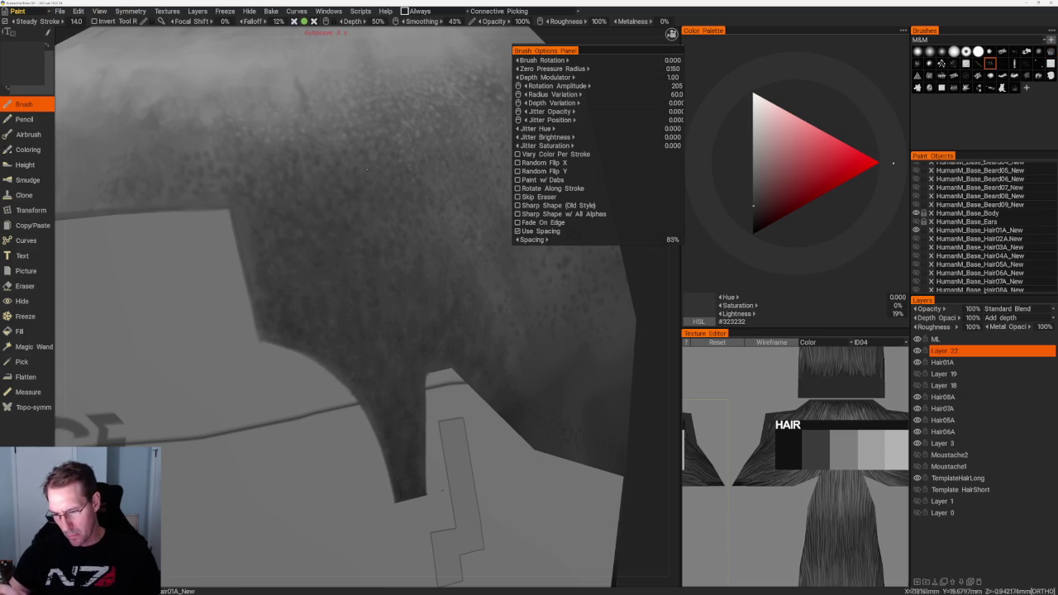
scroll(529, 396, "down", 5)
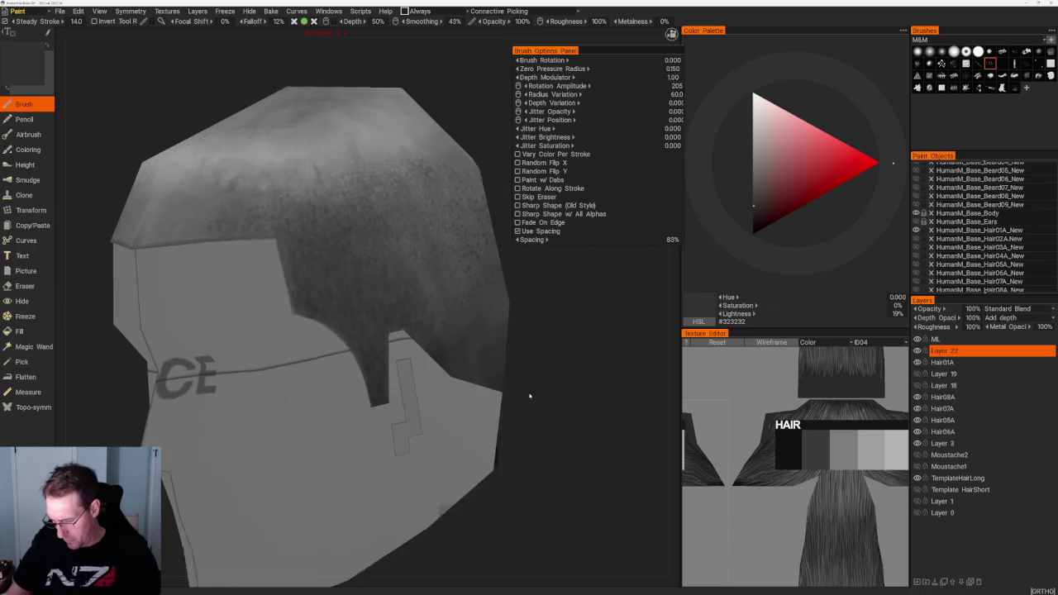
left_click_drag(530, 396, 583, 380)
left_click_drag(593, 419, 578, 314)
scroll(476, 473, "up", 2)
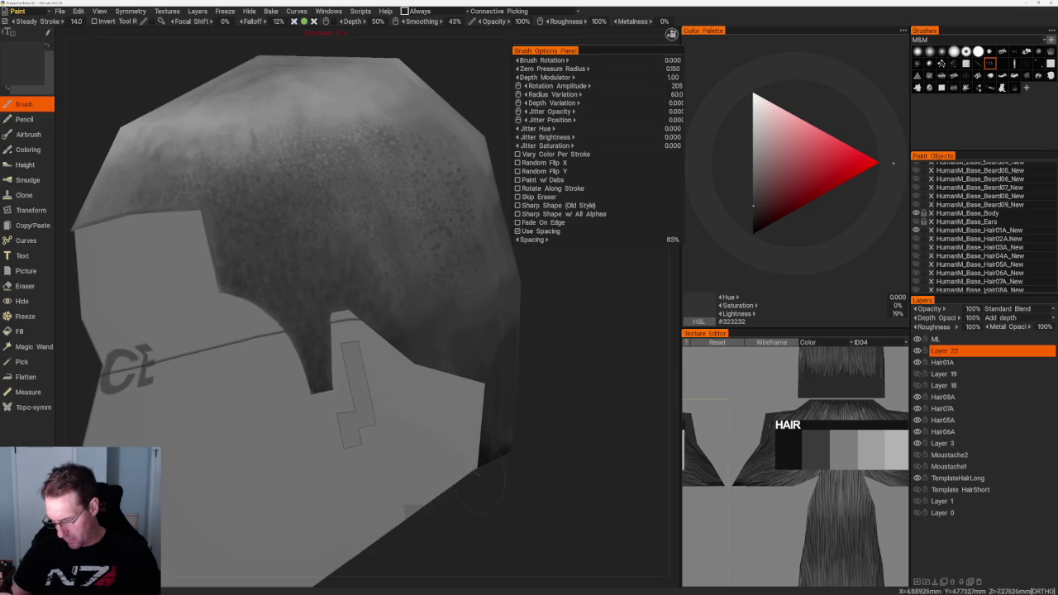
key("v")
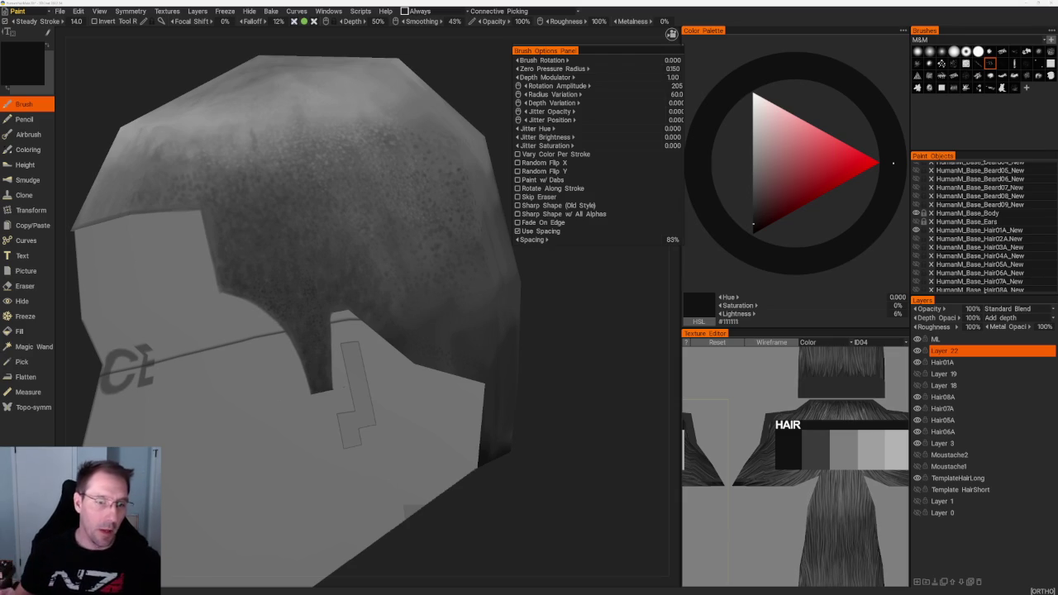
Orbit to a side-rear view of the head and lighten the paint colour to dark grey.
left_click_drag(538, 331, 572, 339)
scroll(572, 339, "down", 3)
left_click_drag(514, 319, 482, 347)
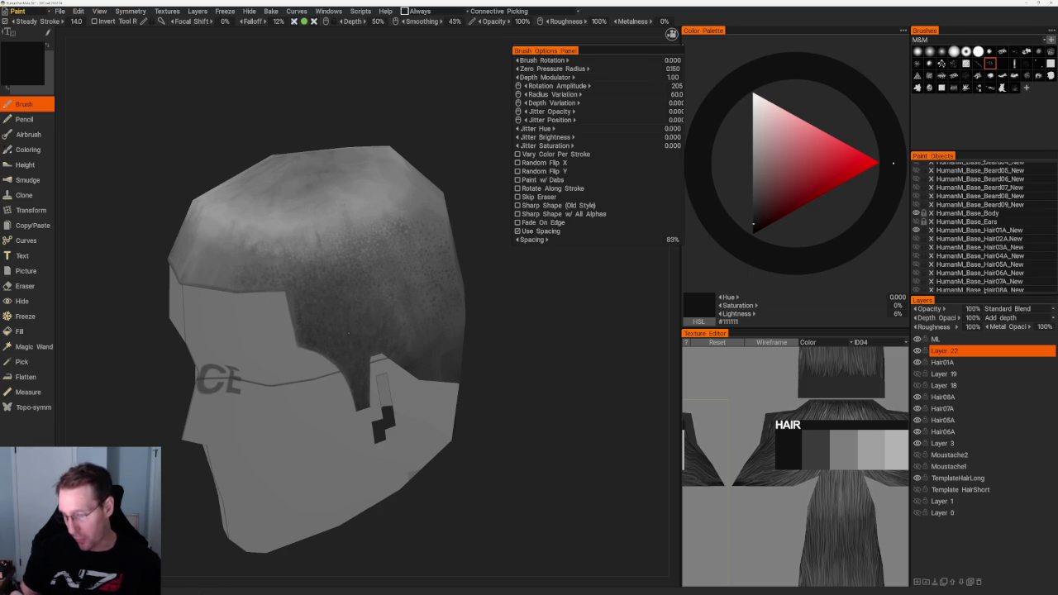
left_click_drag(485, 282, 494, 267)
scroll(367, 315, "up", 3)
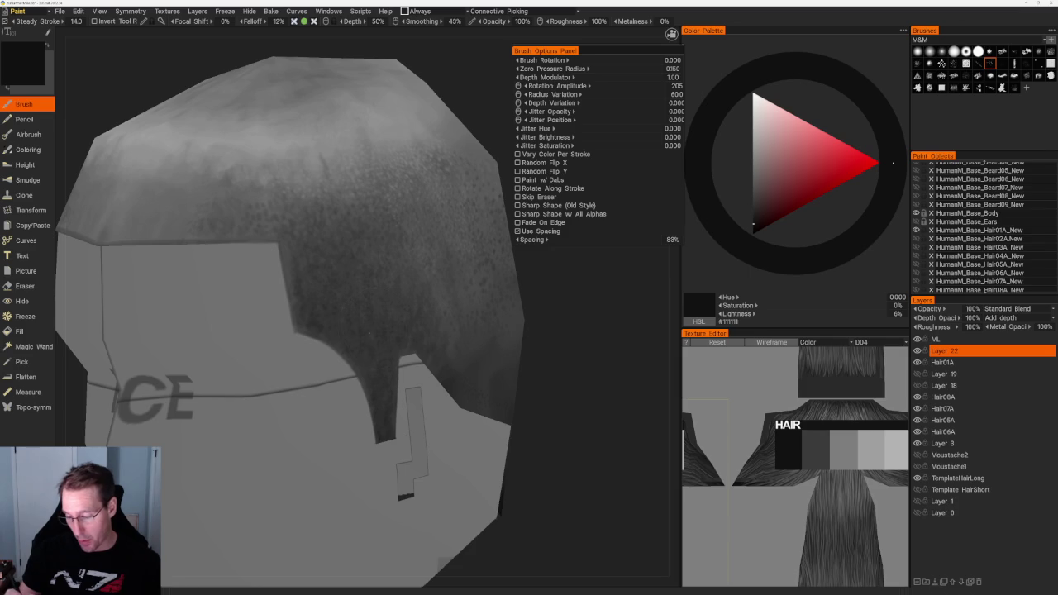
key("v")
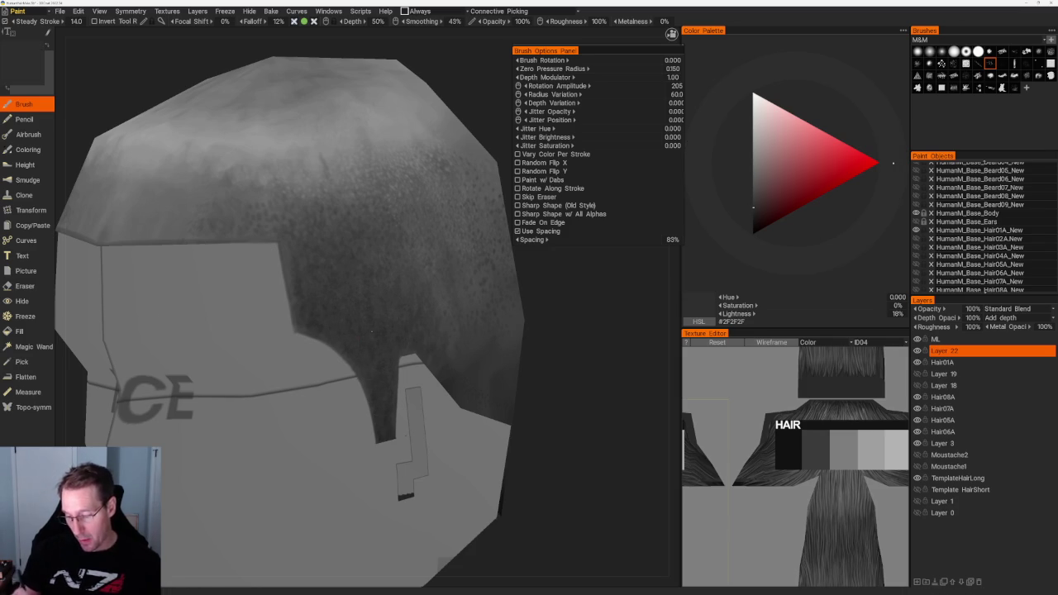
Turn the head side-on and darken the grey slightly to #292929 at 16%.
scroll(372, 330, "down", 3)
left_click_drag(449, 342, 436, 354)
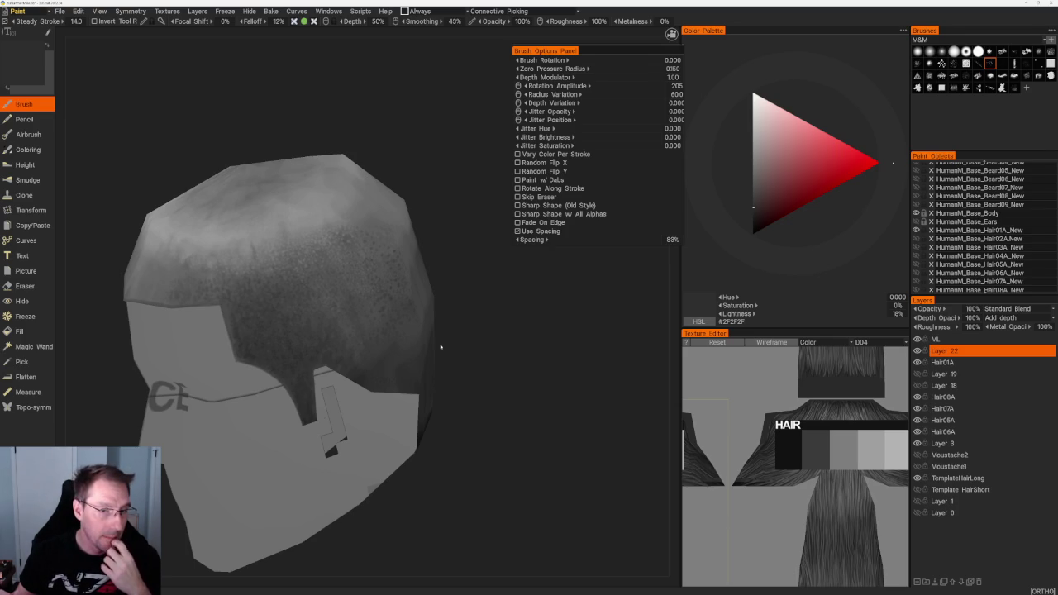
left_click_drag(474, 385, 488, 377)
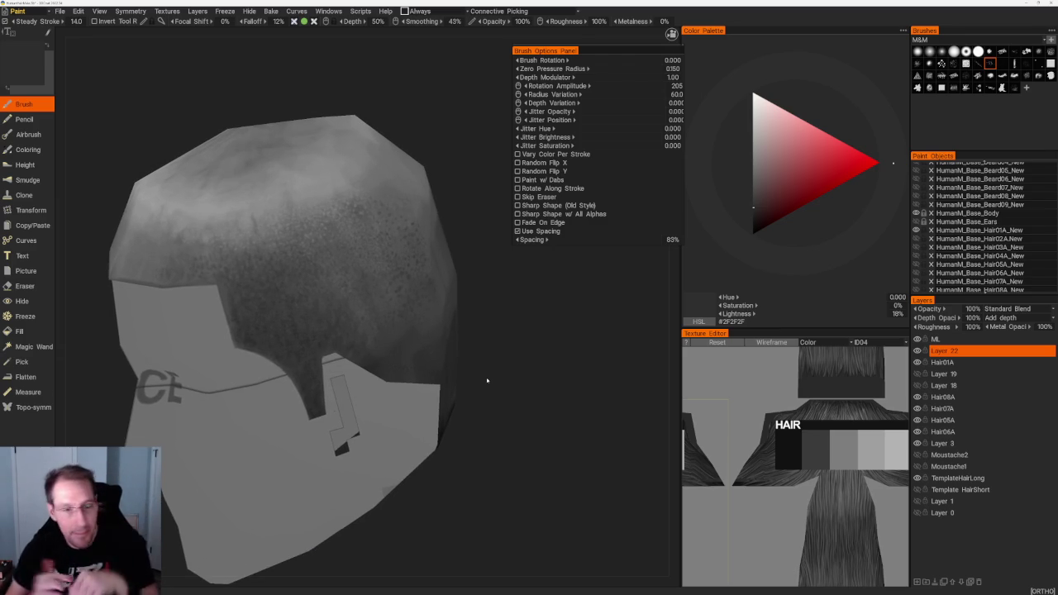
left_click_drag(482, 323, 552, 320)
scroll(552, 321, "up", 2)
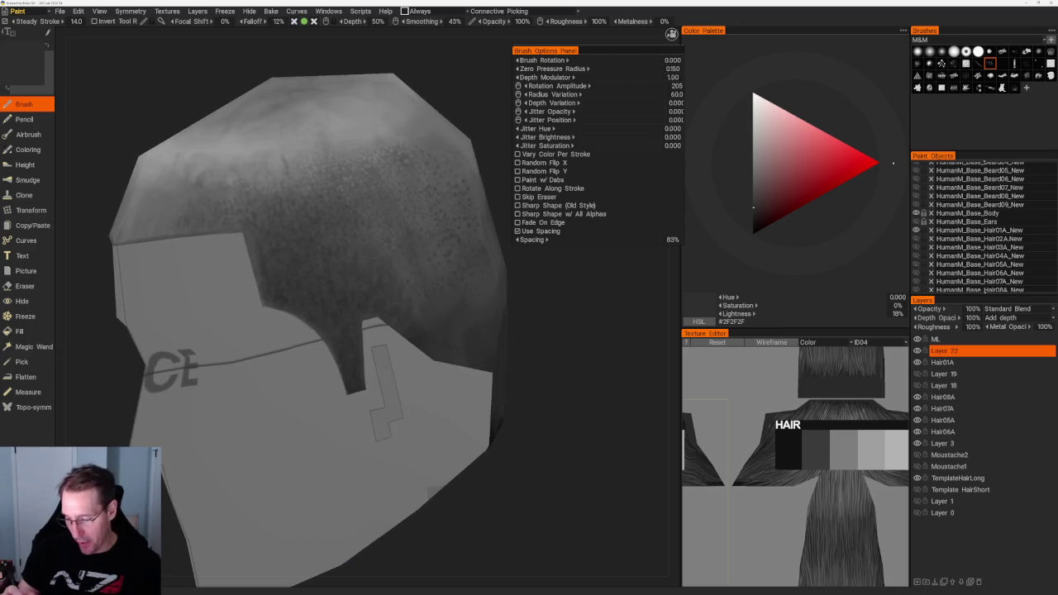
key("v")
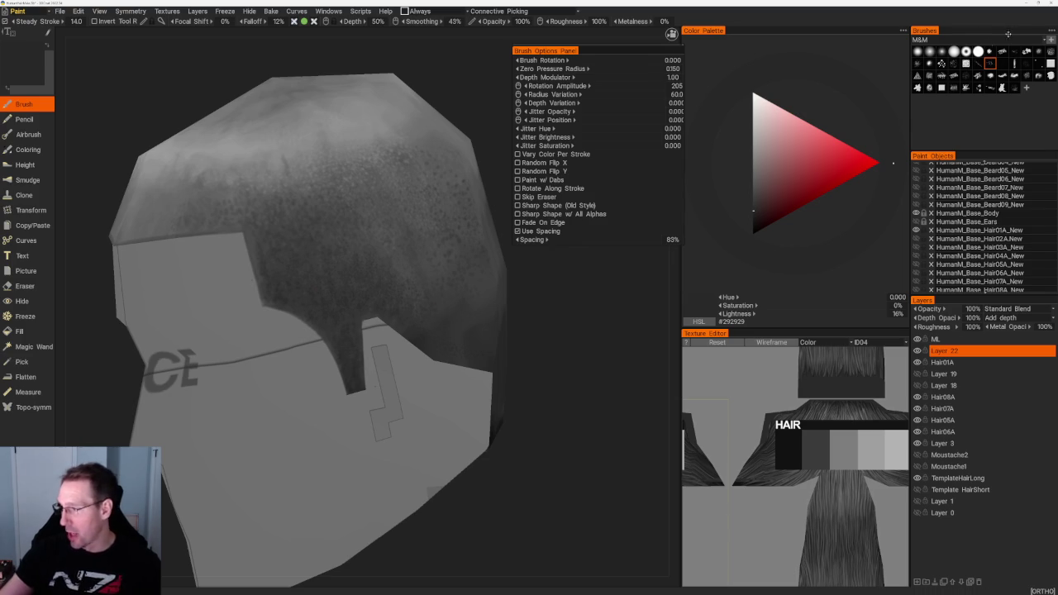
Pick a lighter grey in the Color Palette, then darken it a step while orbiting the head.
left_click(753, 196)
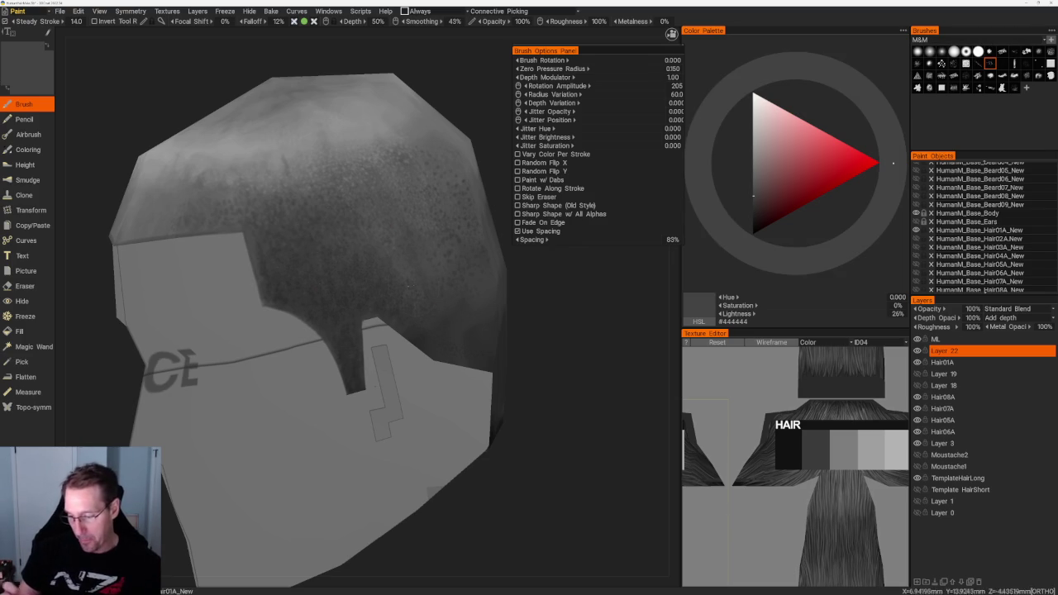
middle_click_drag(433, 298, 425, 329)
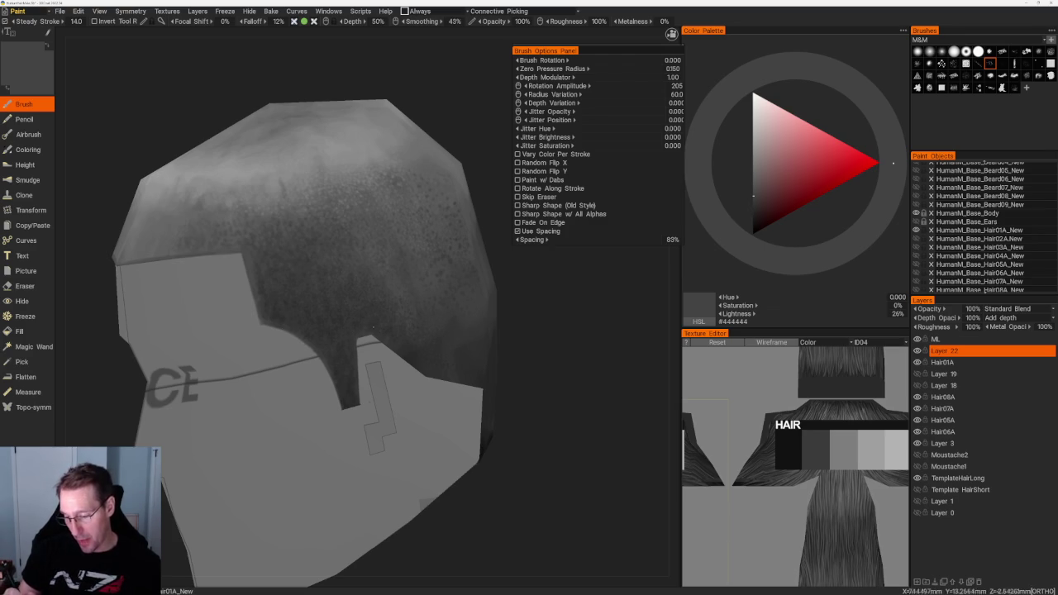
key("v")
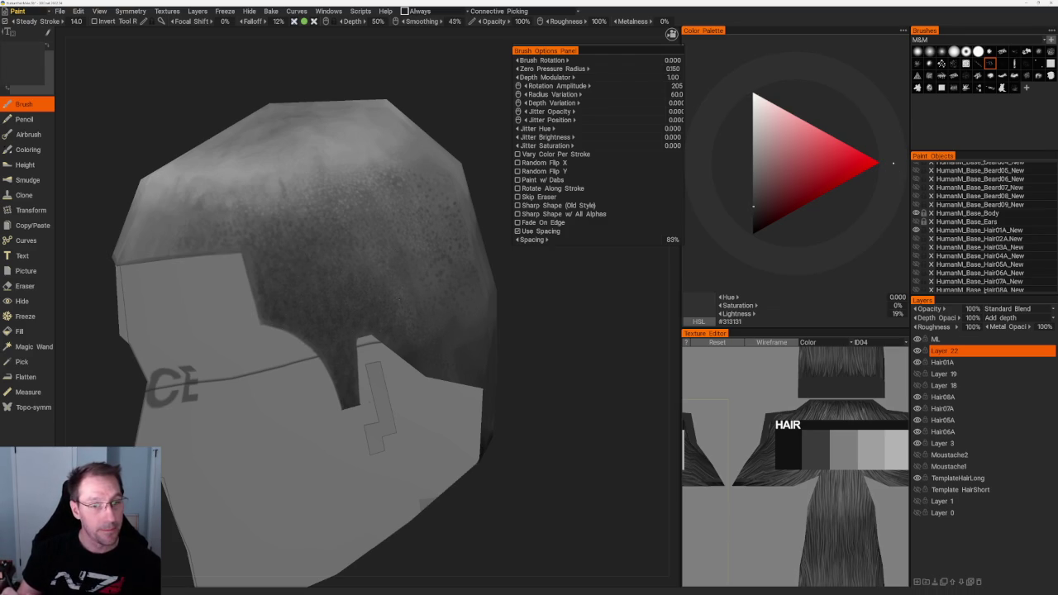
scroll(337, 248, "down", 3)
middle_click_drag(314, 165, 337, 125)
scroll(338, 125, "up", 3)
middle_click_drag(330, 248, 347, 256)
middle_click_drag(418, 179, 309, 301)
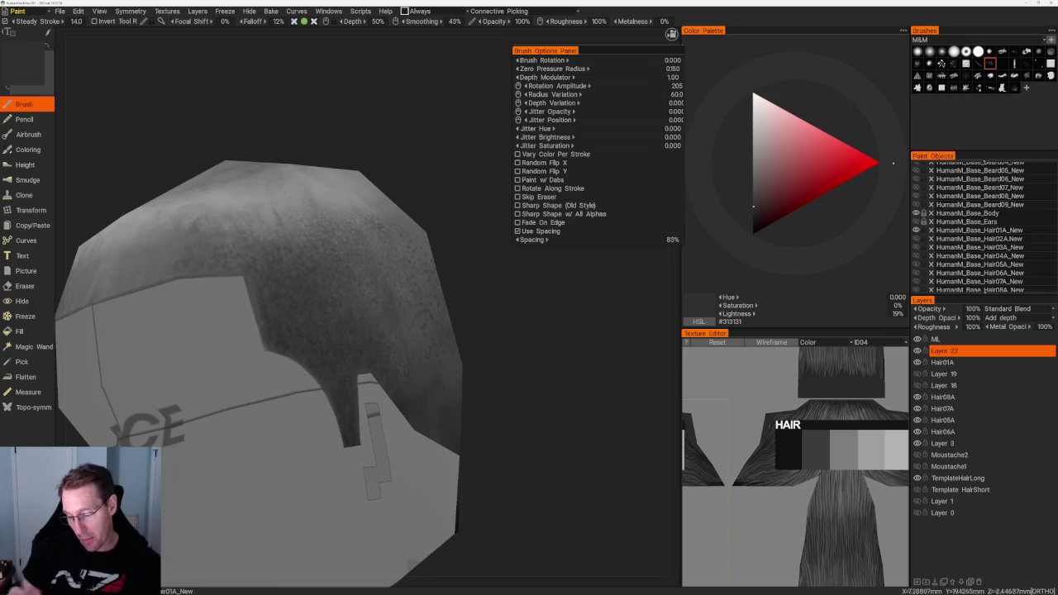
Try lighter greys while checking the hairline, ending at 39% grey #646464.
left_click(753, 194)
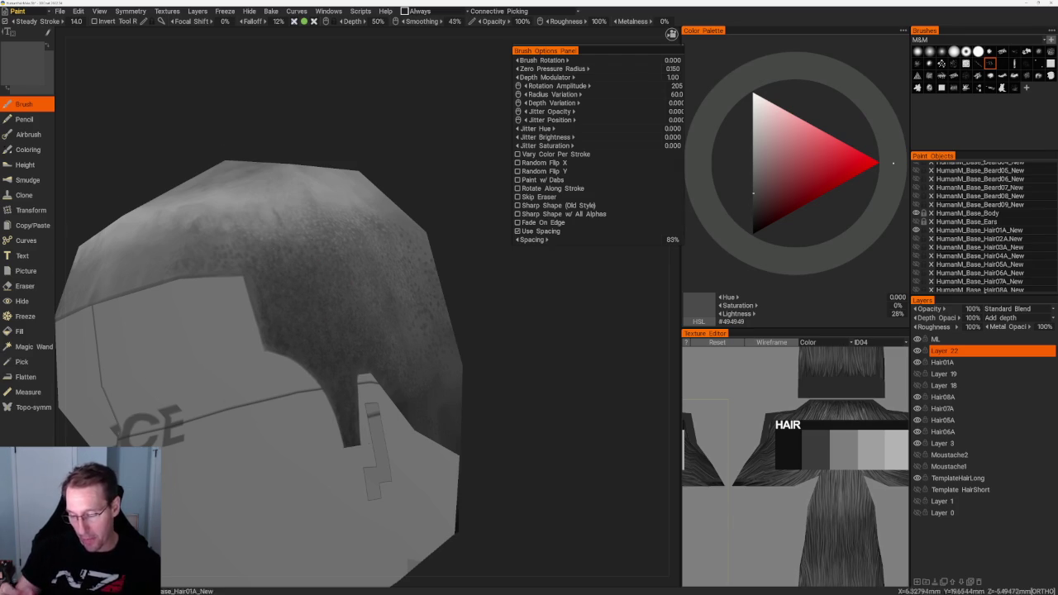
key("5")
scroll(389, 207, "up", 4)
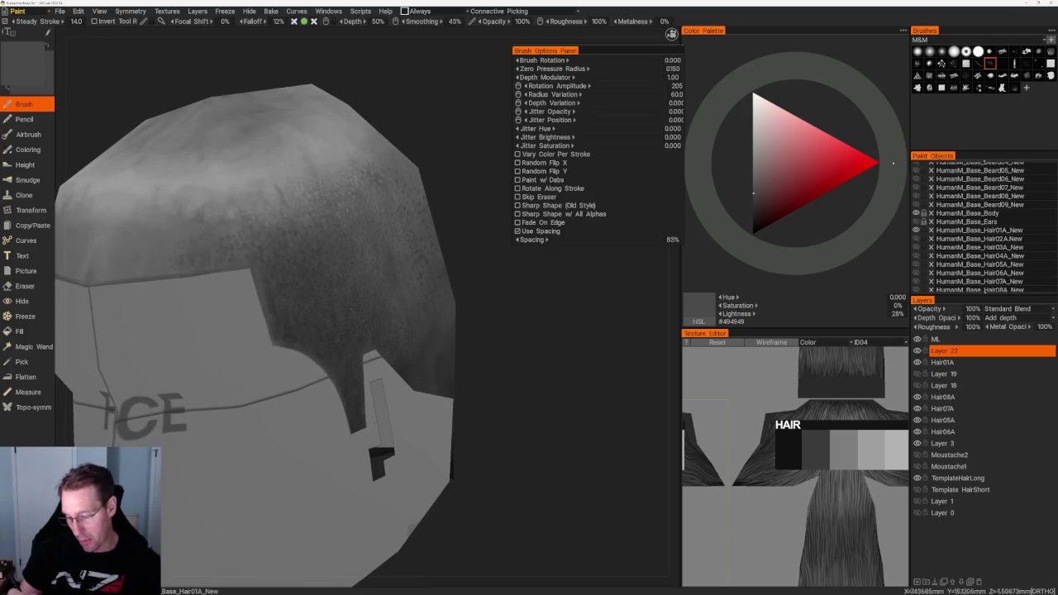
left_click_drag(479, 292, 464, 285)
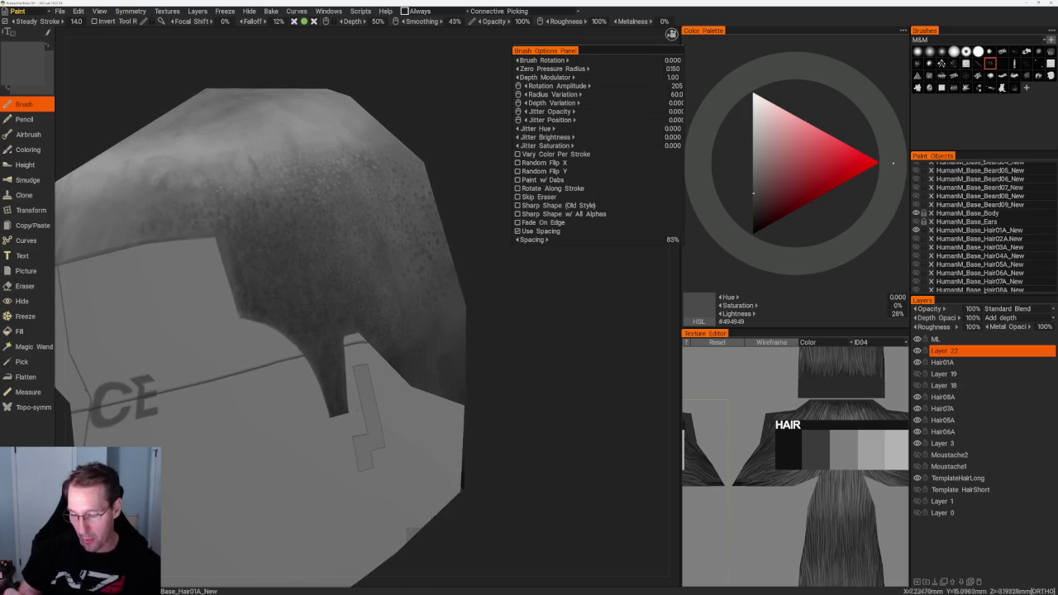
mouse_move(464, 286)
left_mouse_down()
mouse_move(503, 284)
mouse_move(331, 304)
left_mouse_up()
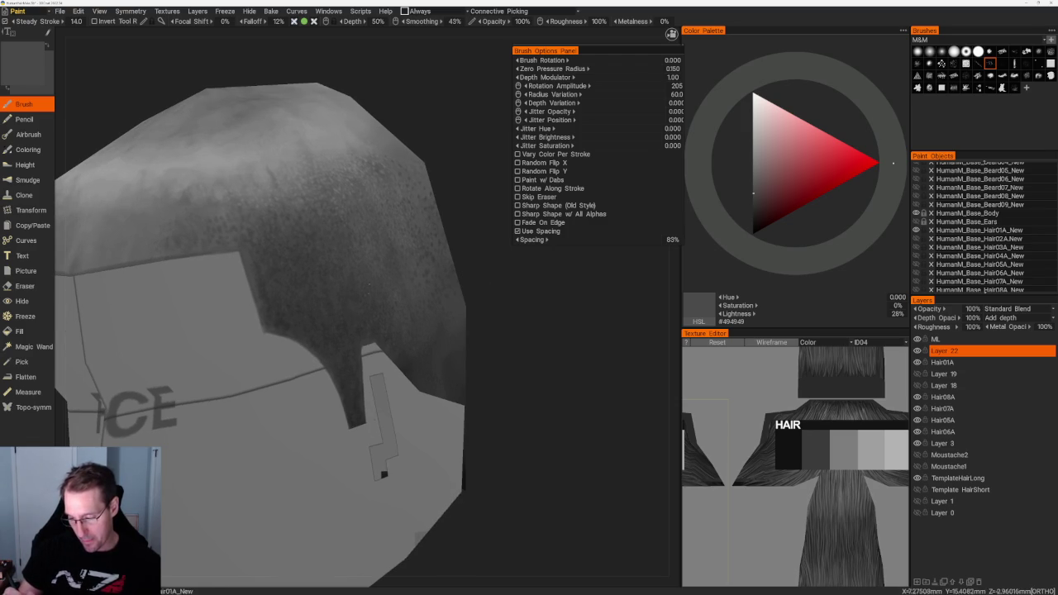
mouse_move(339, 301)
left_mouse_down()
mouse_move(380, 306)
mouse_move(396, 141)
mouse_move(363, 248)
mouse_move(339, 517)
left_mouse_up()
left_click(753, 191)
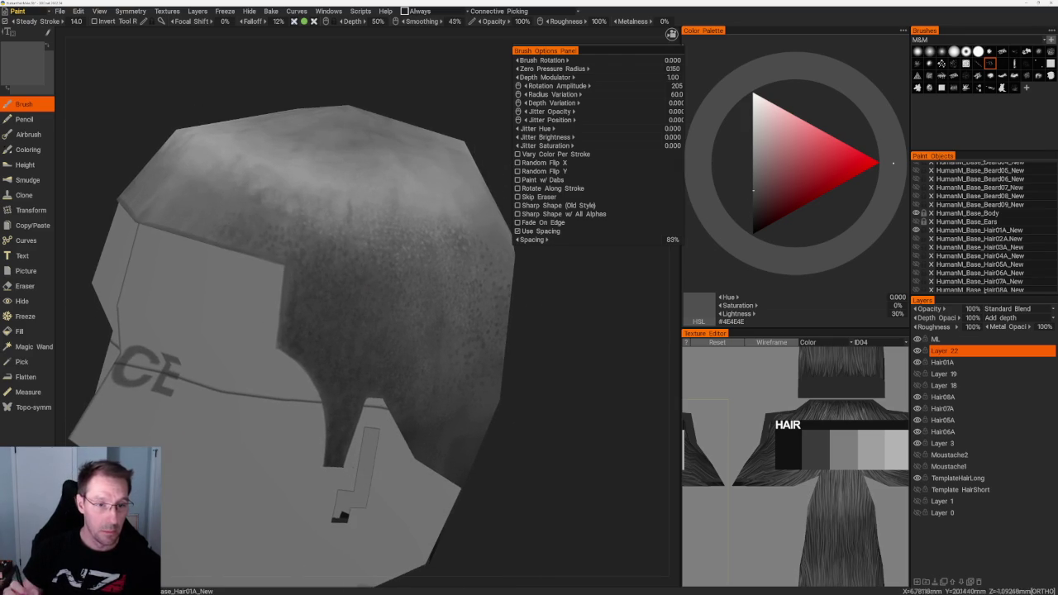
left_click_drag(339, 518, 345, 534)
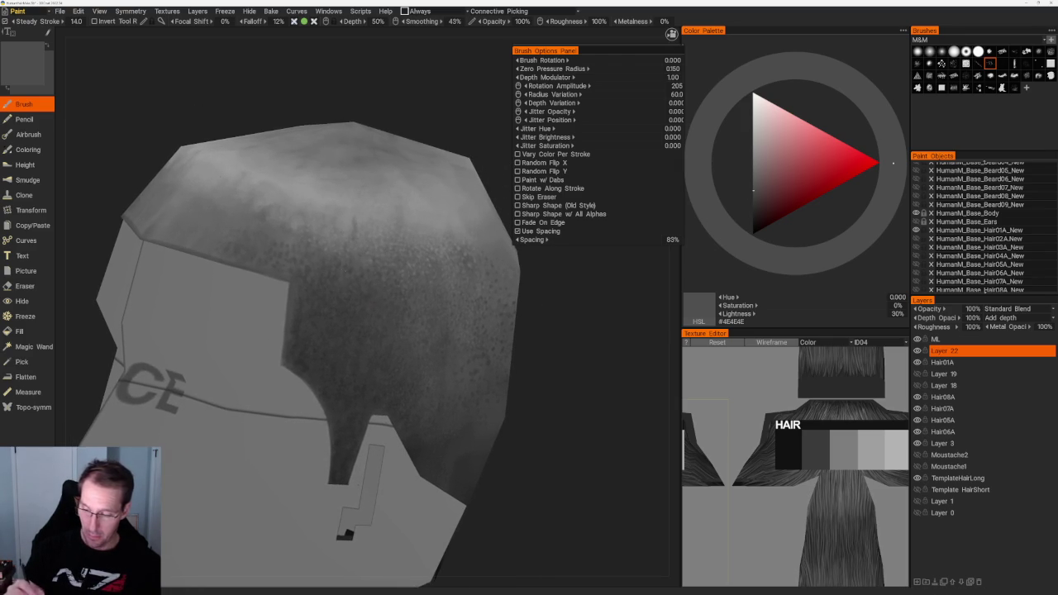
mouse_move(372, 141)
left_mouse_down()
mouse_move(366, 160)
mouse_move(387, 224)
mouse_move(421, 239)
mouse_move(421, 229)
mouse_move(414, 248)
left_mouse_up()
Raise the grey's lightness in several steps, then fine-tune it in the Color Palette.
key("v")
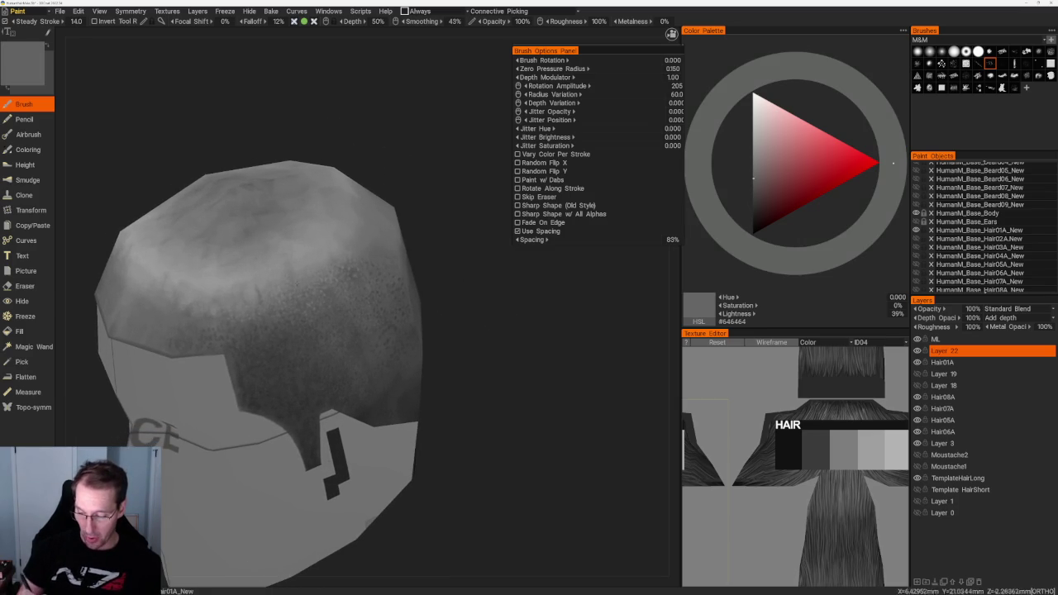
key("v")
left_click_drag(463, 235, 537, 205)
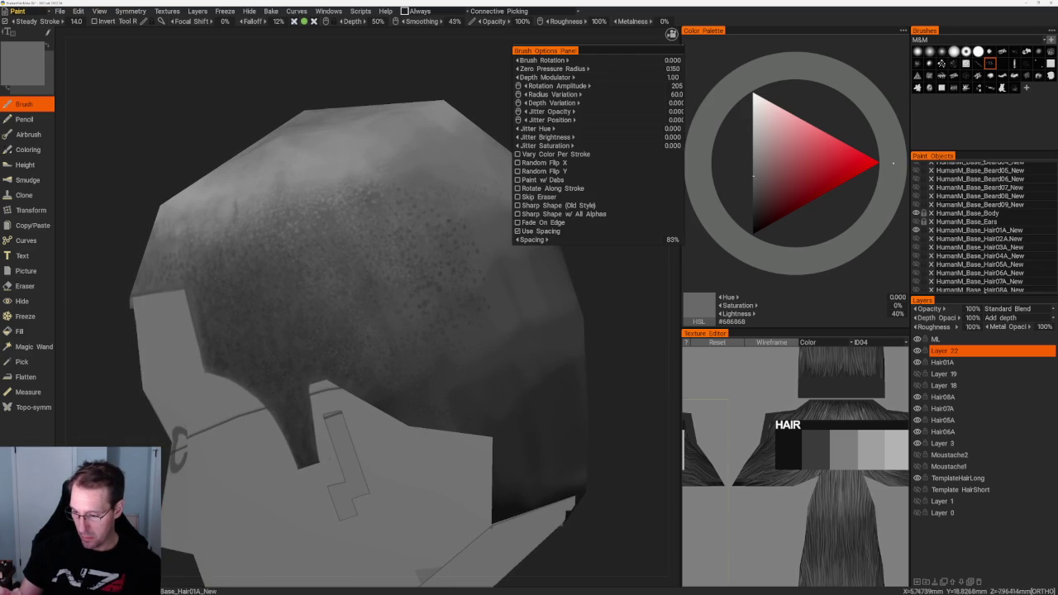
key("v")
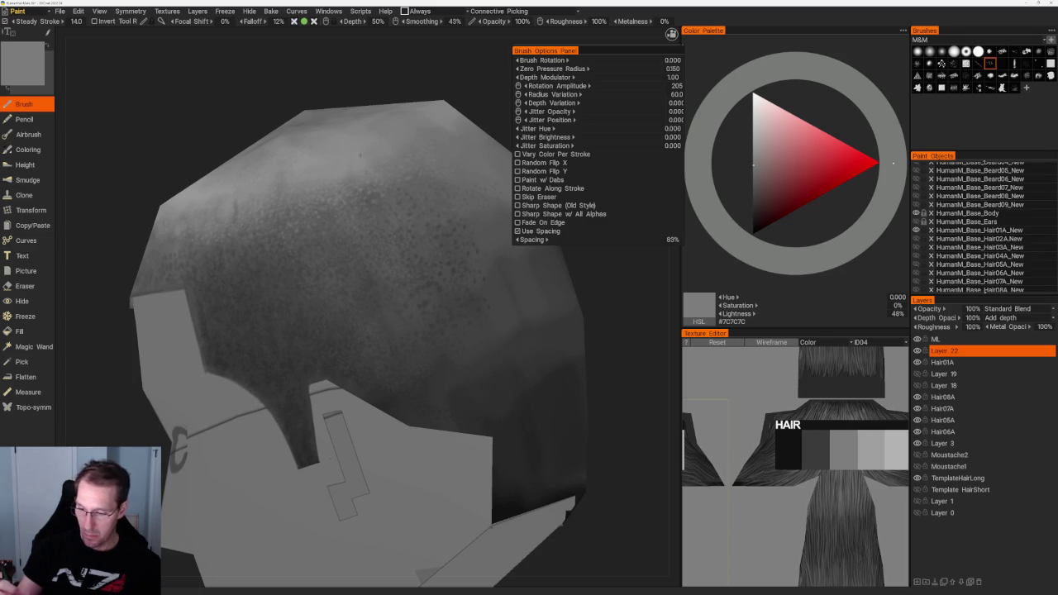
left_click(753, 183)
left_click(753, 179)
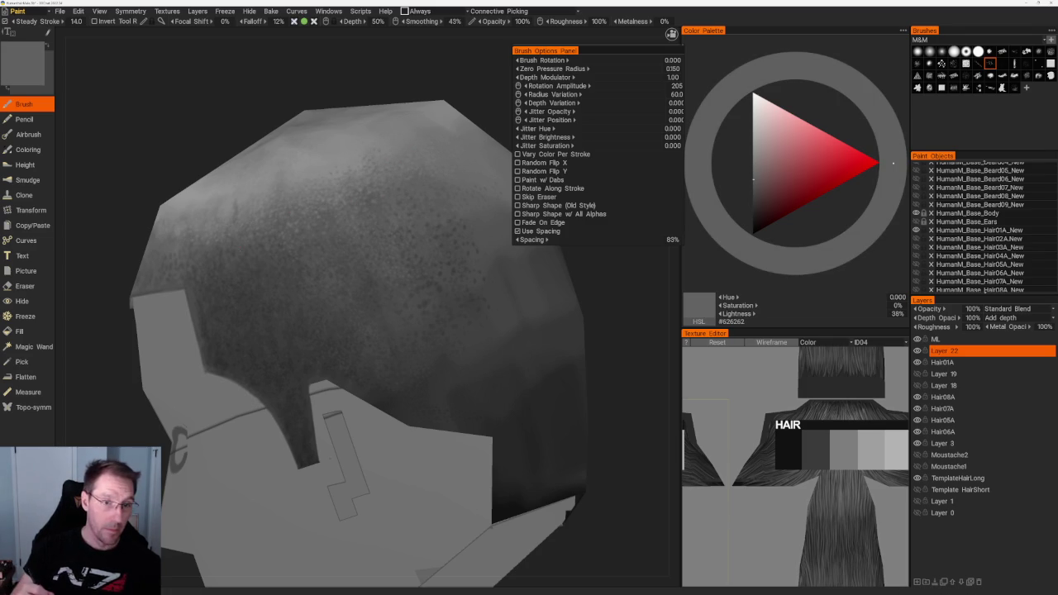
Orbit to a left-side view of the head and readjust the grey for painting.
scroll(288, 154, "down", 5)
left_click_drag(289, 154, 339, 176)
scroll(339, 176, "up", 5)
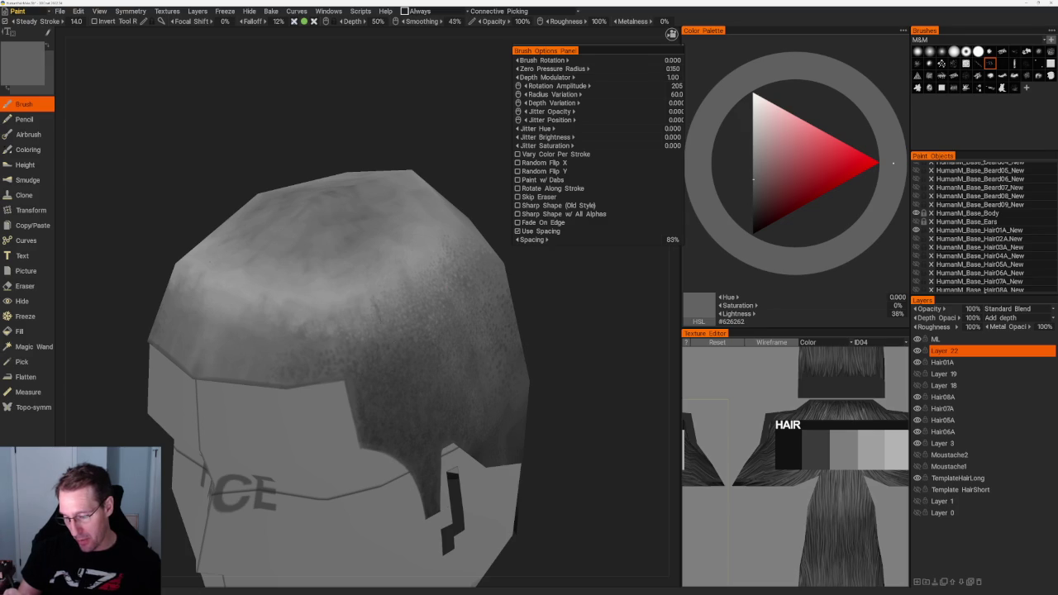
key("v")
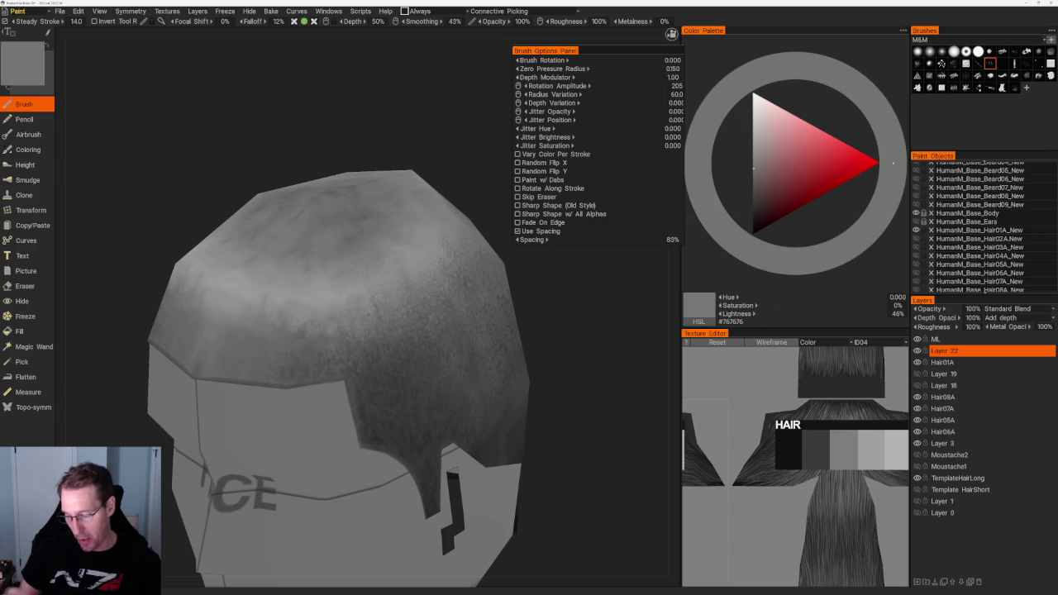
scroll(356, 168, "down", 5)
left_click_drag(356, 168, 248, 215)
scroll(248, 215, "up", 5)
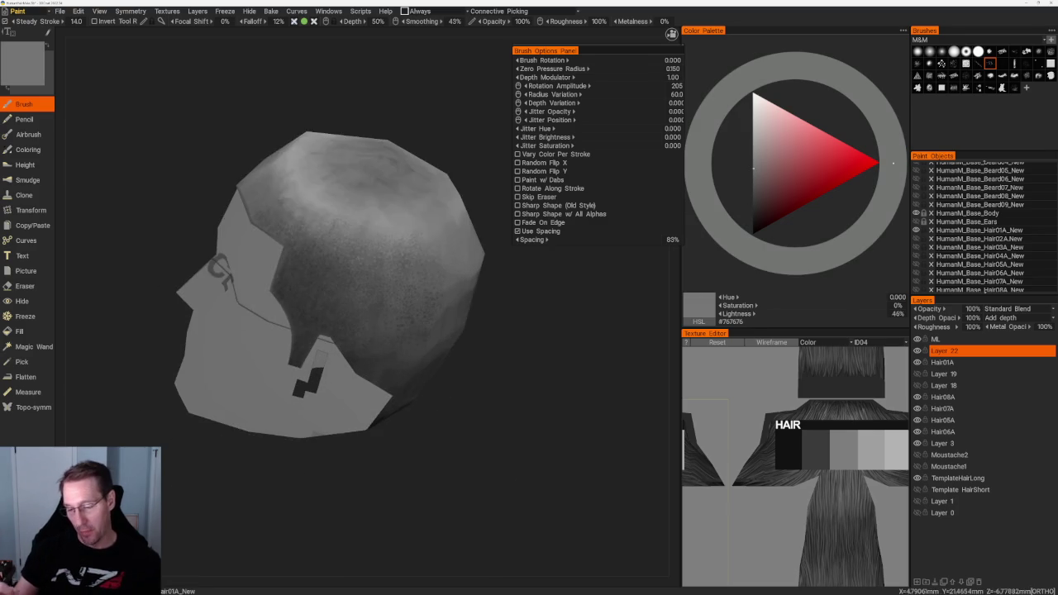
scroll(327, 284, "up", 1)
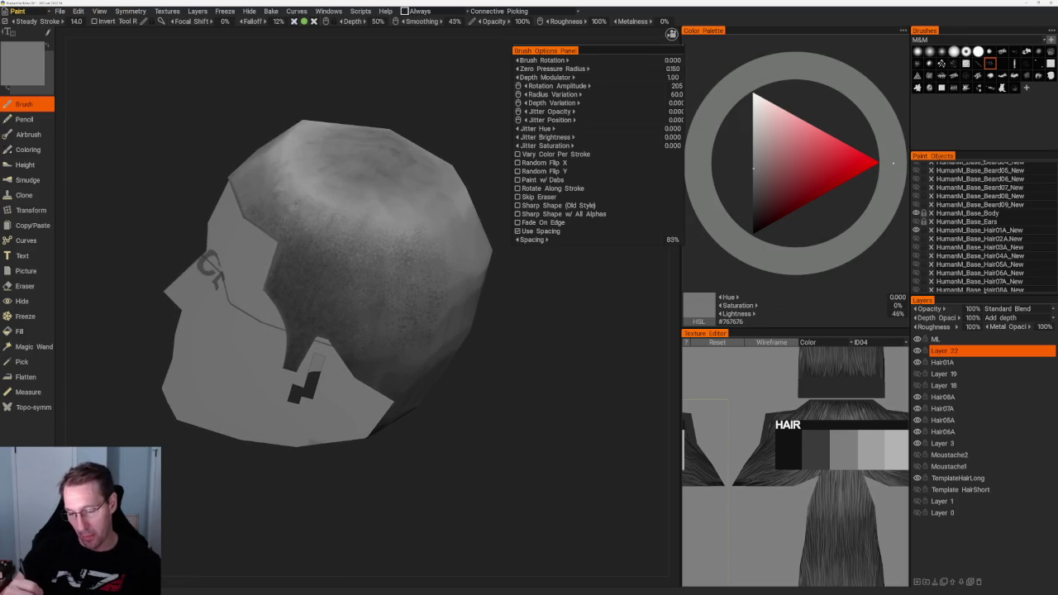
left_click_drag(377, 122, 372, 145)
scroll(372, 145, "up", 2)
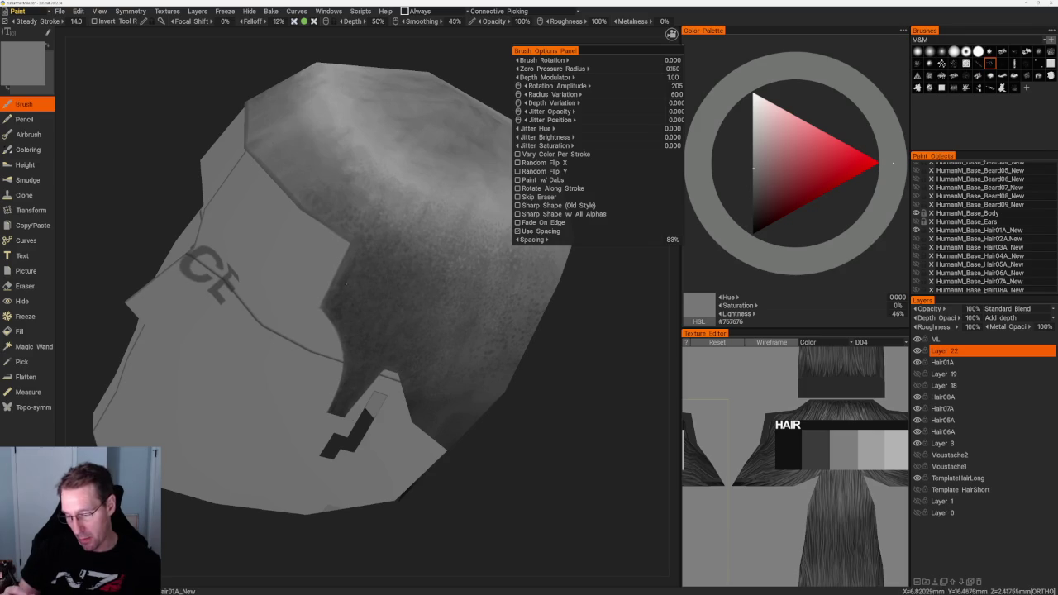
key("v")
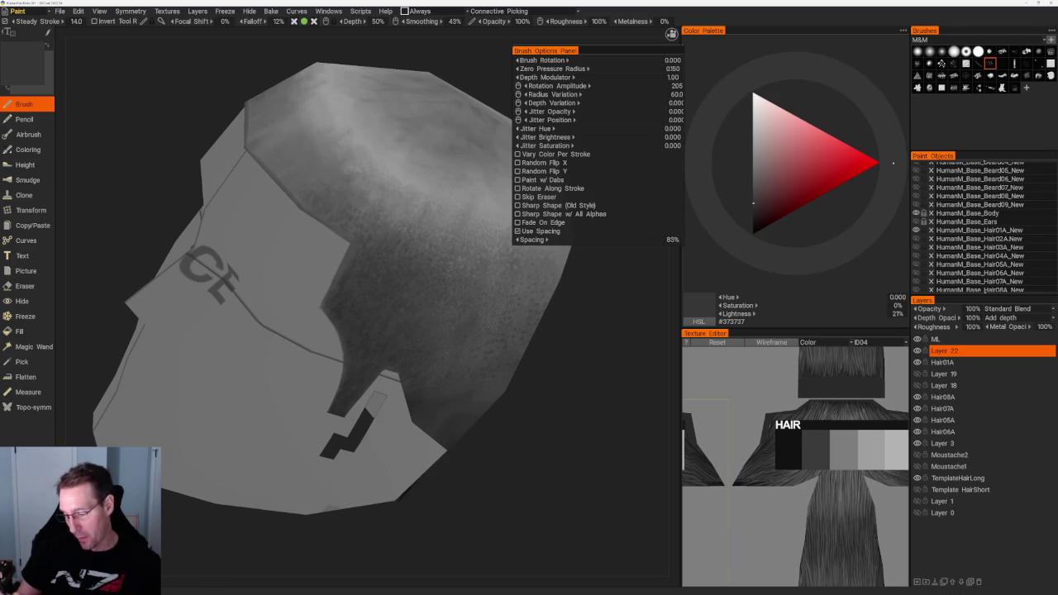
Switch to orthographic view and darken the paint to 18% grey #303030.
key("KP_5")
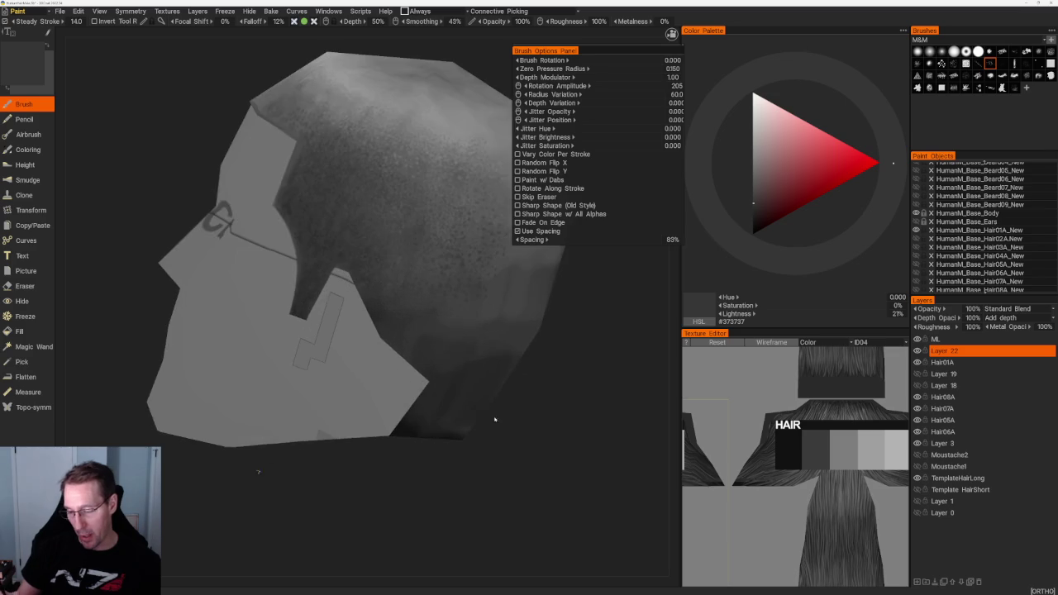
key("v")
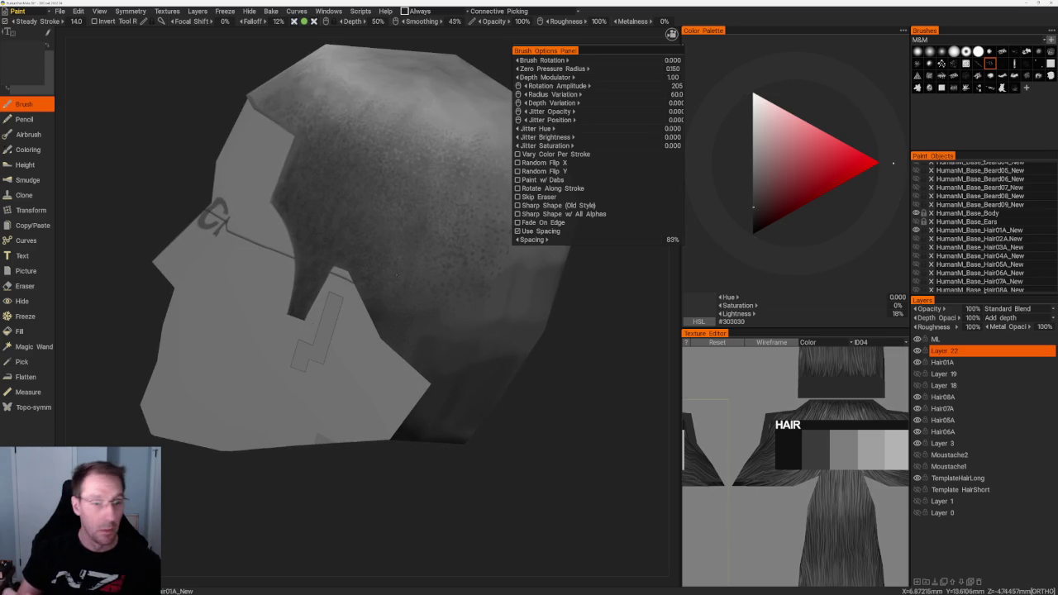
scroll(465, 302, "down", 3)
left_click_drag(413, 301, 465, 301)
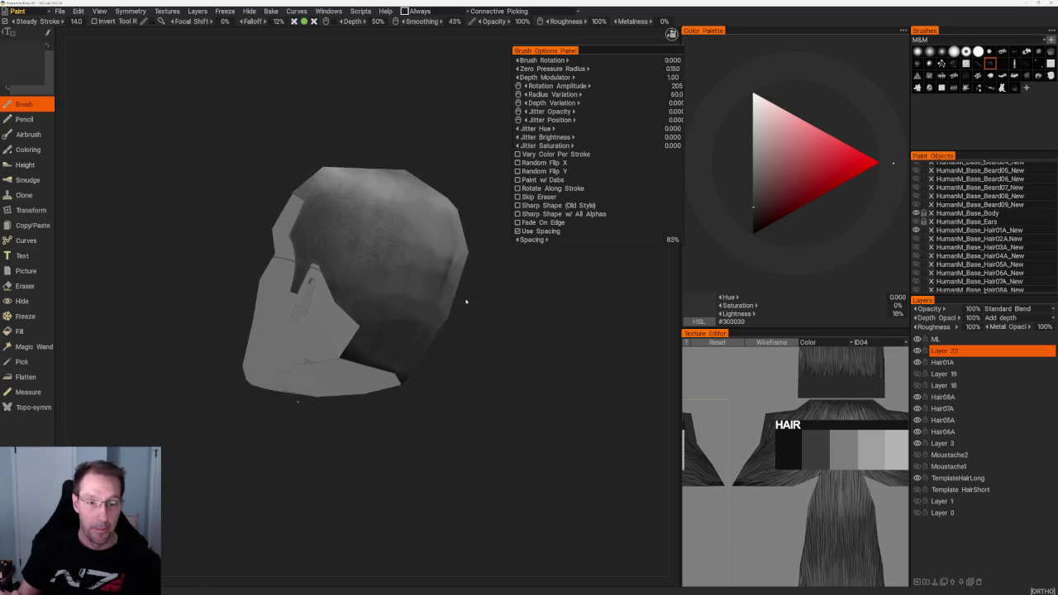
scroll(465, 301, "up", 3)
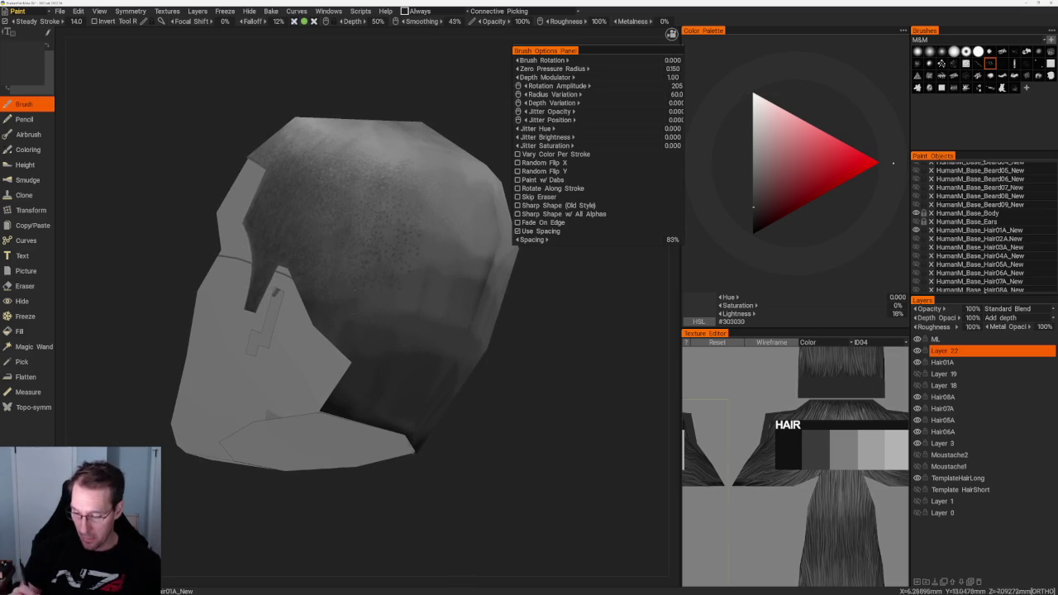
Darken the colour slightly and orbit to top-down views over the back of the head.
key("v")
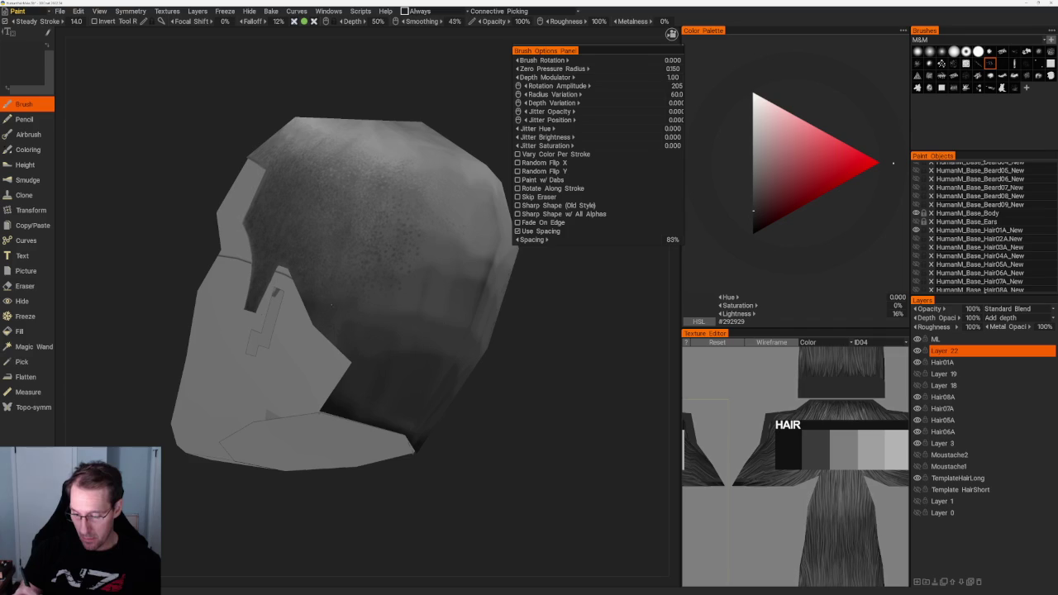
middle_click_drag(351, 311, 381, 190)
scroll(390, 170, "down", 3)
scroll(430, 295, "up", 3)
scroll(472, 302, "up", 2)
mouse_move(472, 301)
middle_mouse_down()
mouse_move(565, 300)
mouse_move(500, 295)
mouse_move(529, 285)
middle_mouse_up()
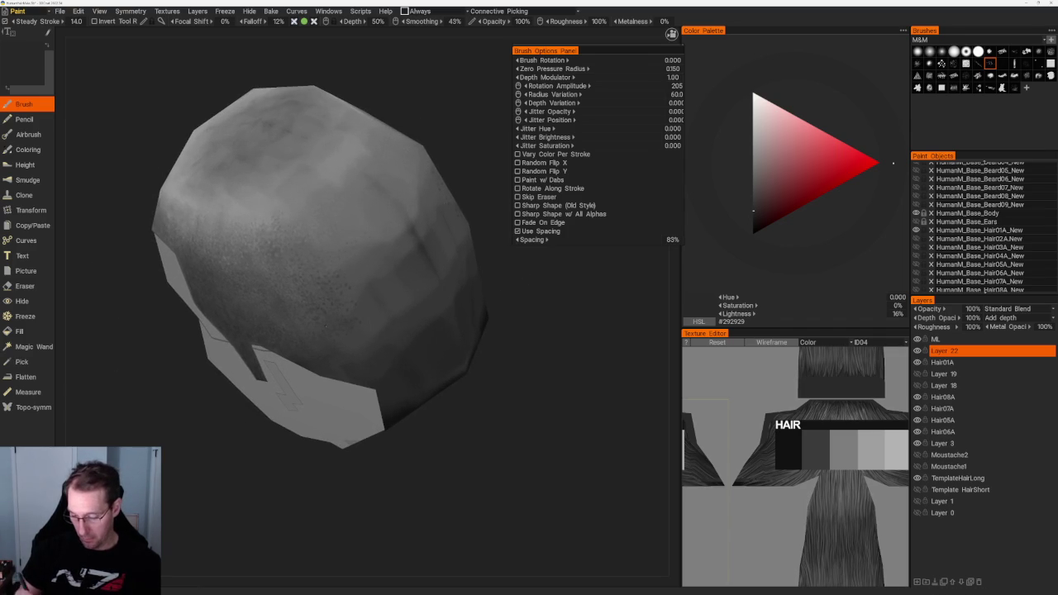
scroll(312, 339, "down", 4)
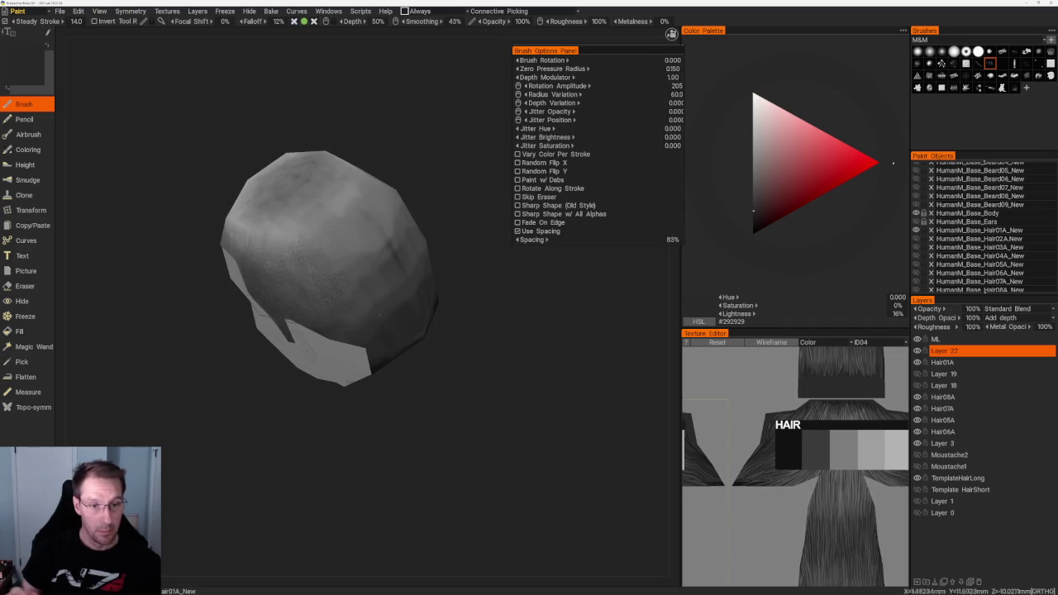
mouse_move(430, 297)
middle_mouse_down()
mouse_move(479, 328)
mouse_move(356, 179)
middle_mouse_up()
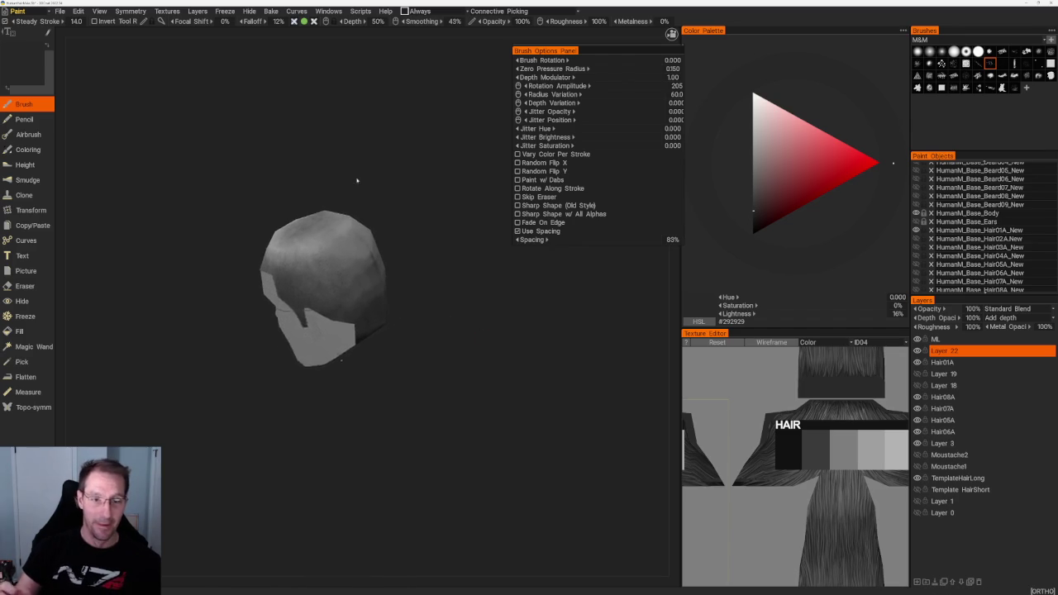
scroll(399, 182, "up", 3)
scroll(439, 168, "up", 2)
scroll(442, 142, "up", 2)
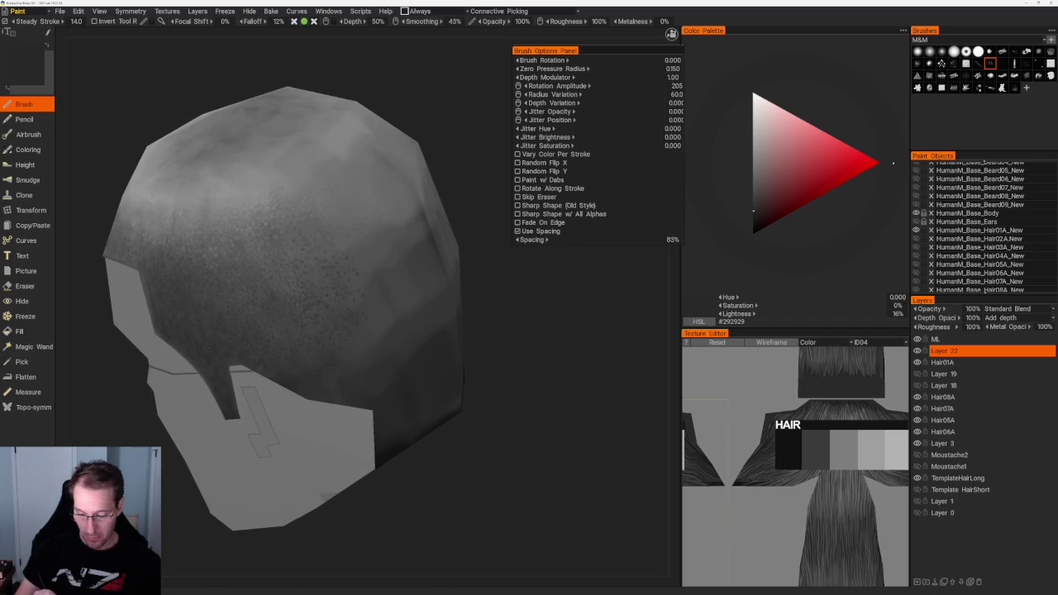
middle_click_drag(307, 248, 307, 217)
scroll(306, 217, "down", 2)
scroll(306, 217, "up", 2)
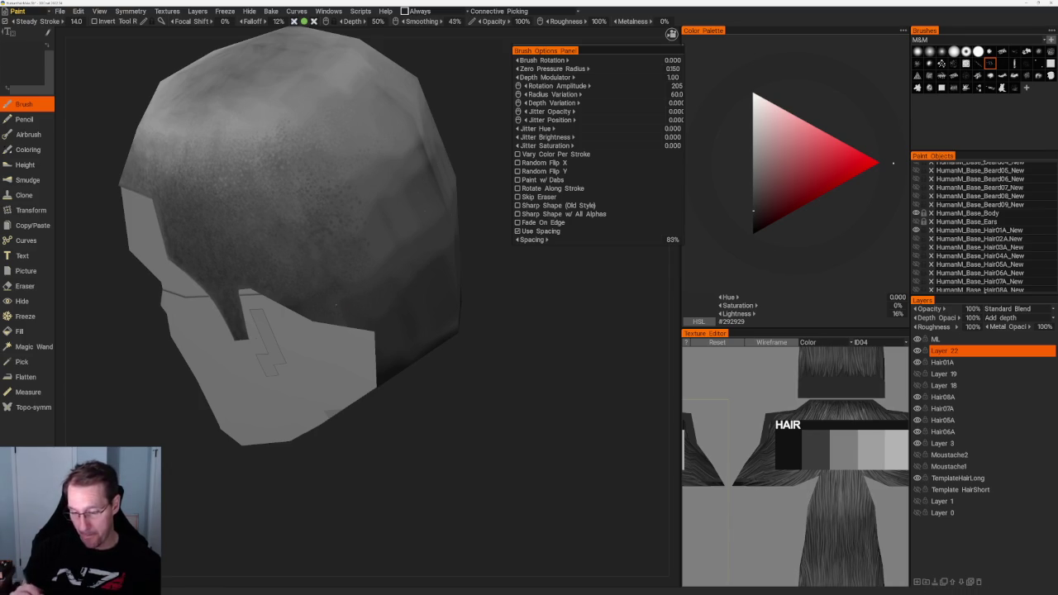
Darken the paint to 13% grey #232323 and lower stroke smoothing from 43% to 26%.
key("v")
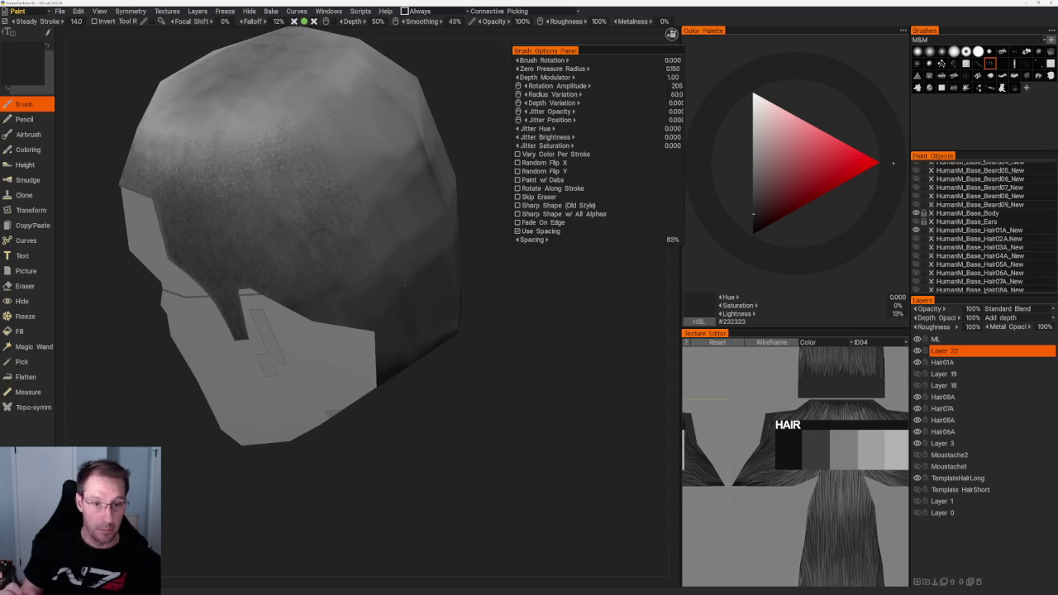
scroll(395, 314, "down", 3)
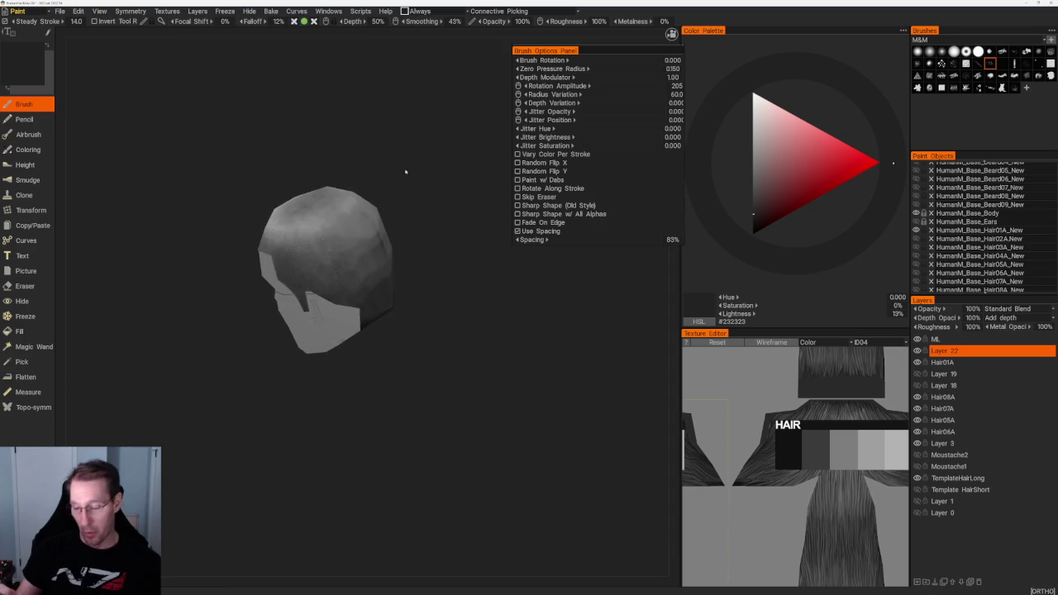
scroll(406, 171, "up", 3)
scroll(350, 253, "up", 2)
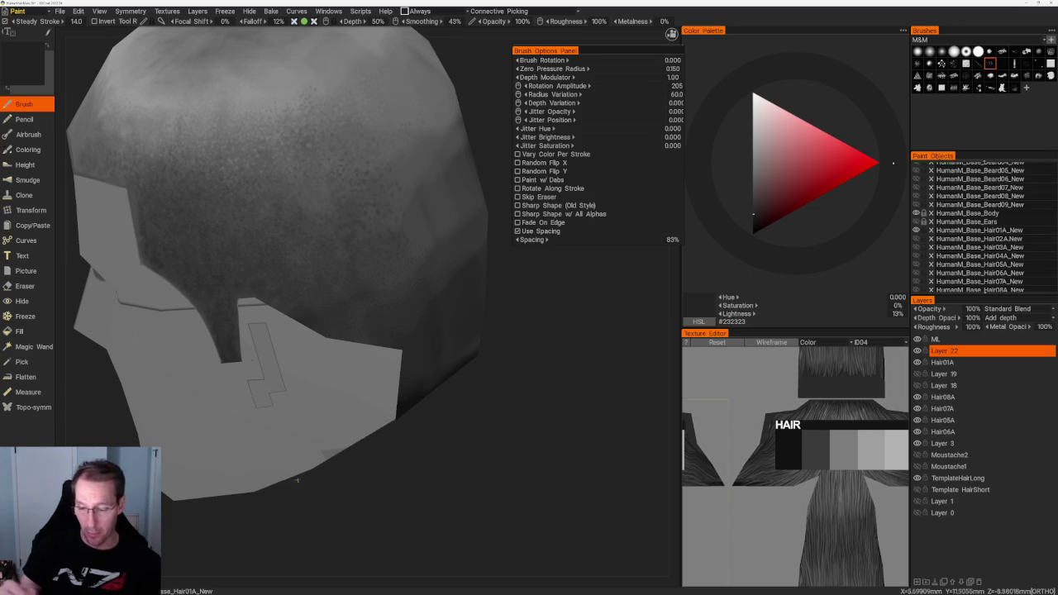
scroll(388, 124, "down", 3)
scroll(387, 123, "up", 3)
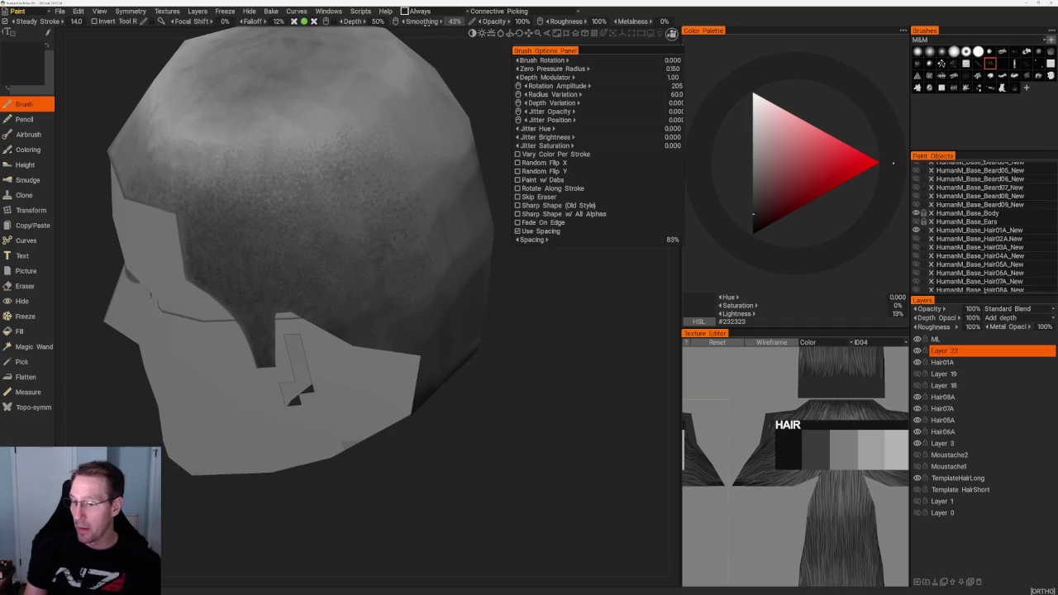
left_click_drag(421, 20, 420, 31)
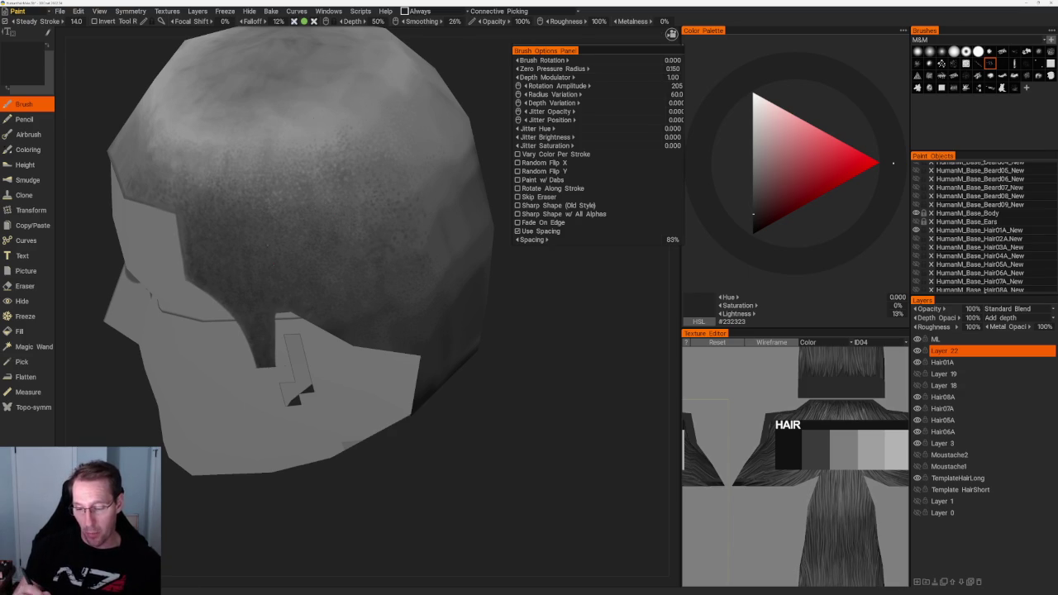
Reframe the head, lighten the paint to 38% grey #626262, and bring its back into view.
key("KP_5")
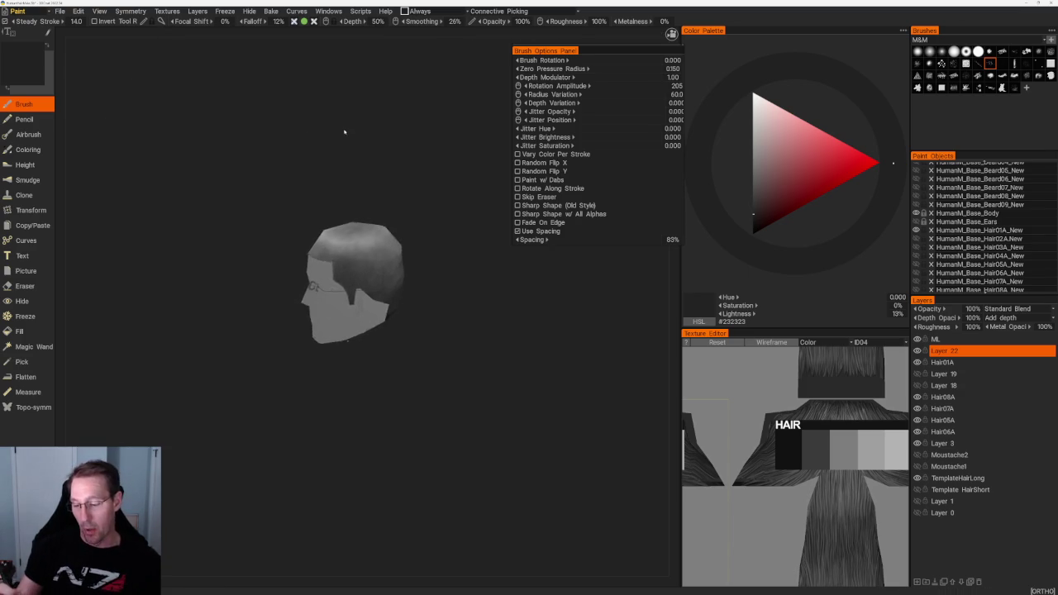
key("v")
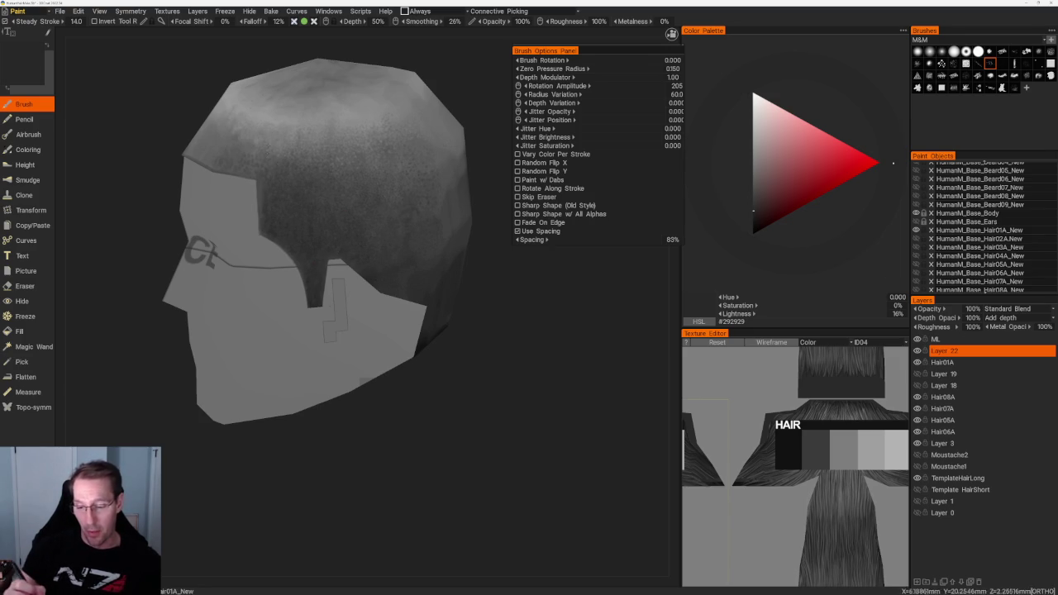
scroll(283, 180, "up", 3)
scroll(284, 180, "down", 5)
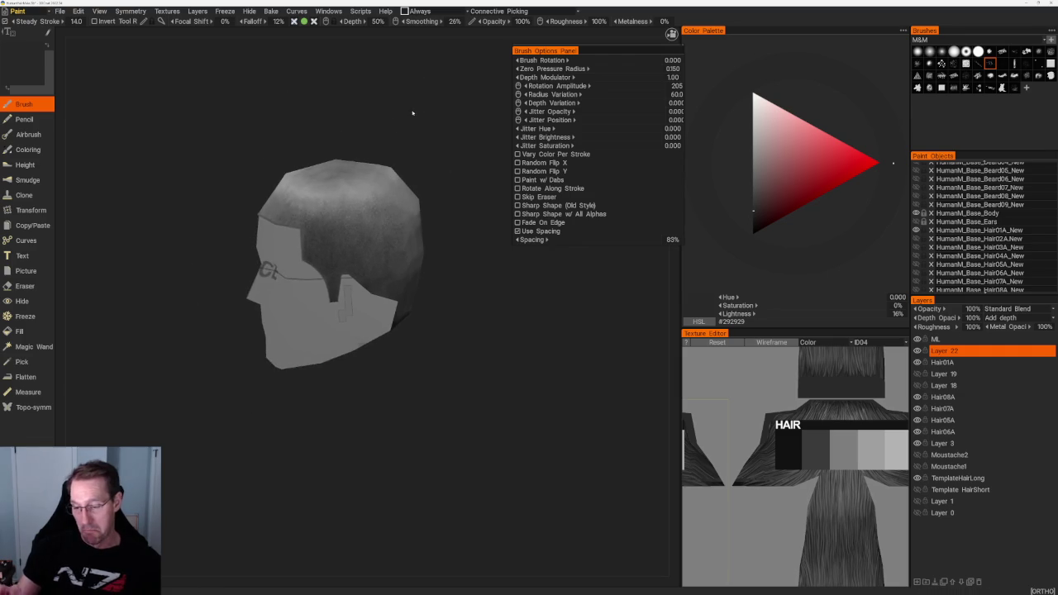
scroll(284, 180, "up", 4)
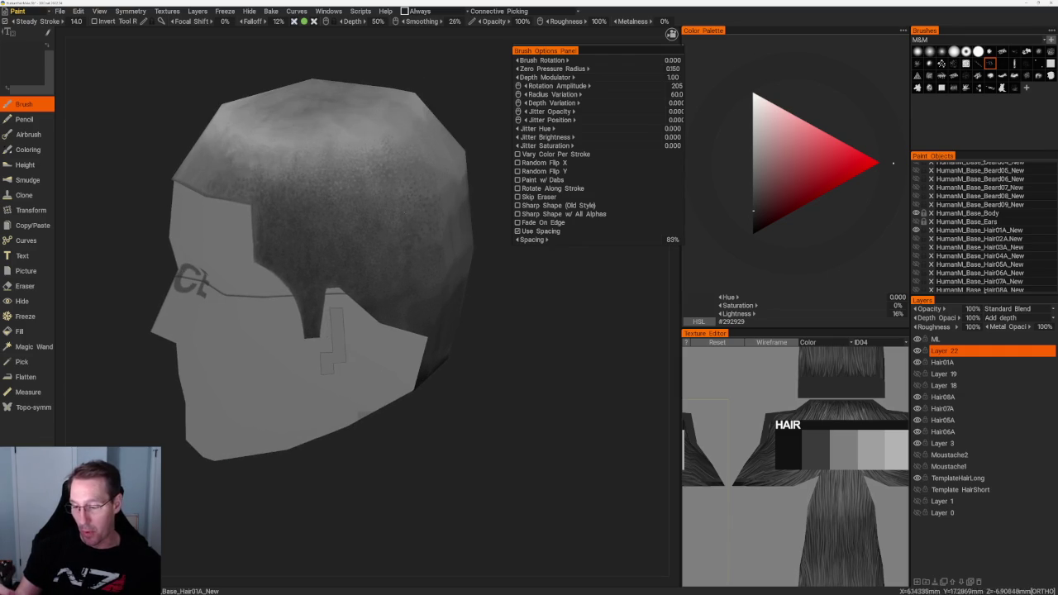
middle_click_drag(296, 453, 265, 476)
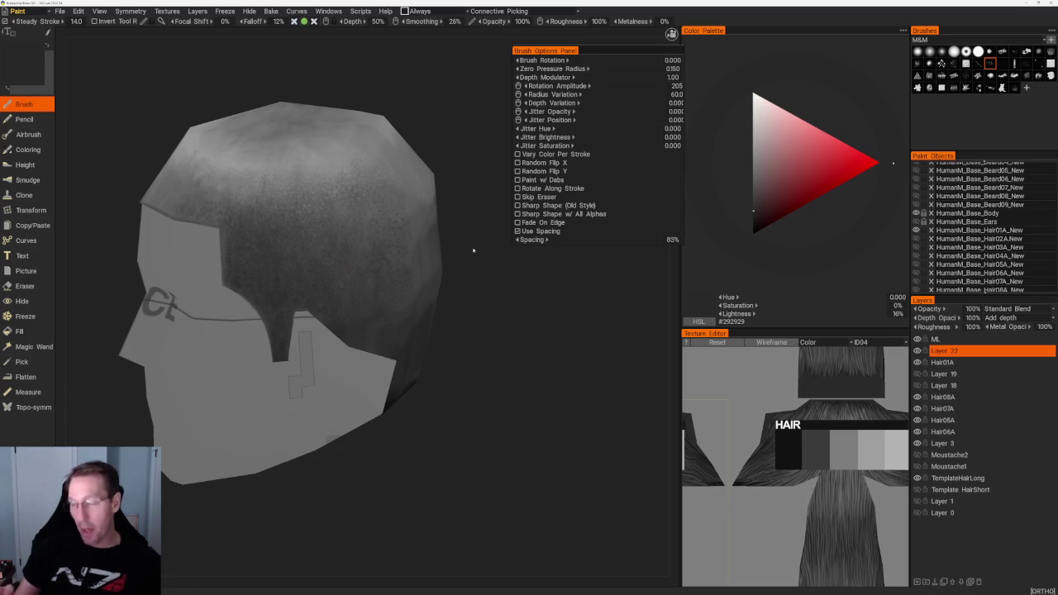
scroll(449, 248, "up", 1)
scroll(454, 246, "up", 1)
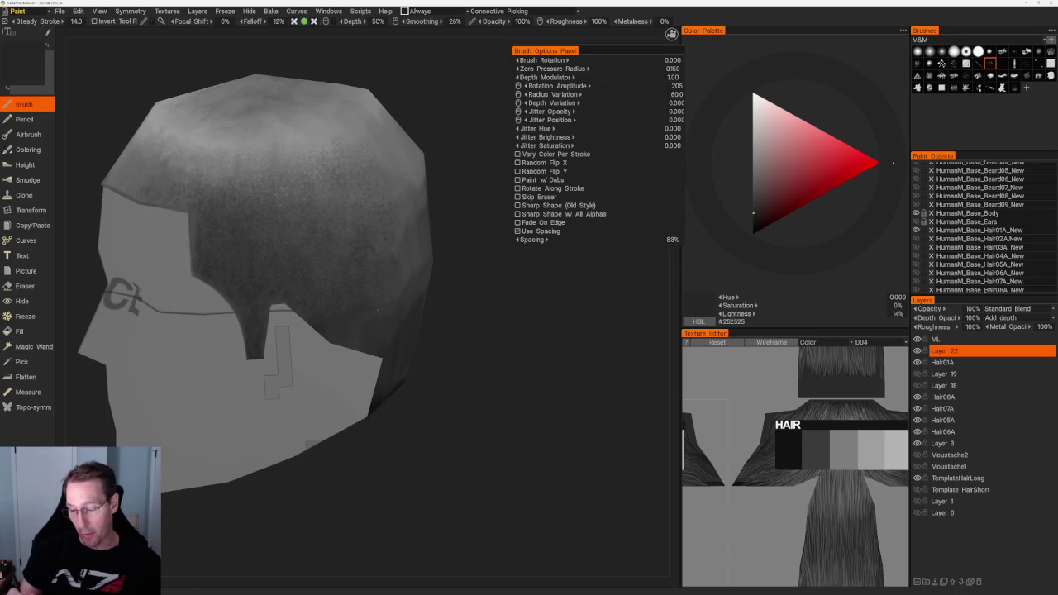
right_click_drag(362, 258, 323, 259)
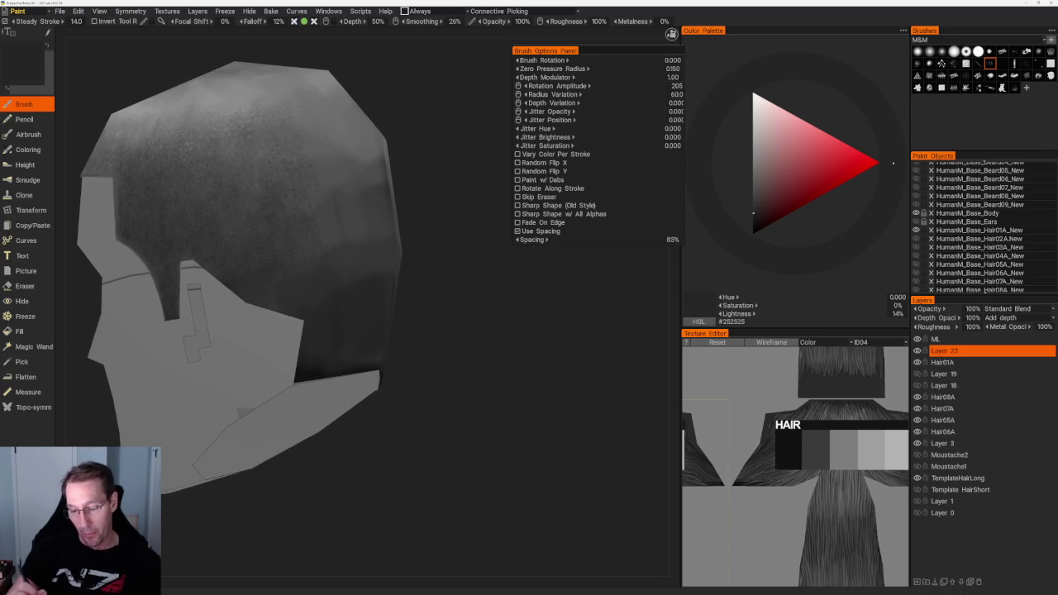
middle_click_drag(323, 259, 381, 323)
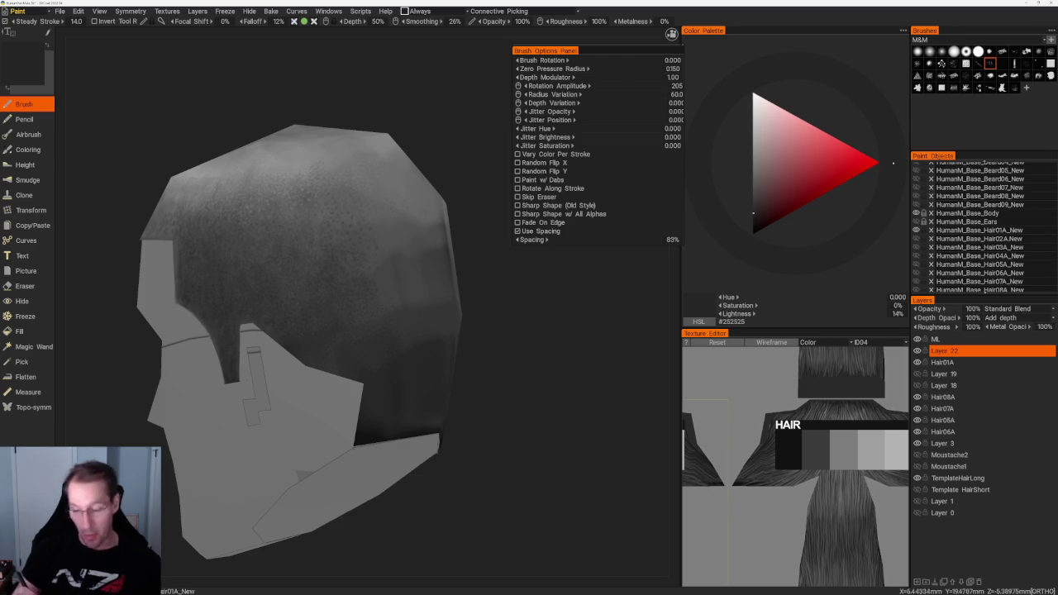
mouse_move(322, 273)
middle_mouse_down()
mouse_move(330, 207)
mouse_move(347, 248)
middle_mouse_up()
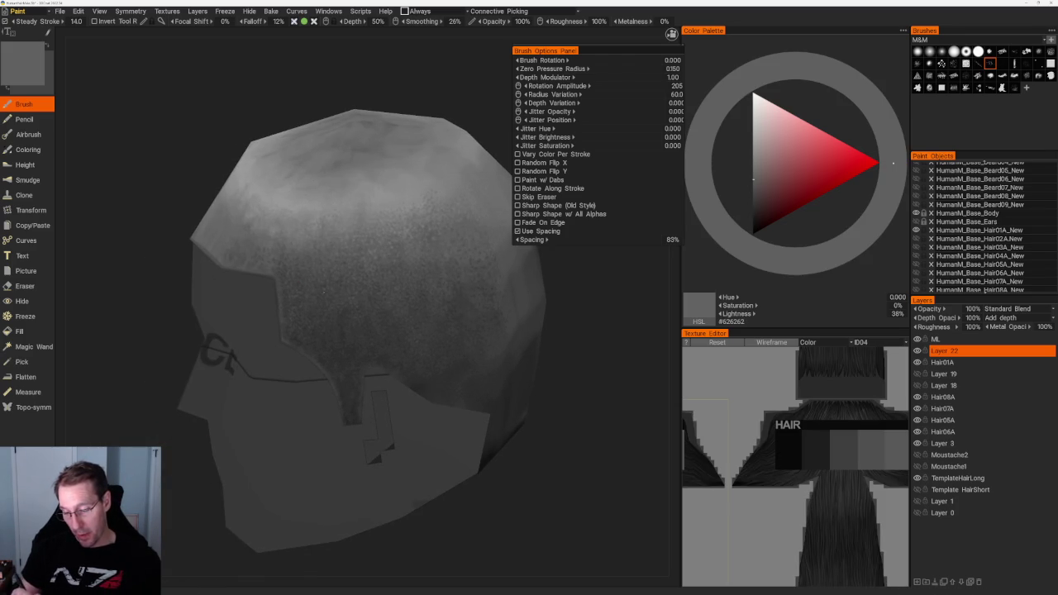
Orbit to the side view showing the CE lettering and darken the paint to 18% grey.
mouse_move(356, 535)
middle_mouse_down()
mouse_move(361, 146)
mouse_move(331, 248)
middle_mouse_up()
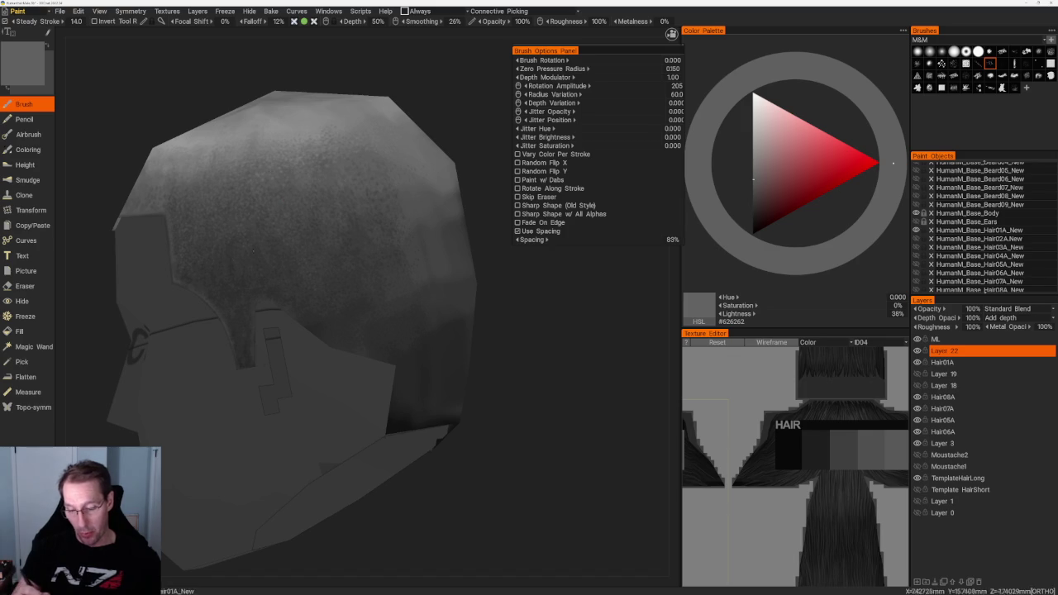
middle_click_drag(475, 95, 502, 94)
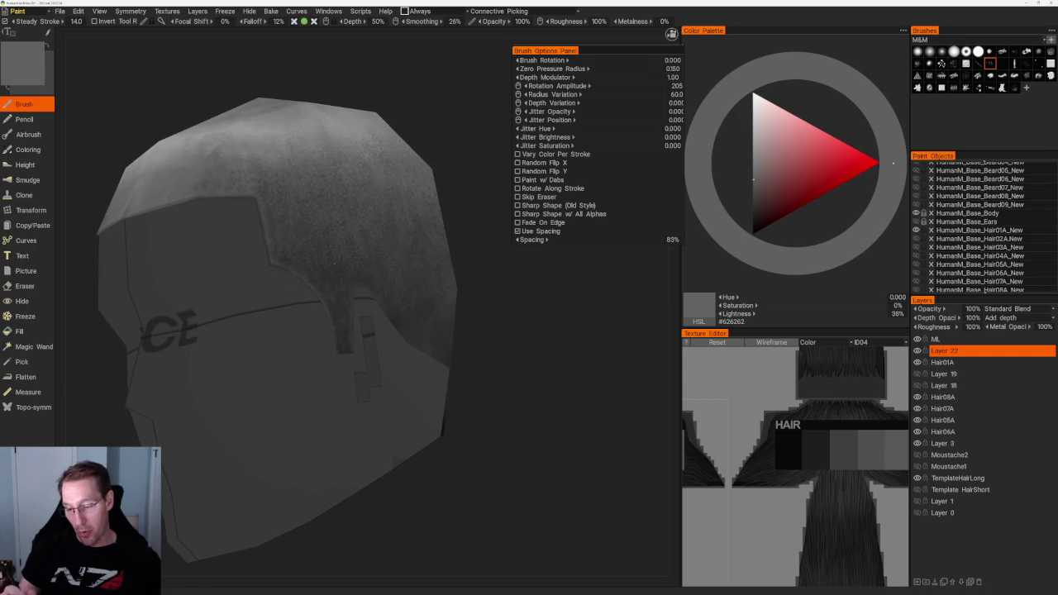
left_click_drag(305, 248, 332, 245, "alt")
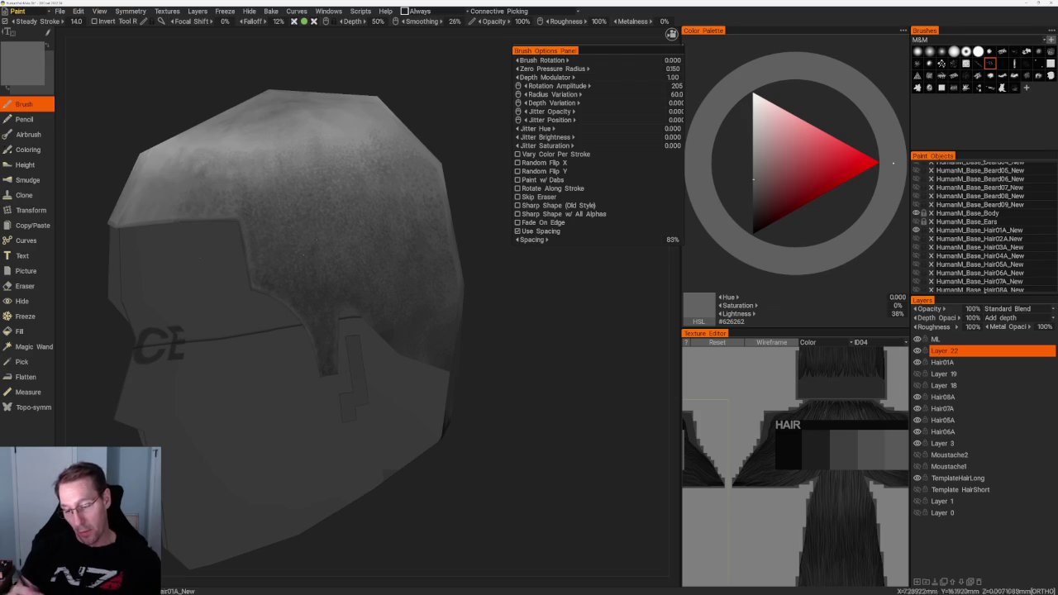
key("v")
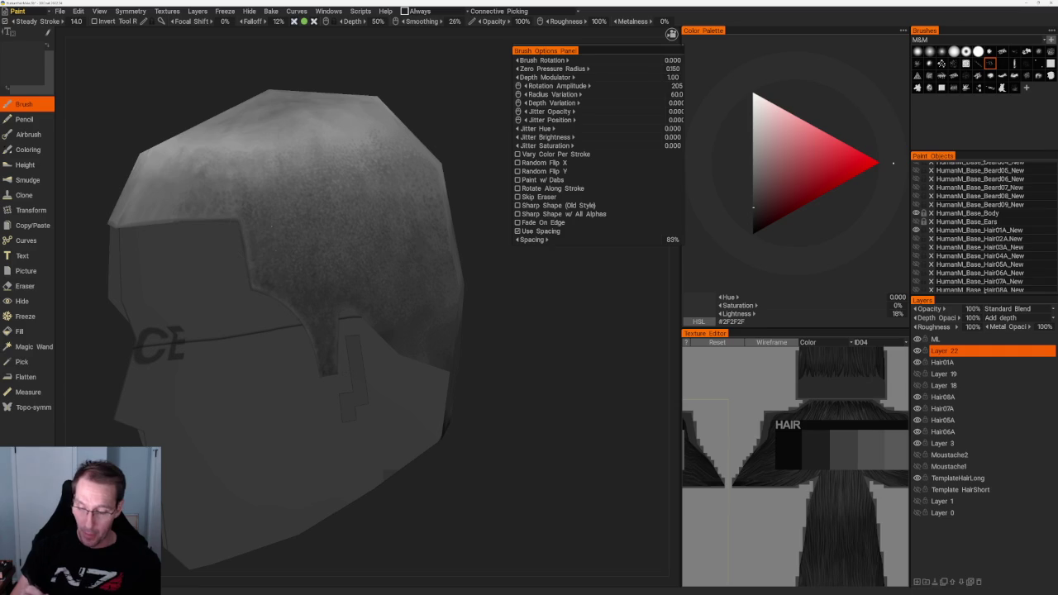
scroll(407, 393, "down", 5)
scroll(407, 392, "up", 5)
Sample a darker 14% grey (#252525) from the painted hair and review the head from above and side.
key("v")
mouse_move(295, 111)
left_mouse_down()
mouse_move(326, 104)
mouse_move(310, 527)
left_mouse_up()
right_click_drag(310, 528, 354, 170)
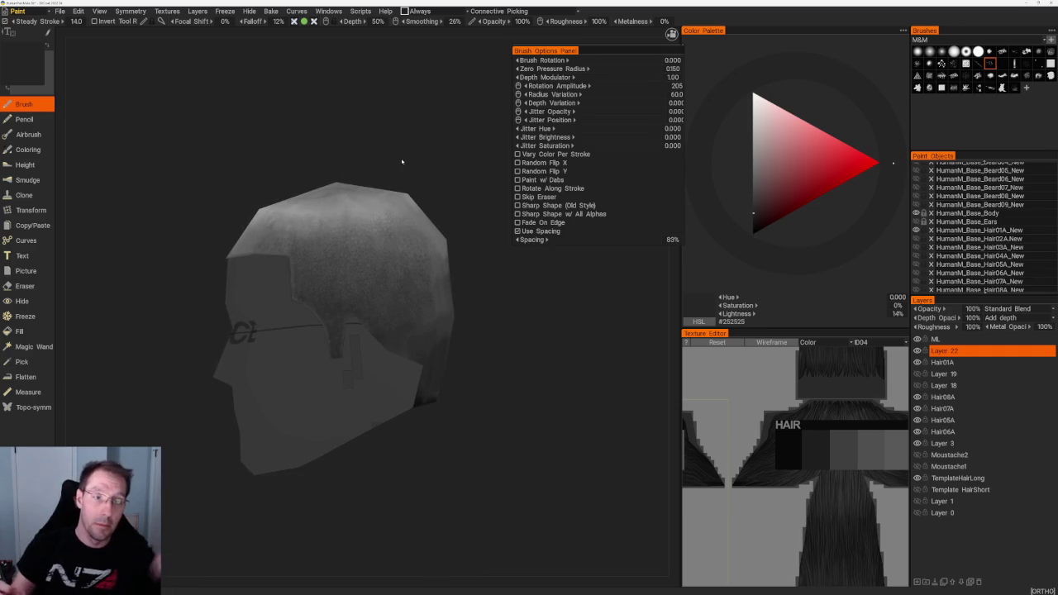
mouse_move(414, 193)
left_mouse_down()
mouse_move(300, 119)
mouse_move(302, 160)
left_mouse_up()
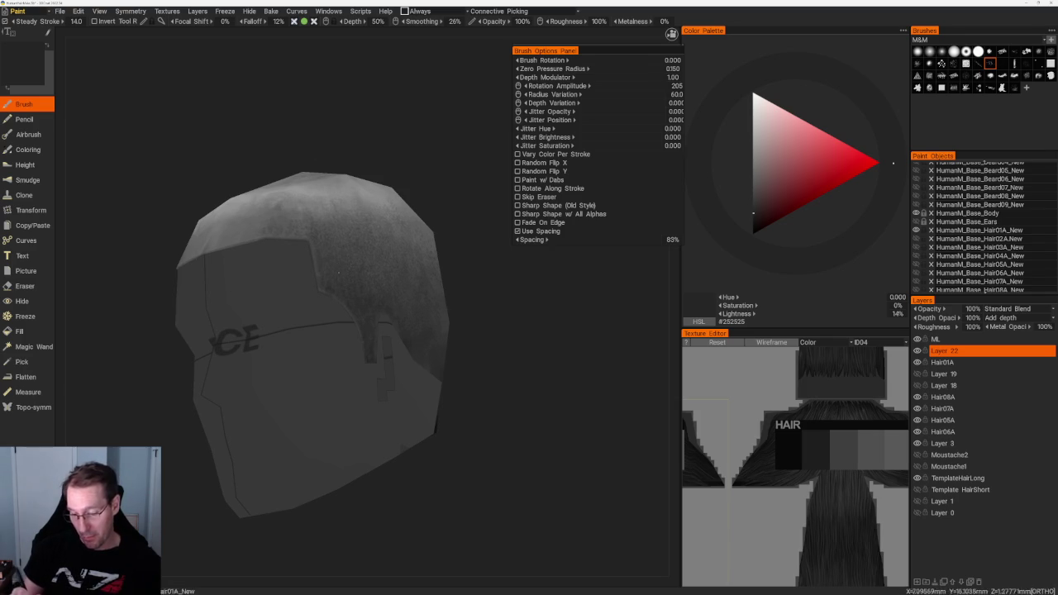
mouse_move(369, 165)
left_mouse_down()
mouse_move(231, 579)
mouse_move(232, 567)
left_mouse_up()
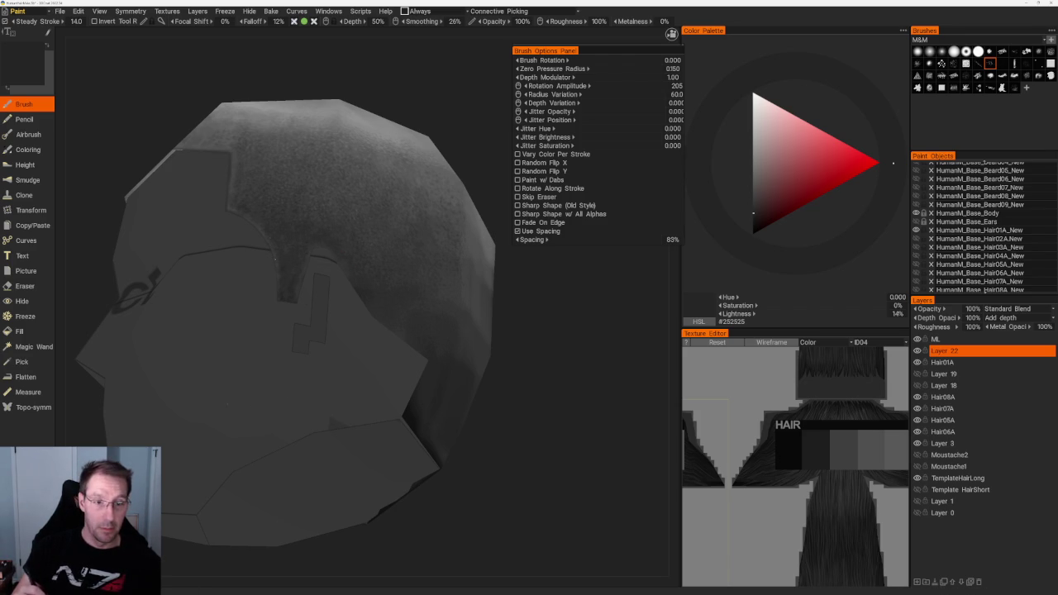
scroll(389, 146, "down", 3)
left_click_drag(389, 146, 371, 205)
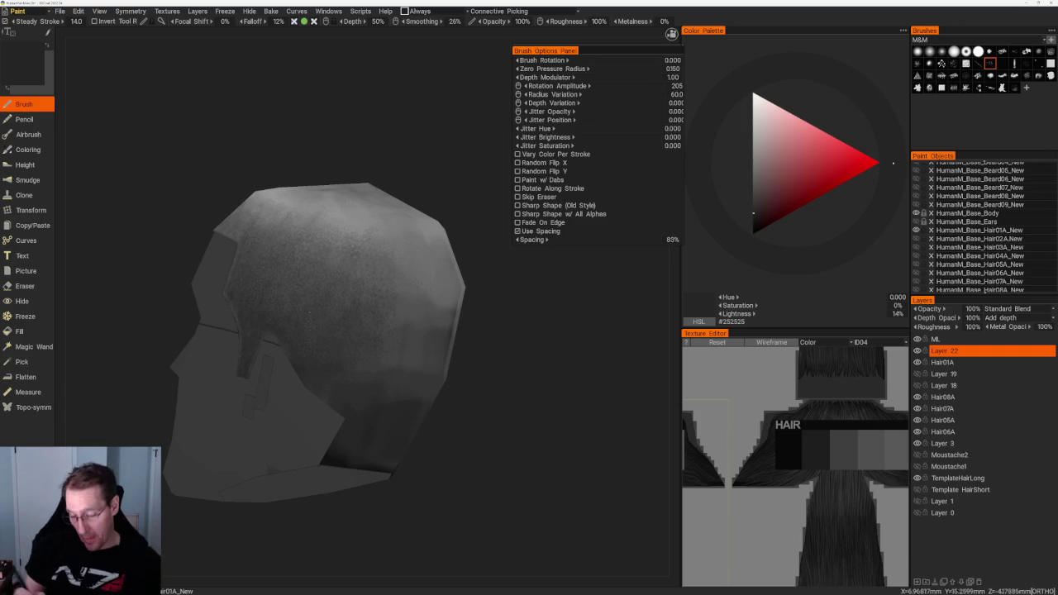
scroll(426, 290, "up", 3)
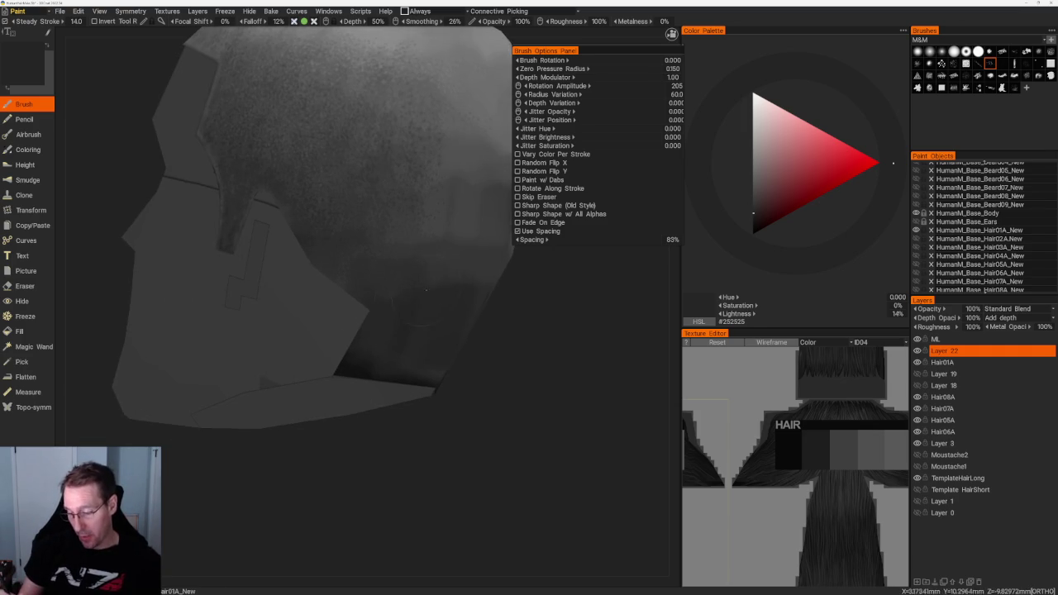
Sample a series of dark and mid greys from the hair and reframe the whole head.
key("v")
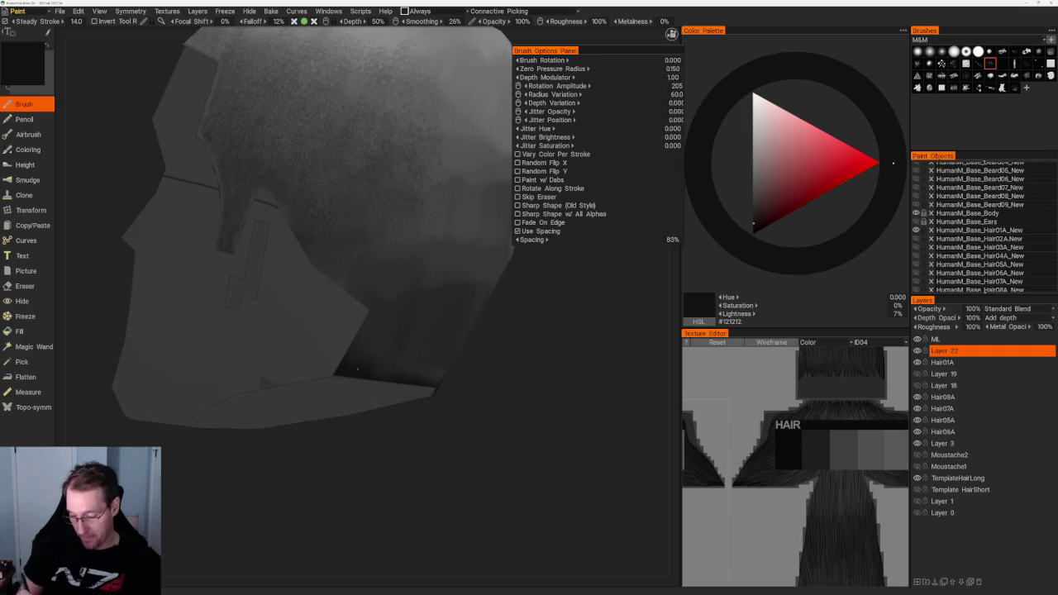
key("v")
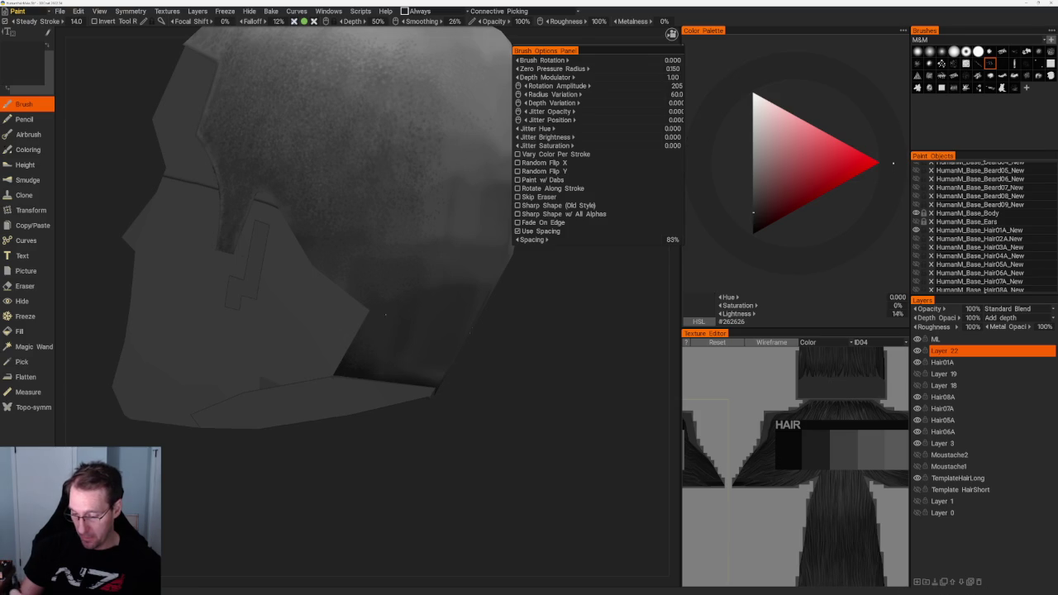
key("v")
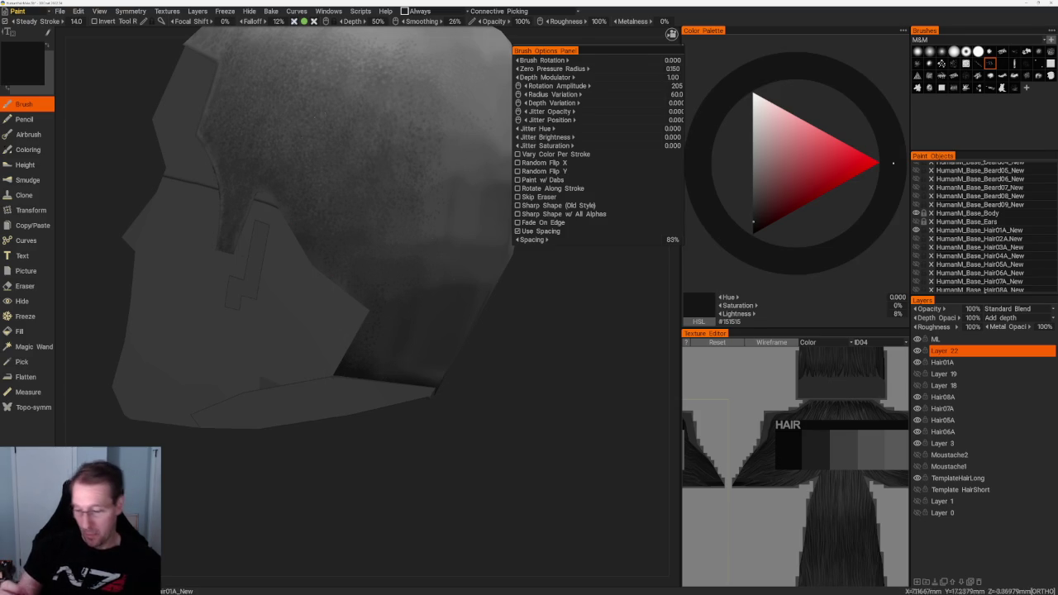
key("v")
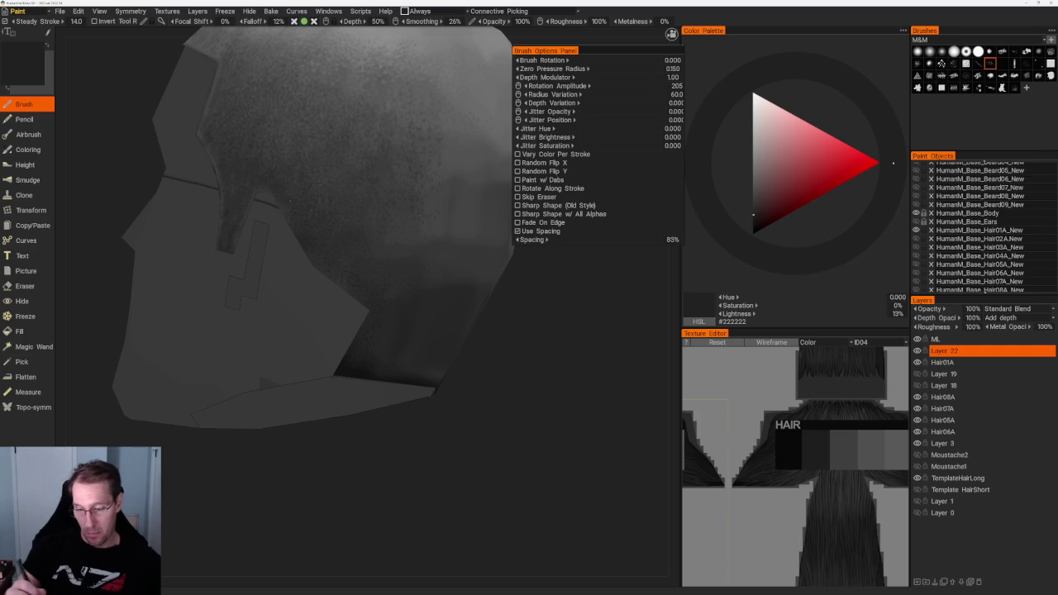
key("Home")
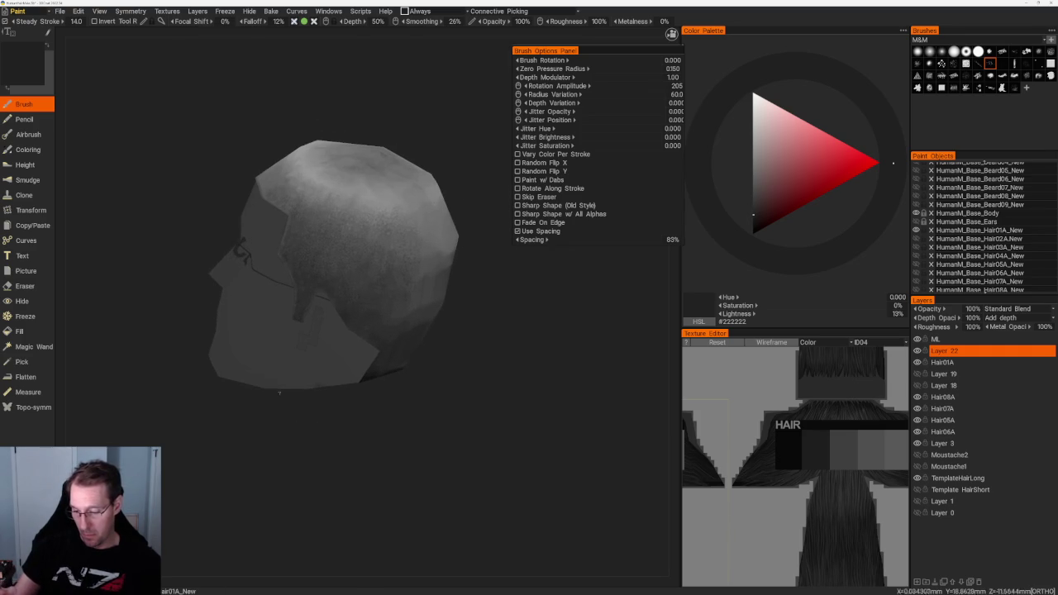
left_click_drag(279, 393, 344, 274)
Sample lighter and darker hair greys while tilting the view toward the crown.
key("v")
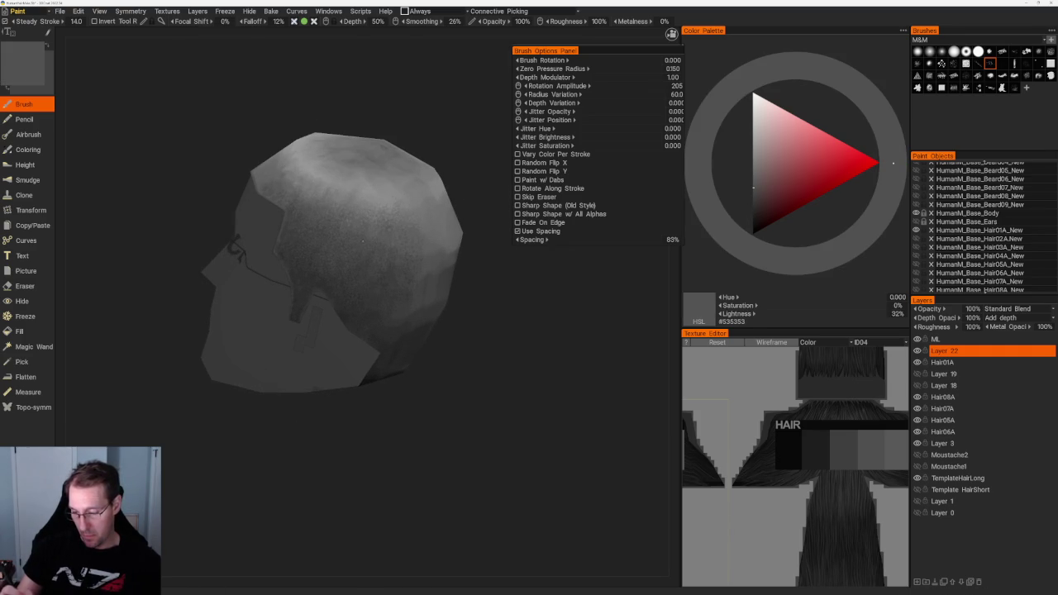
key("v")
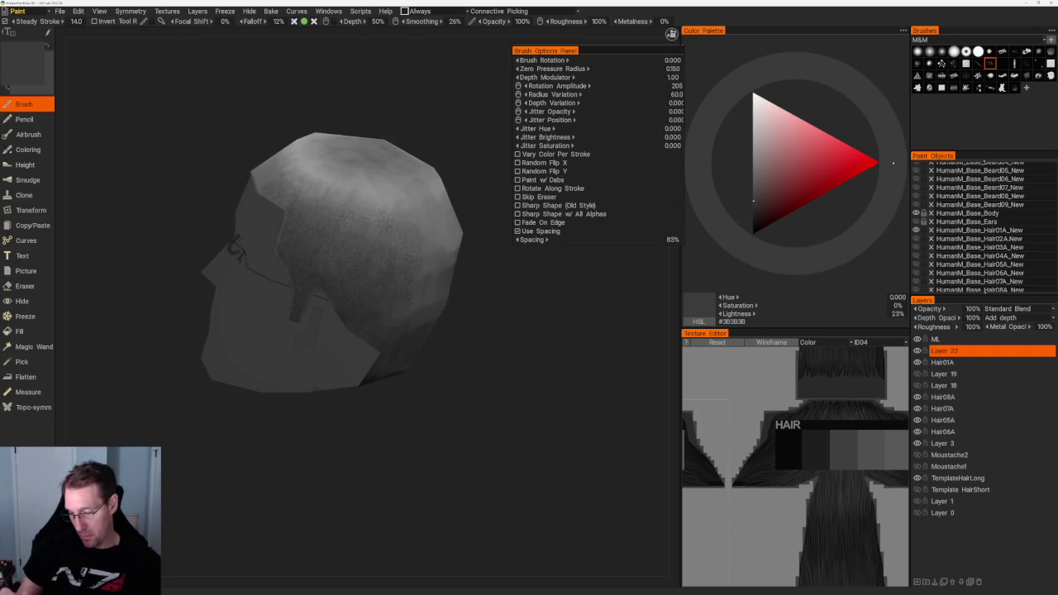
key("v")
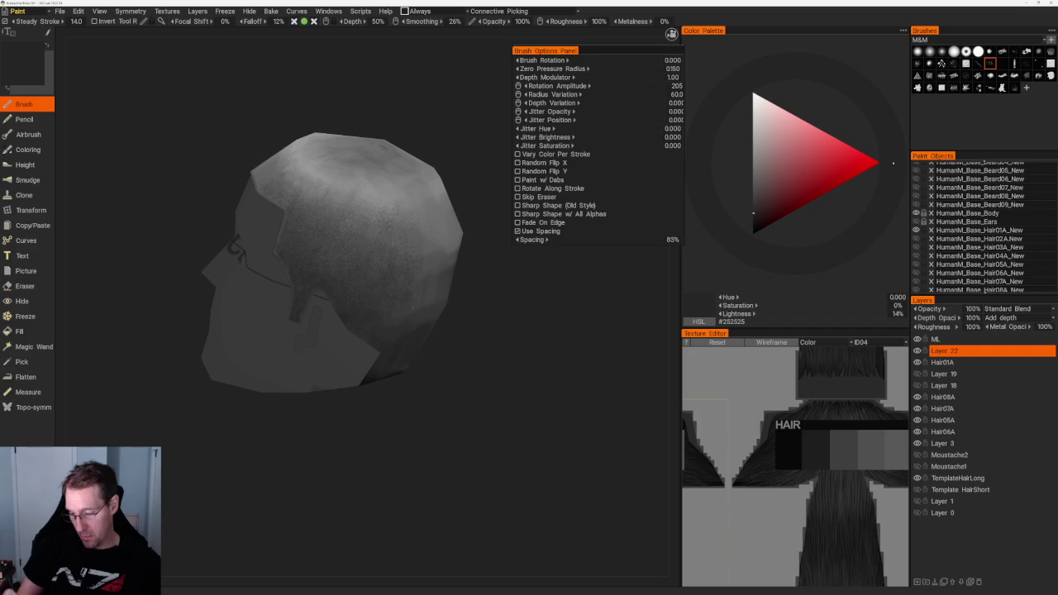
left_click_drag(458, 356, 508, 356)
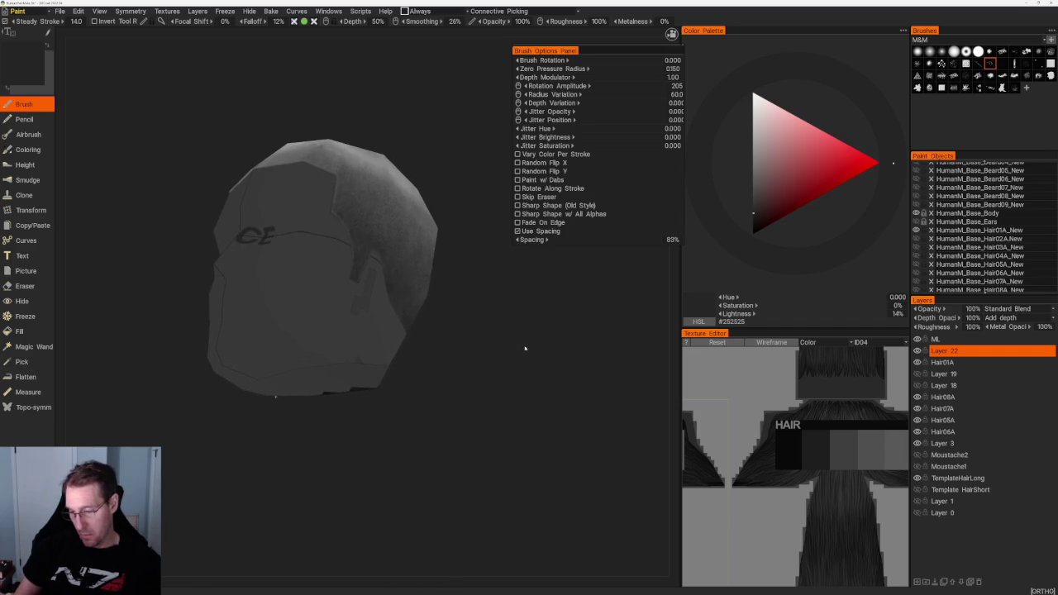
key("v")
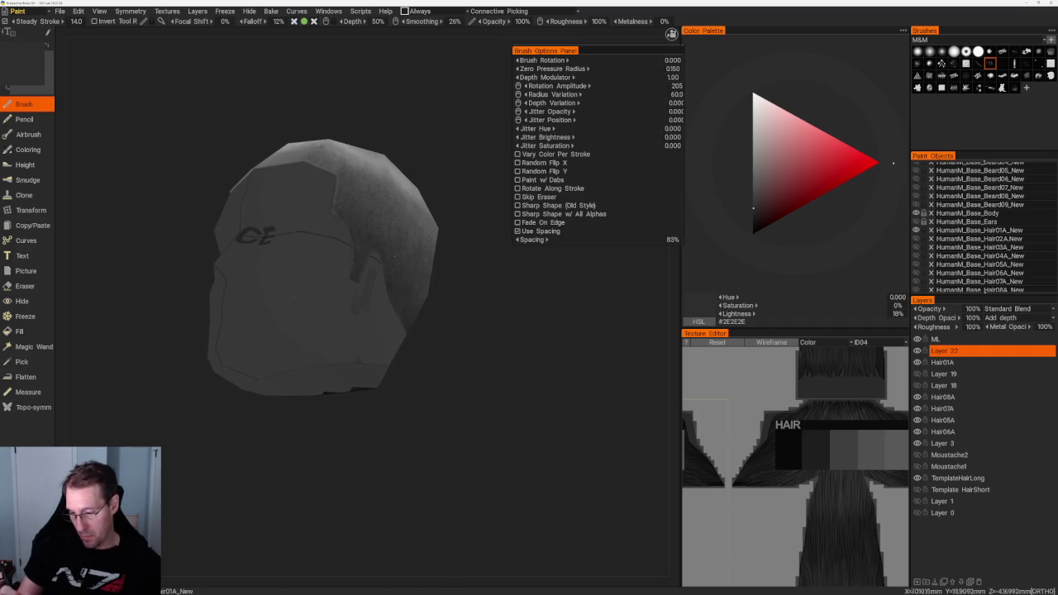
left_click_drag(469, 263, 390, 260)
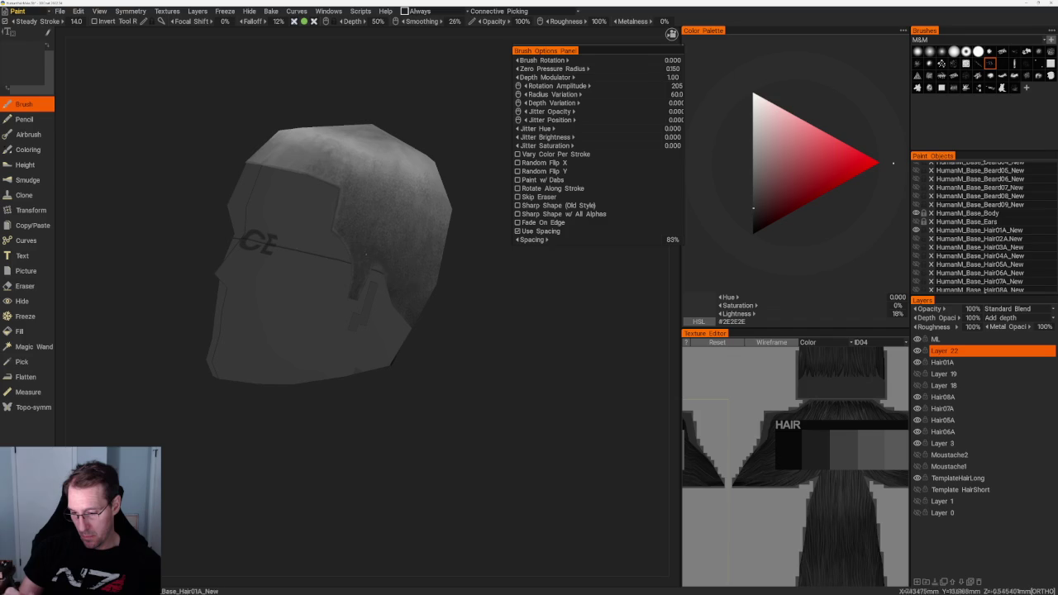
left_click_drag(399, 232, 409, 220)
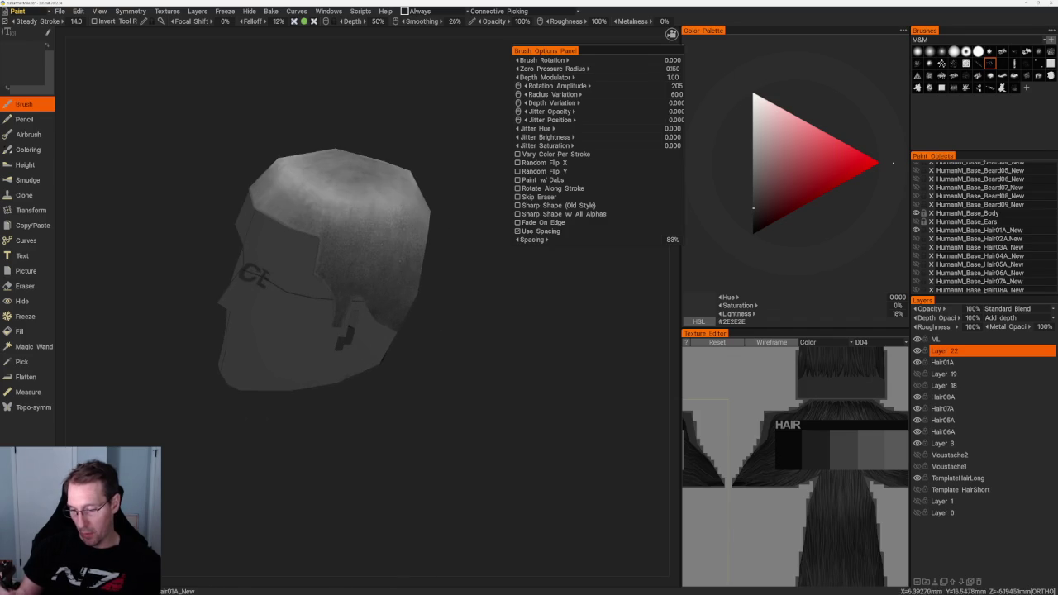
Sample a light scalp grey, then a very dark hair grey, orbiting to the back of the head.
key("v")
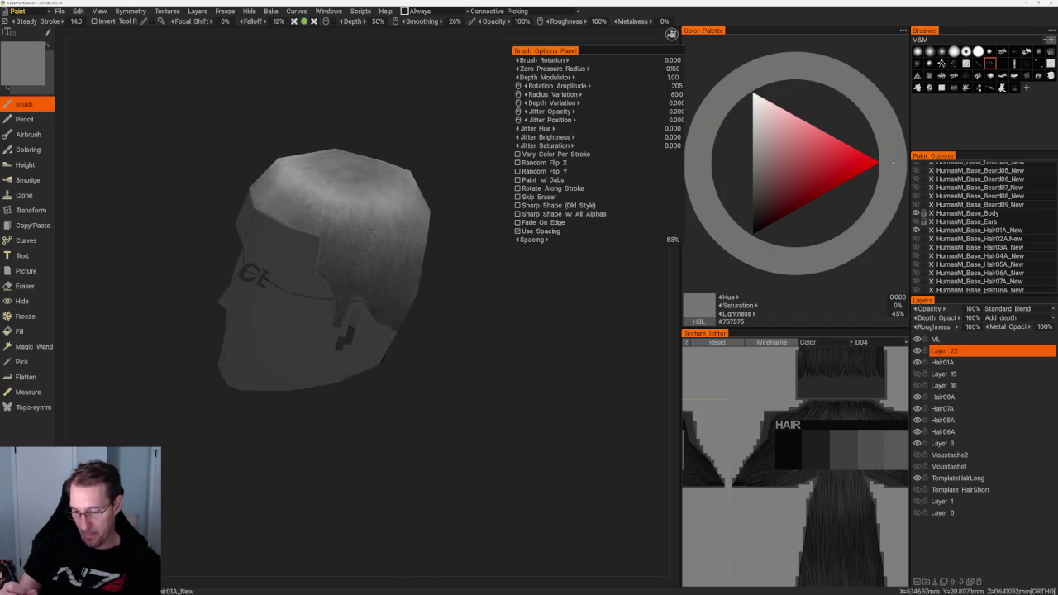
mouse_move(472, 237)
left_mouse_down()
mouse_move(503, 237)
mouse_move(448, 260)
mouse_move(479, 257)
left_mouse_up()
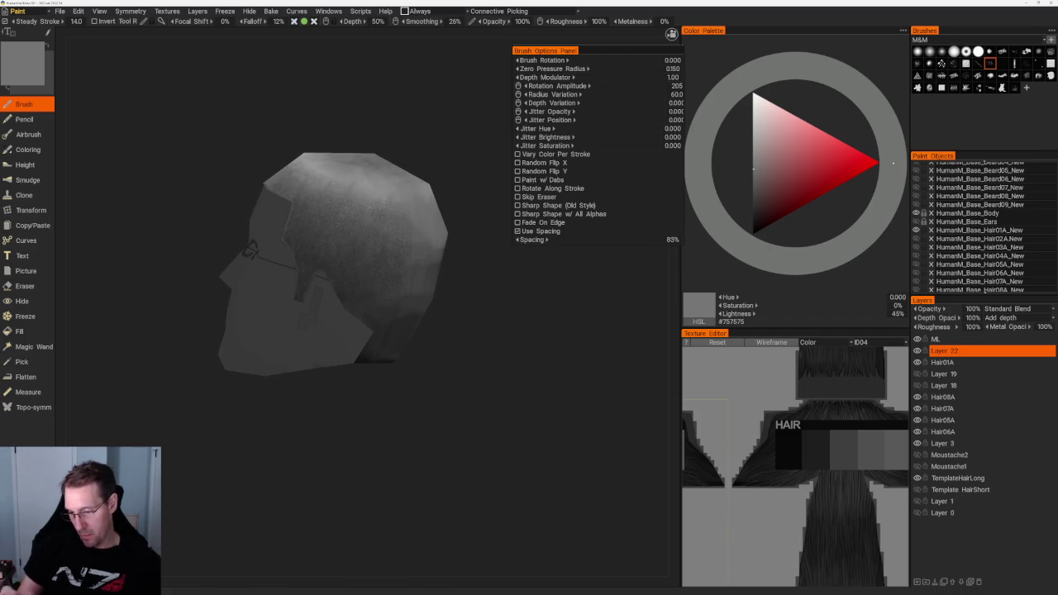
mouse_move(462, 298)
left_mouse_down()
mouse_move(496, 300)
mouse_move(366, 296)
left_mouse_up()
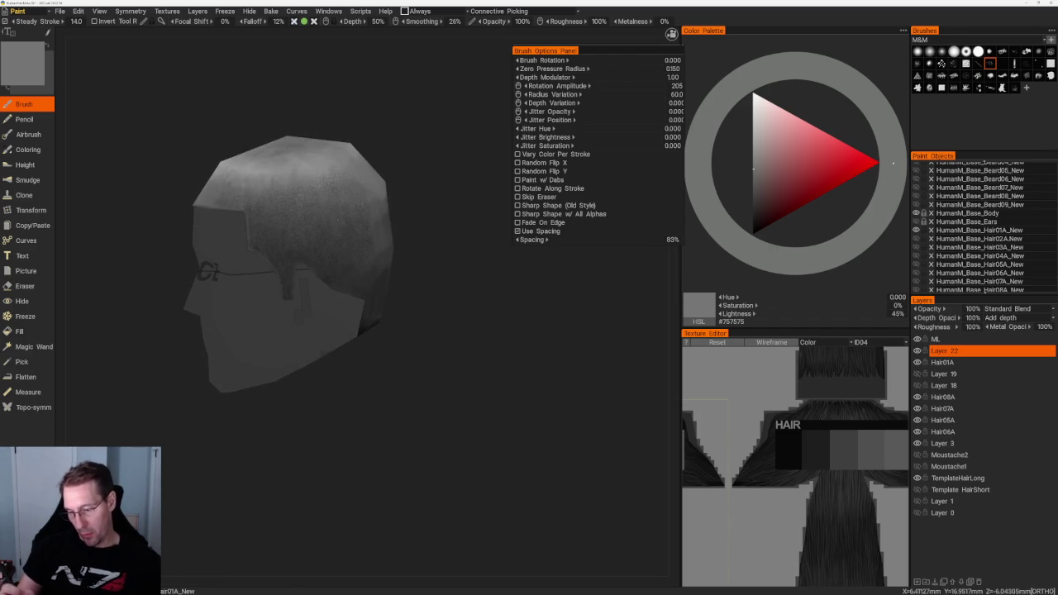
key("v")
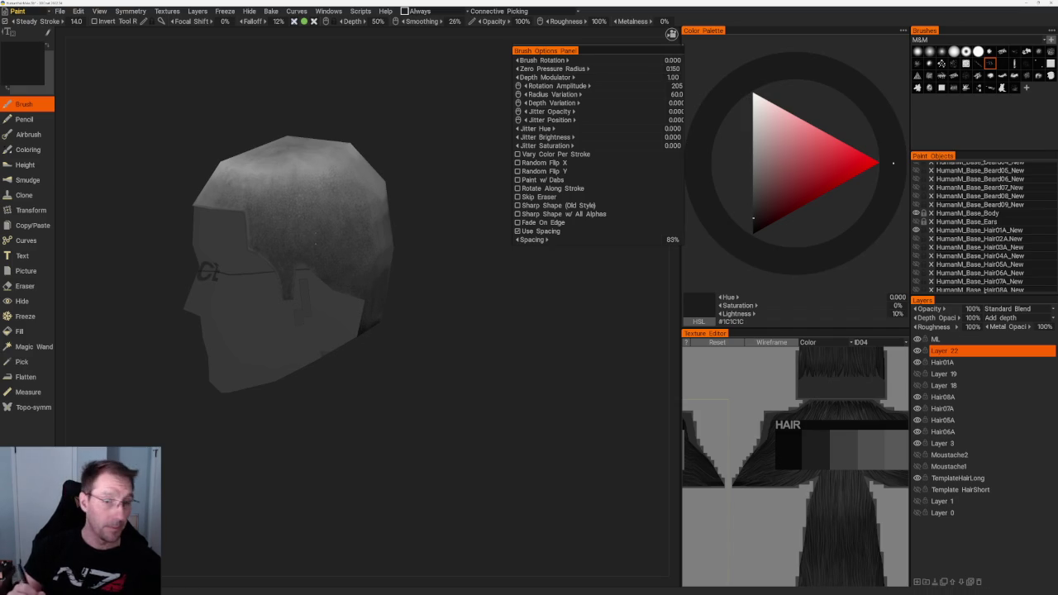
left_click_drag(366, 295, 431, 316)
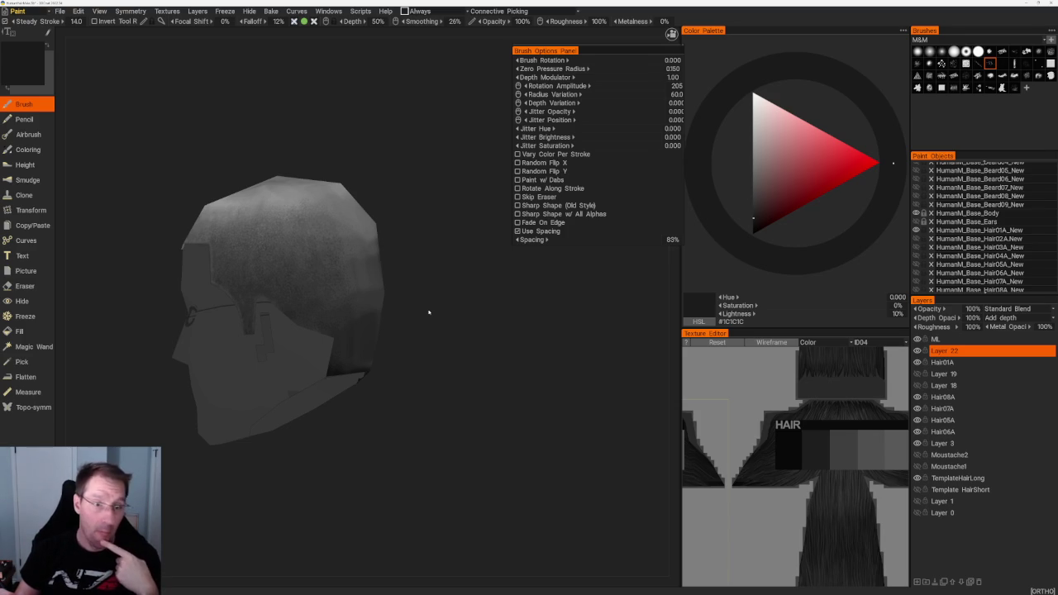
left_click_drag(442, 293, 455, 296)
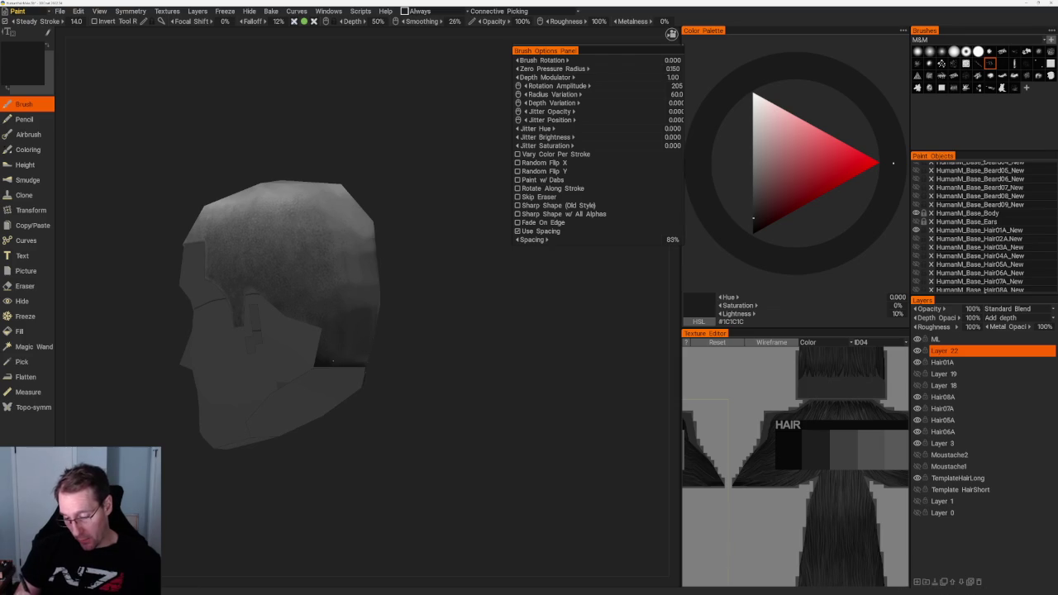
scroll(418, 302, "up", 2)
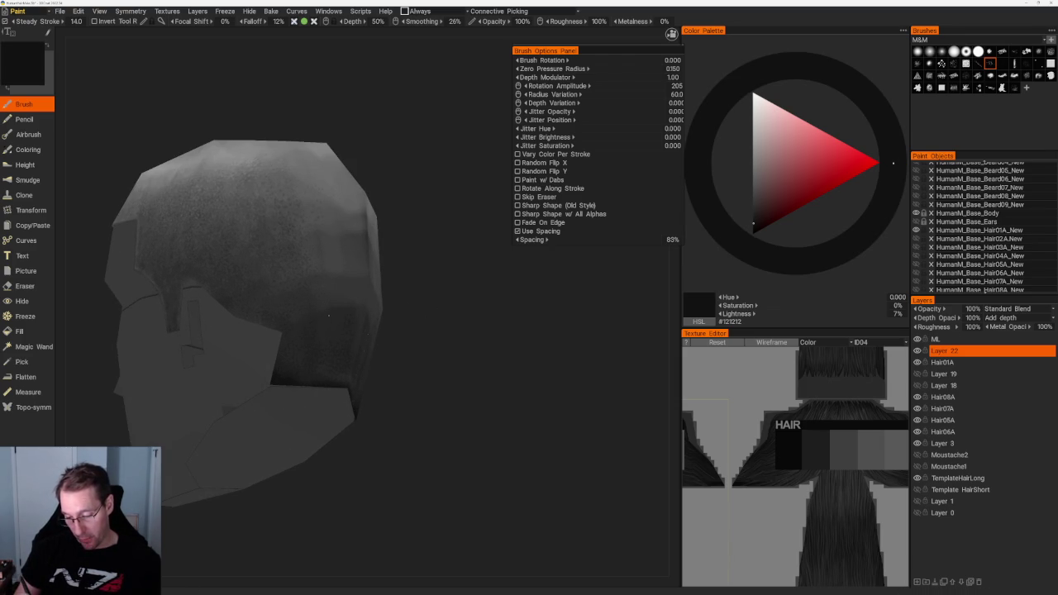
left_click_drag(310, 320, 362, 307, "alt")
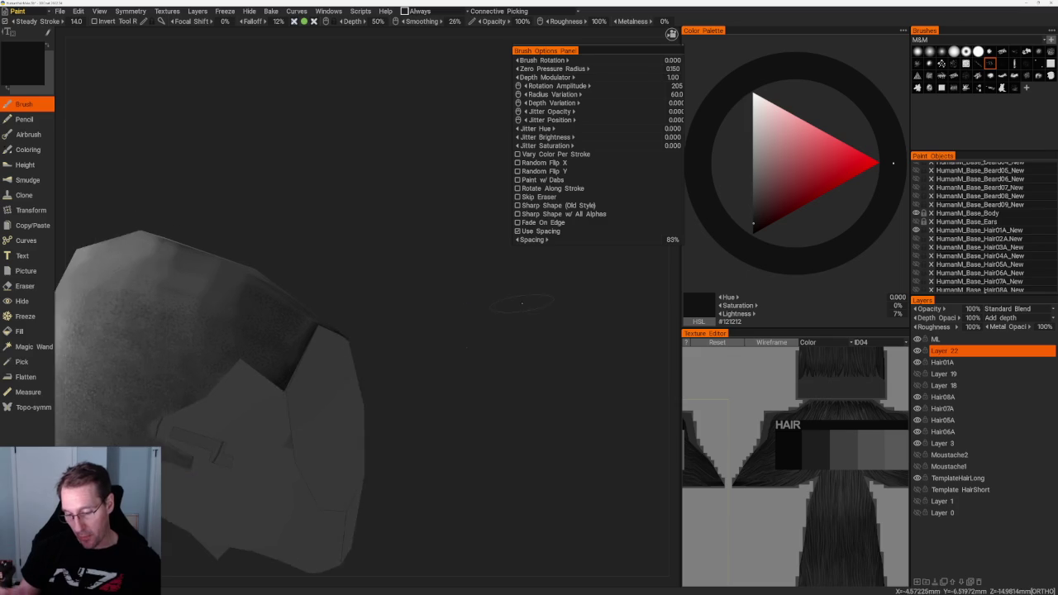
Sample slightly lighter greys, then settle on near-black 8% grey #151515 and view the whole head.
key("v")
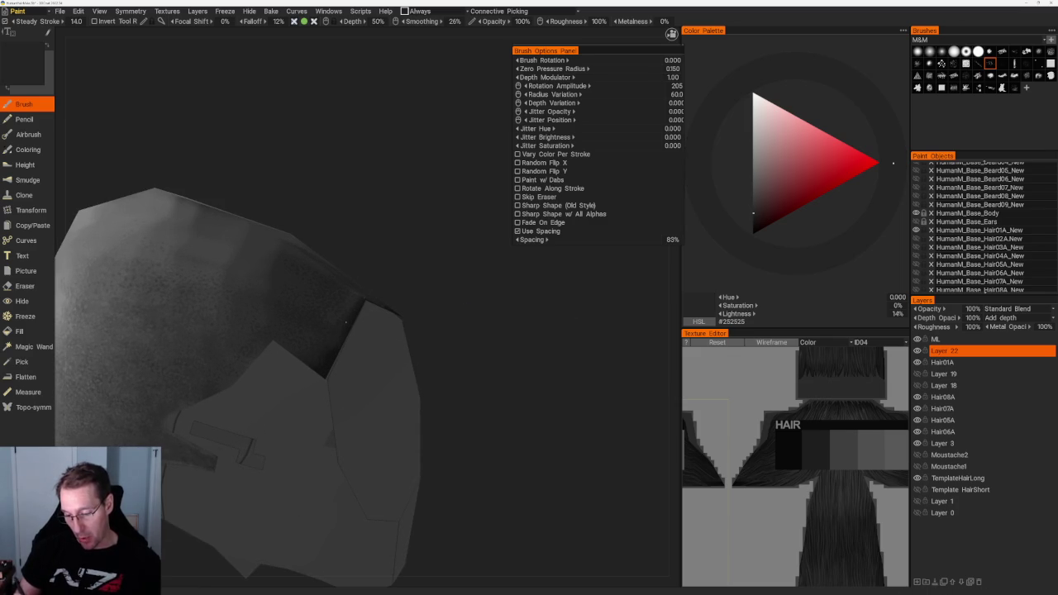
left_click_drag(415, 263, 354, 314, "alt")
key("v")
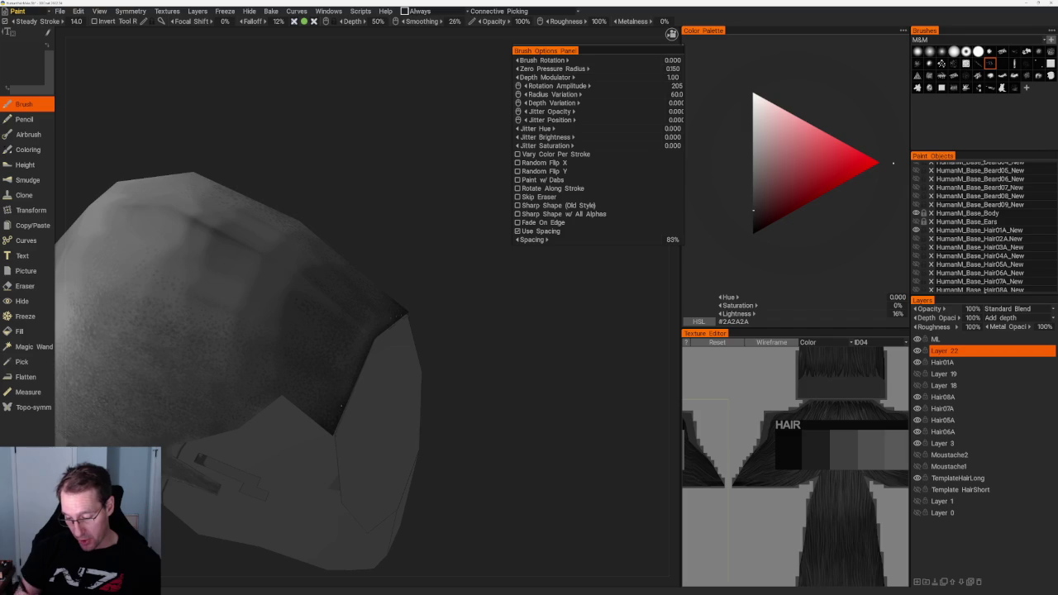
mouse_move(354, 325)
left_mouse_down("alt")
mouse_move(388, 248)
mouse_move(406, 281)
left_mouse_up("alt")
scroll(394, 220, "down", 5)
scroll(442, 301, "up", 5)
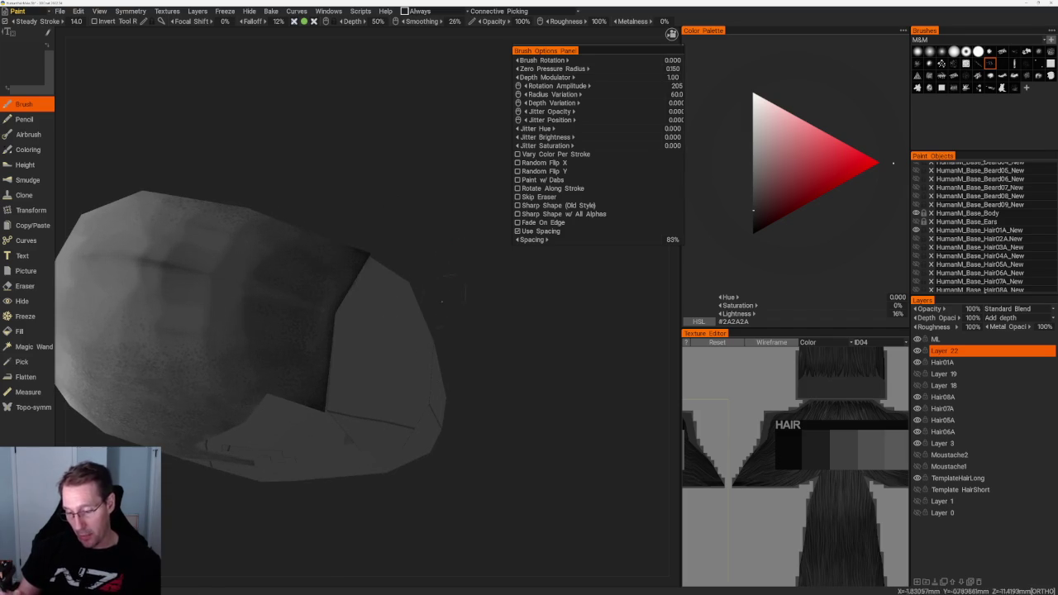
key("v")
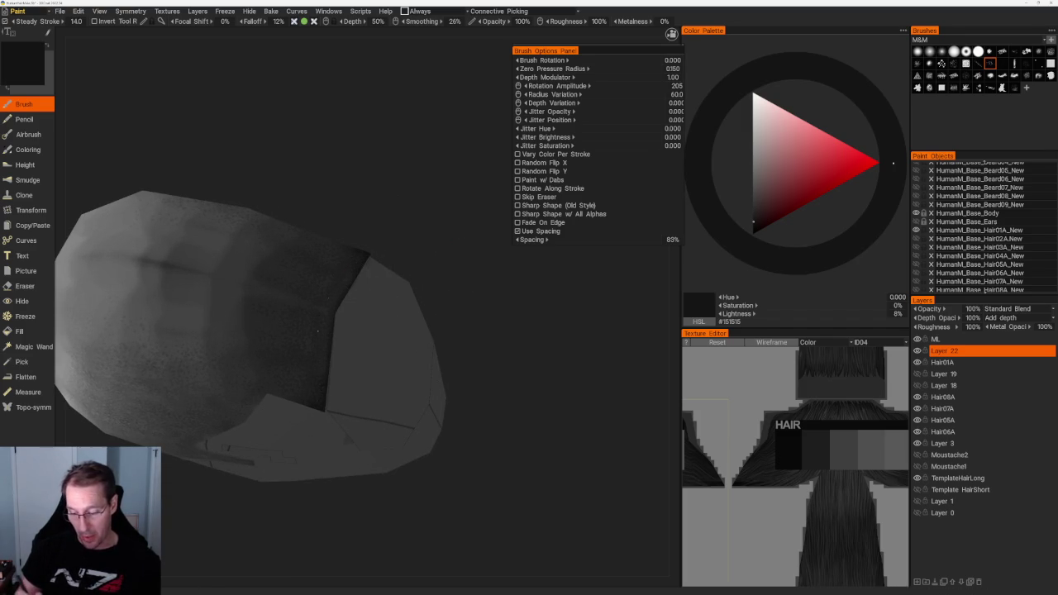
scroll(402, 234, "down", 5)
mouse_move(343, 118)
left_mouse_down("alt")
mouse_move(372, 209)
mouse_move(476, 364)
left_mouse_up("alt")
scroll(476, 364, "up", 3)
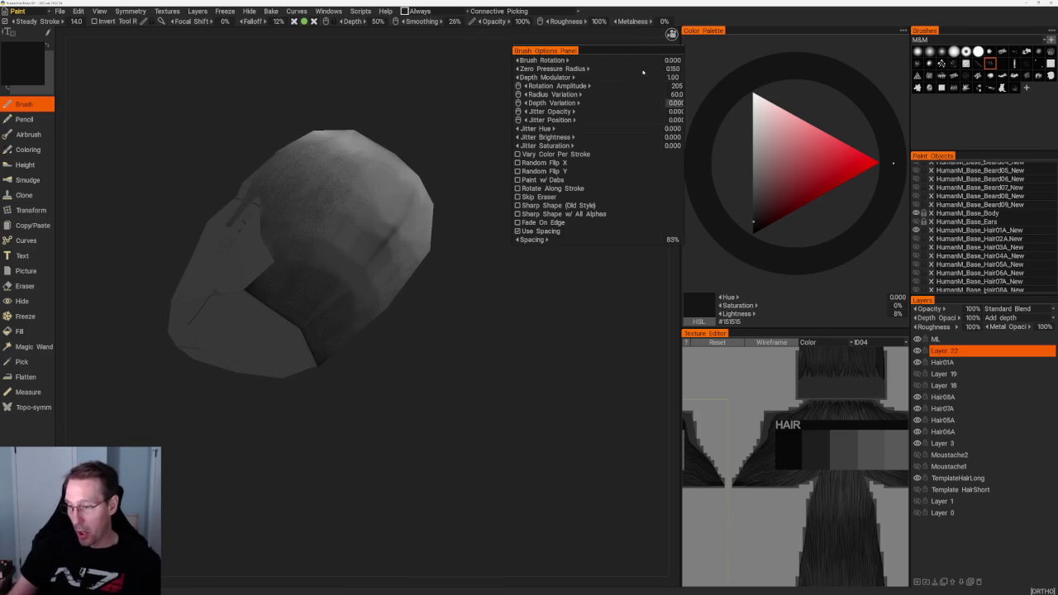
Set a slightly lighter grey and paint stubble over the top of the scalp.
left_click_drag(664, 50, 659, 44)
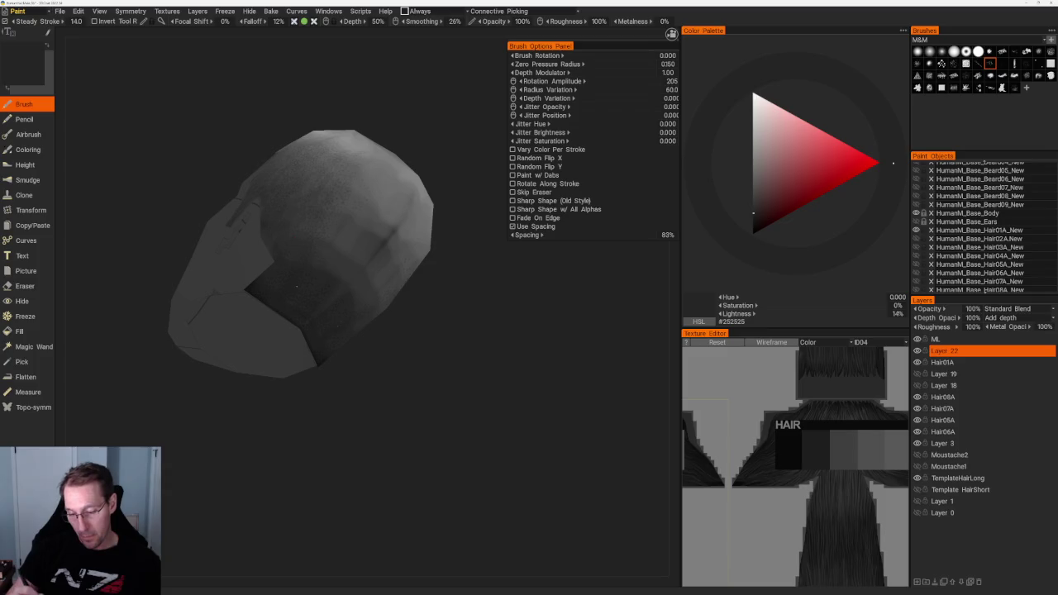
left_click_drag(363, 341, 413, 420, "alt")
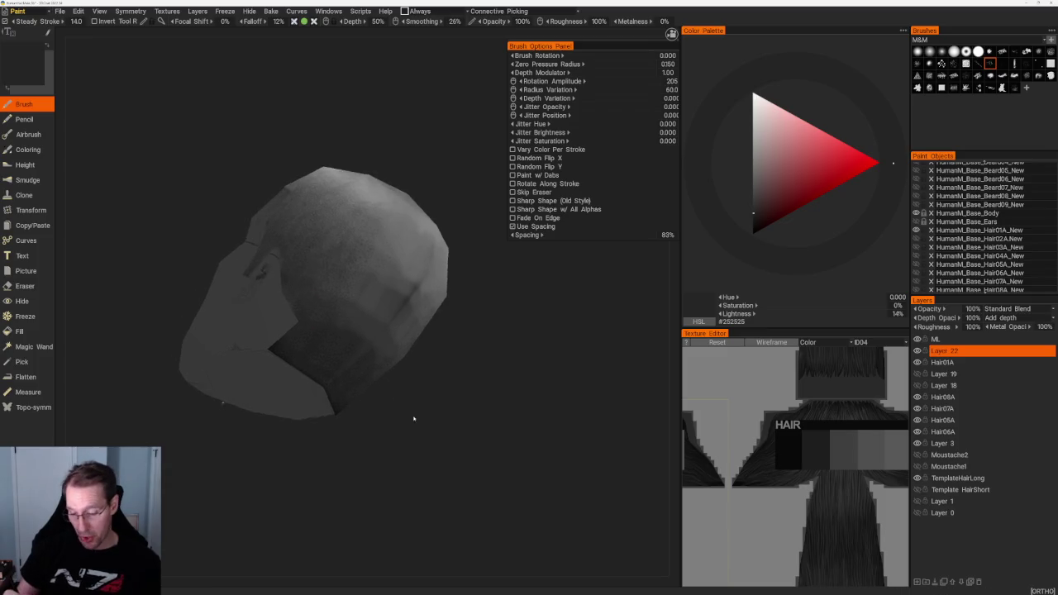
scroll(368, 424, "up", 3)
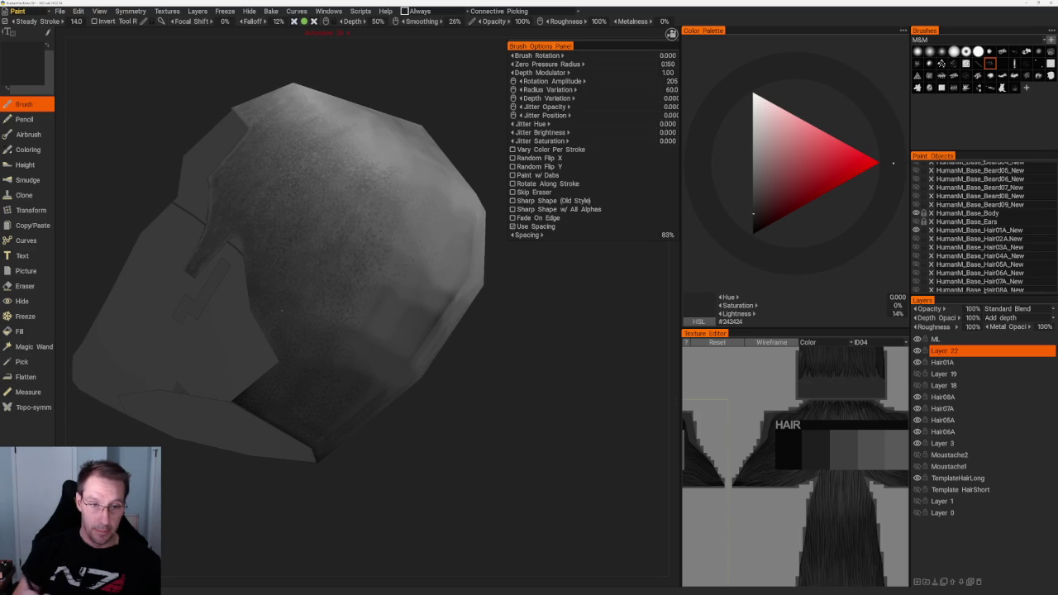
mouse_move(281, 309)
left_mouse_down("alt")
mouse_move(395, 378)
mouse_move(266, 342)
left_mouse_up("alt")
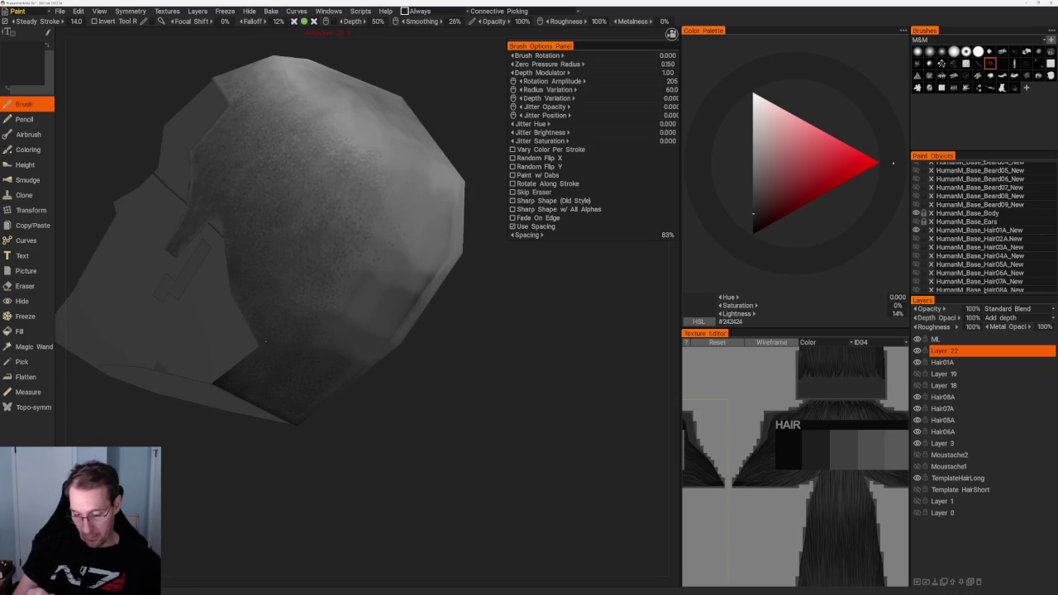
key("v")
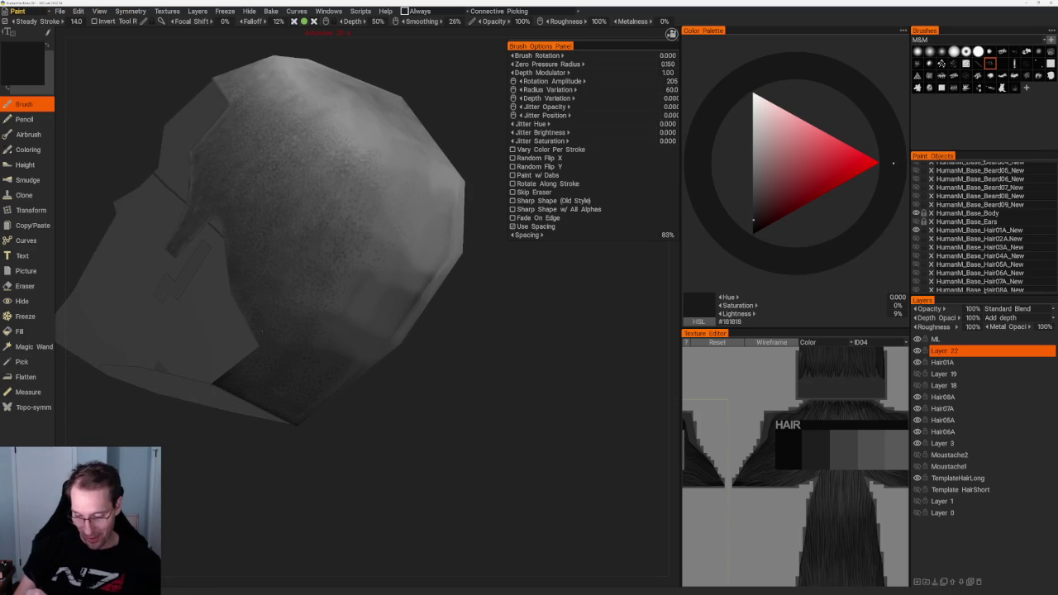
Paint darker speckled stubble down the left side toward the ear, ending on 54% grey.
left_click_drag(212, 210, 281, 226, "alt")
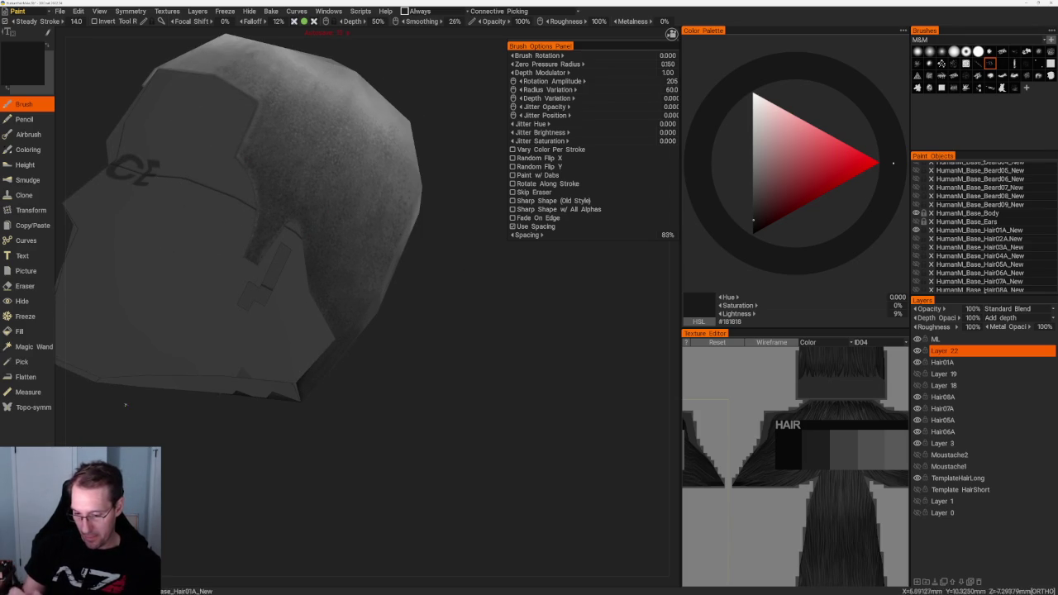
scroll(320, 279, "down", 5)
scroll(385, 289, "up", 2)
scroll(385, 288, "up", 2)
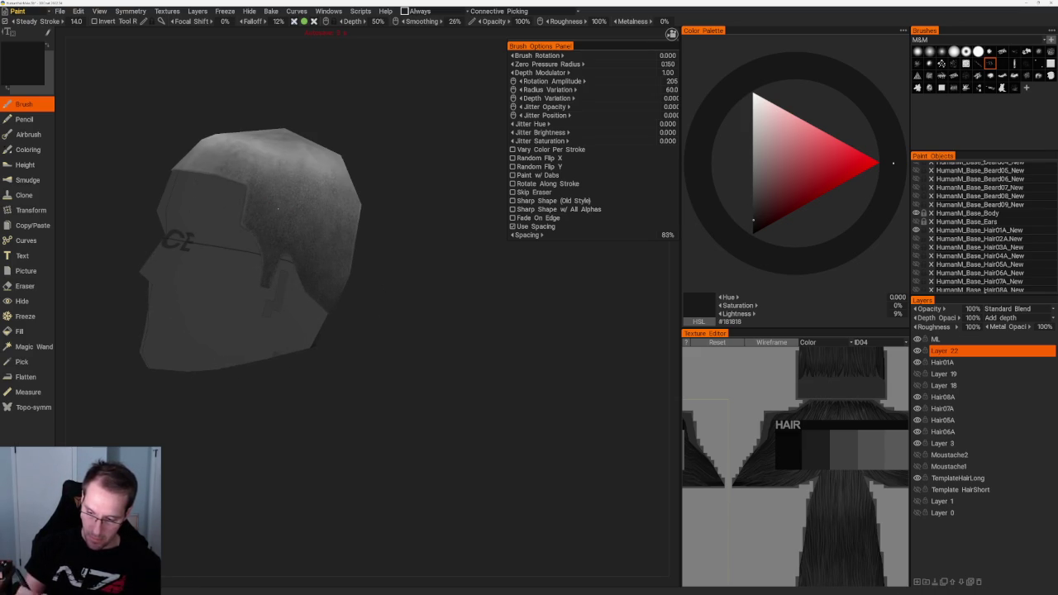
left_click_drag(279, 210, 391, 196)
scroll(392, 196, "up", 2)
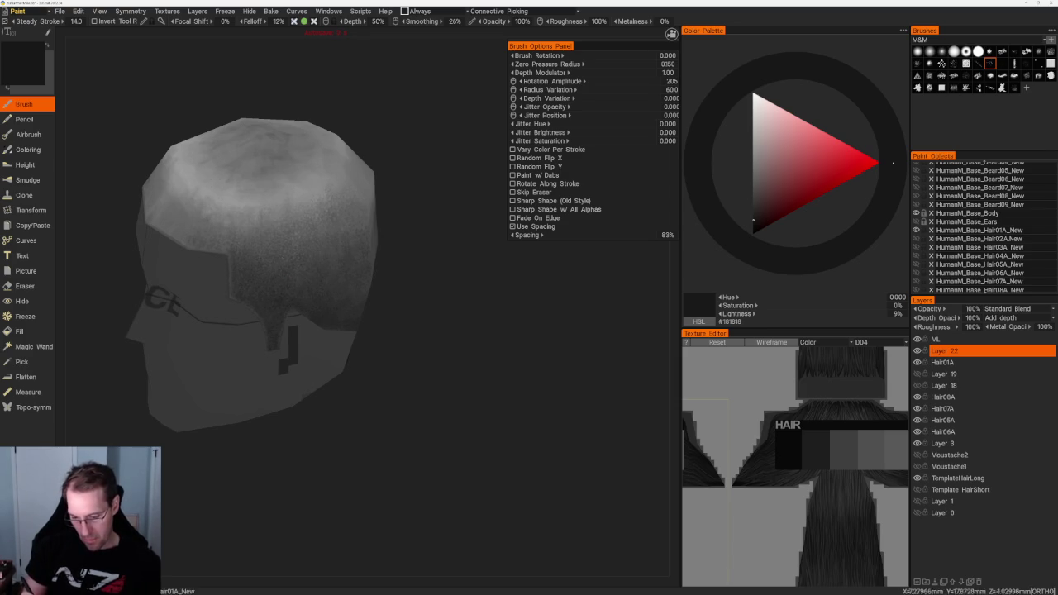
mouse_move(413, 190)
left_mouse_down()
mouse_move(427, 180)
mouse_move(435, 220)
left_mouse_up()
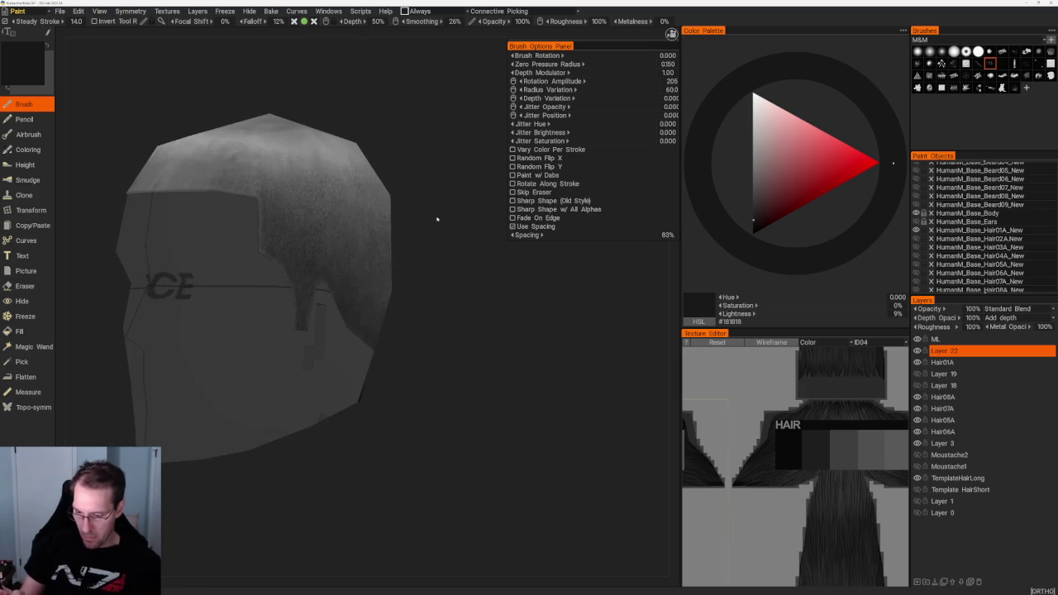
key("v")
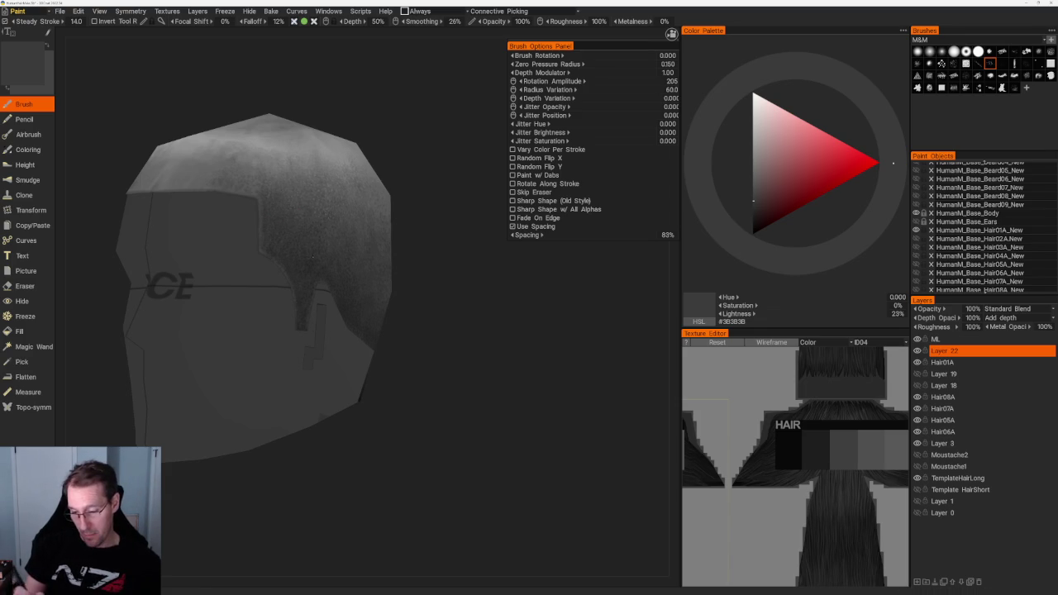
left_click_drag(753, 200, 753, 157)
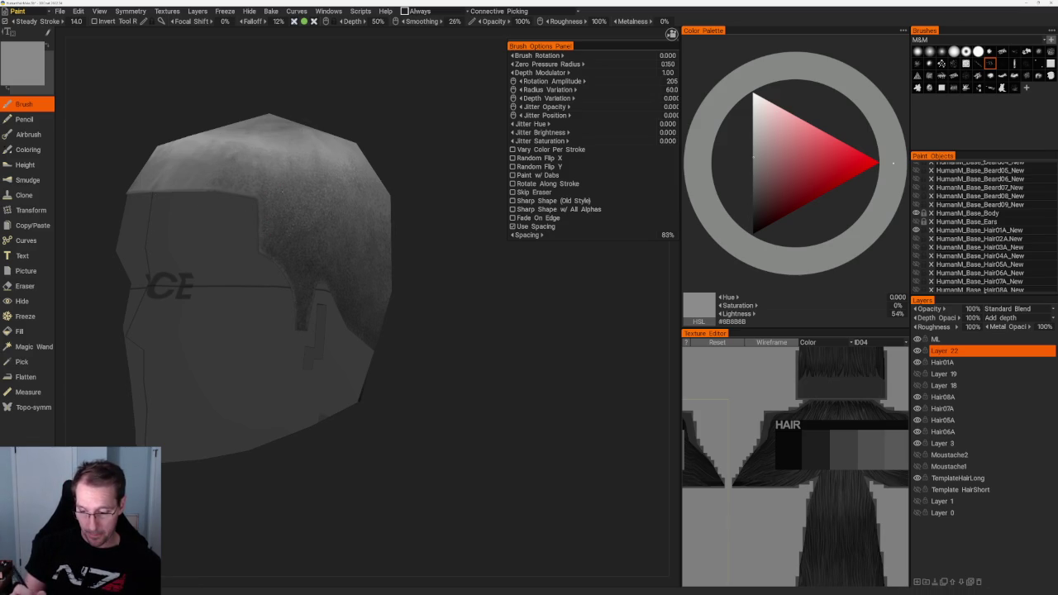
Dab light grey (#8B8B8B) stubble highlights over the crown of the buzz cut.
scroll(323, 115, "down", 5)
left_click_drag(323, 115, 342, 125)
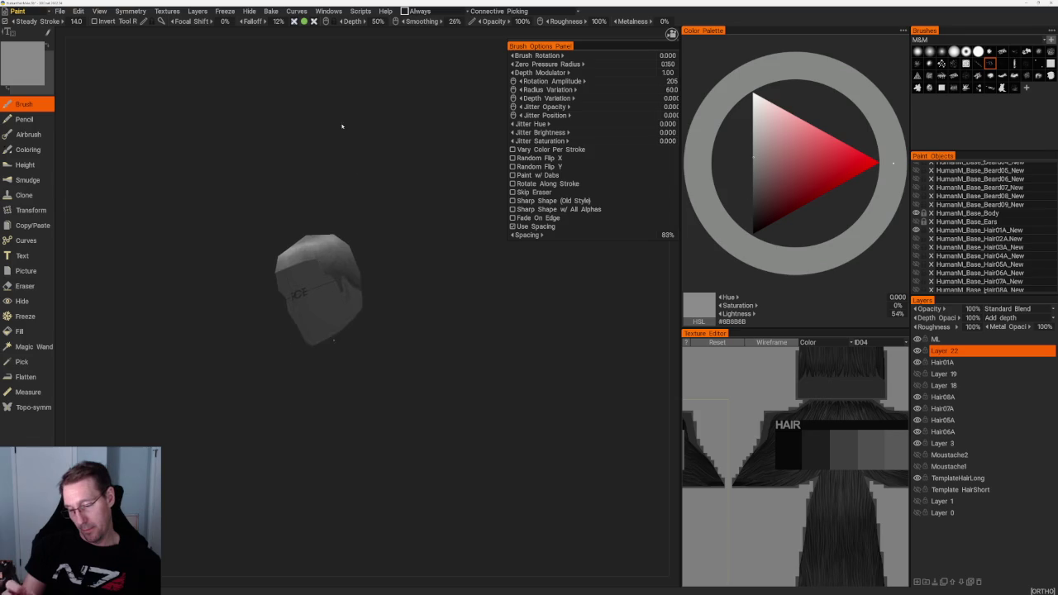
scroll(342, 124, "up", 5)
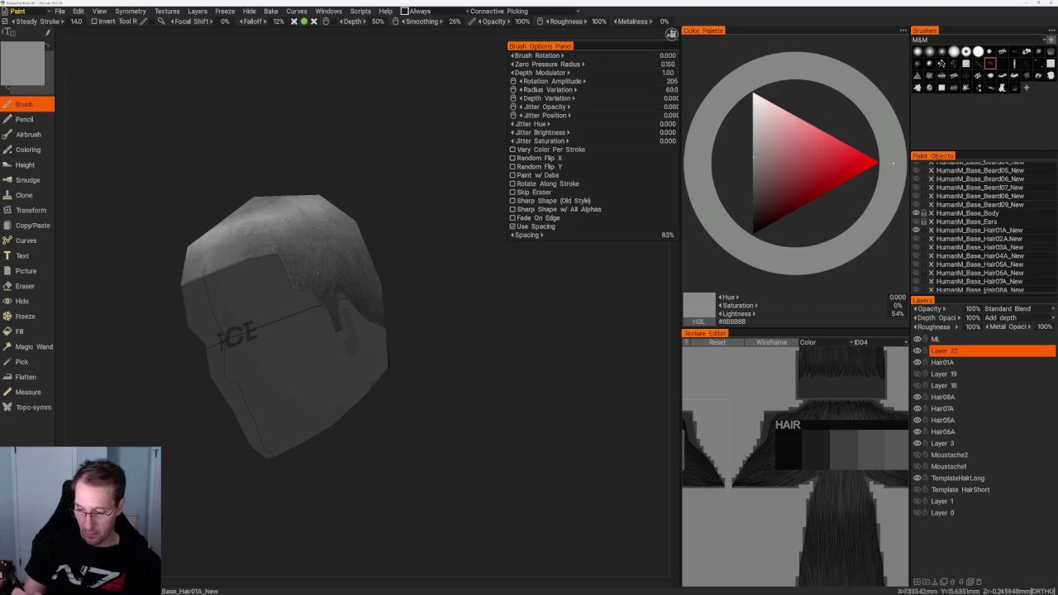
left_click_drag(430, 372, 347, 331)
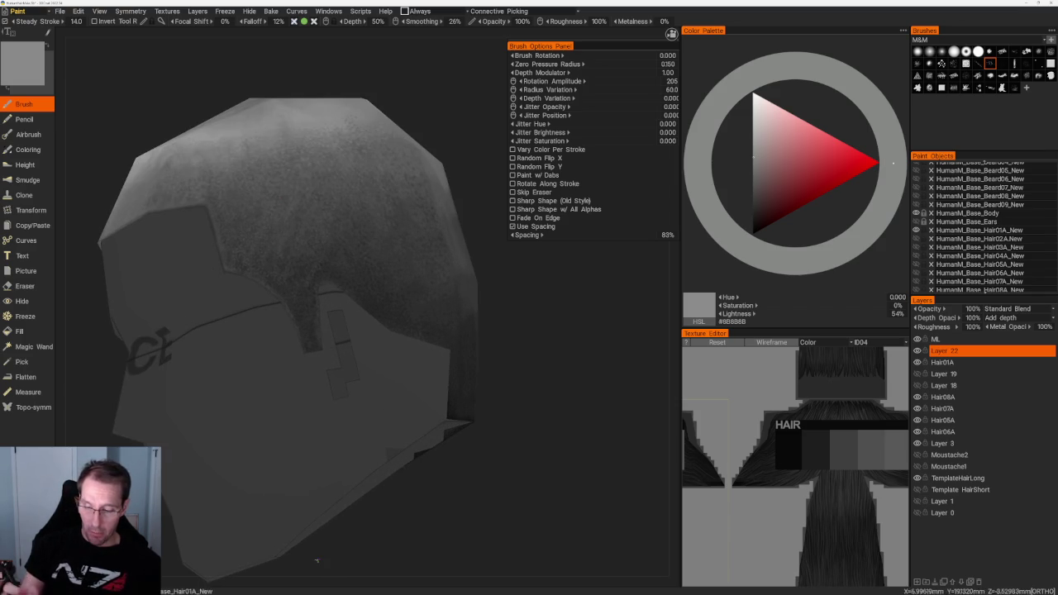
key("KP_3")
Sample dark grey #222222 and darken the back of the head in orthographic view.
left_click_drag(237, 127, 262, 102)
right_click_drag(262, 101, 302, 262)
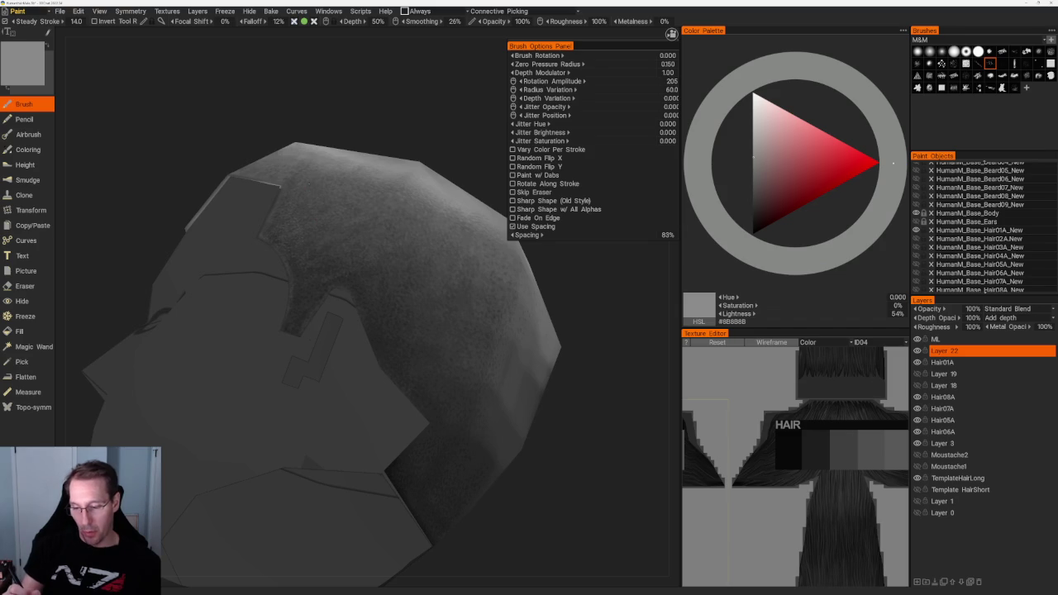
left_click_drag(366, 160, 311, 287)
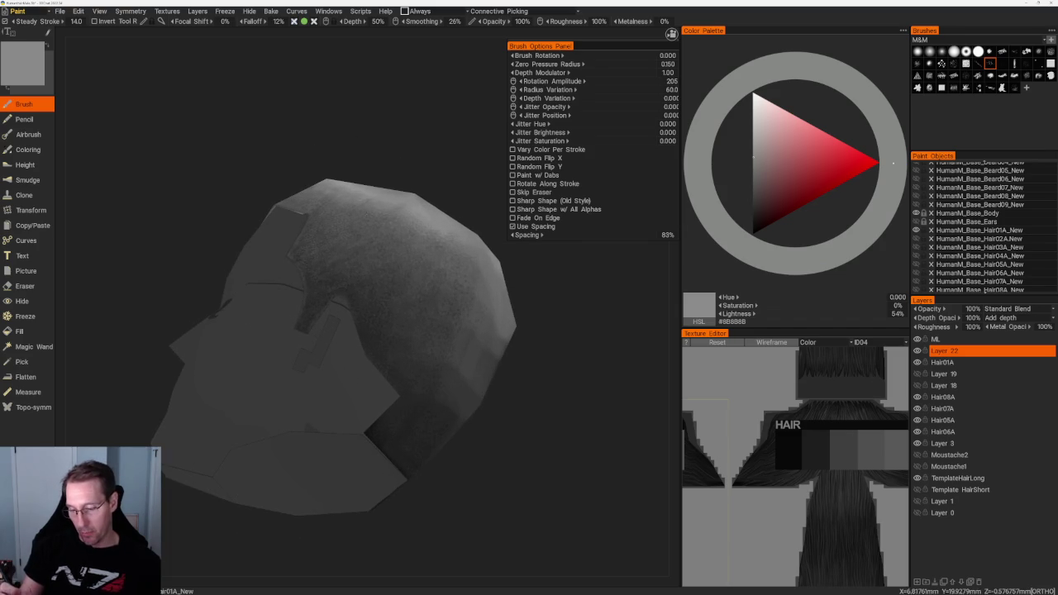
key("v")
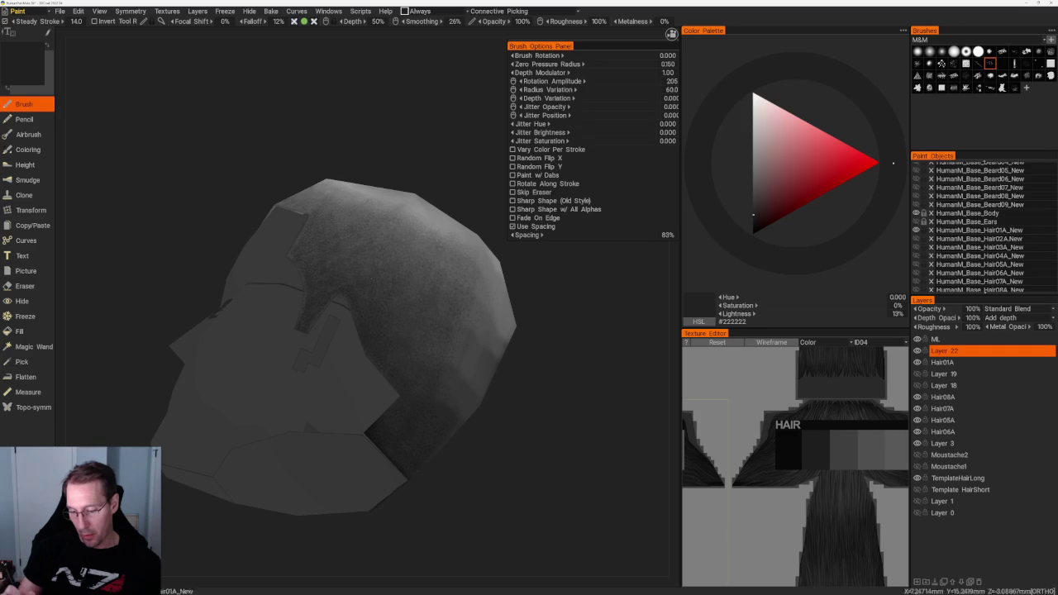
key("KP_5")
Sample greys from the painted hair and stipple them over the scalp.
left_click_drag(366, 184, 424, 253)
scroll(424, 253, "up", 3)
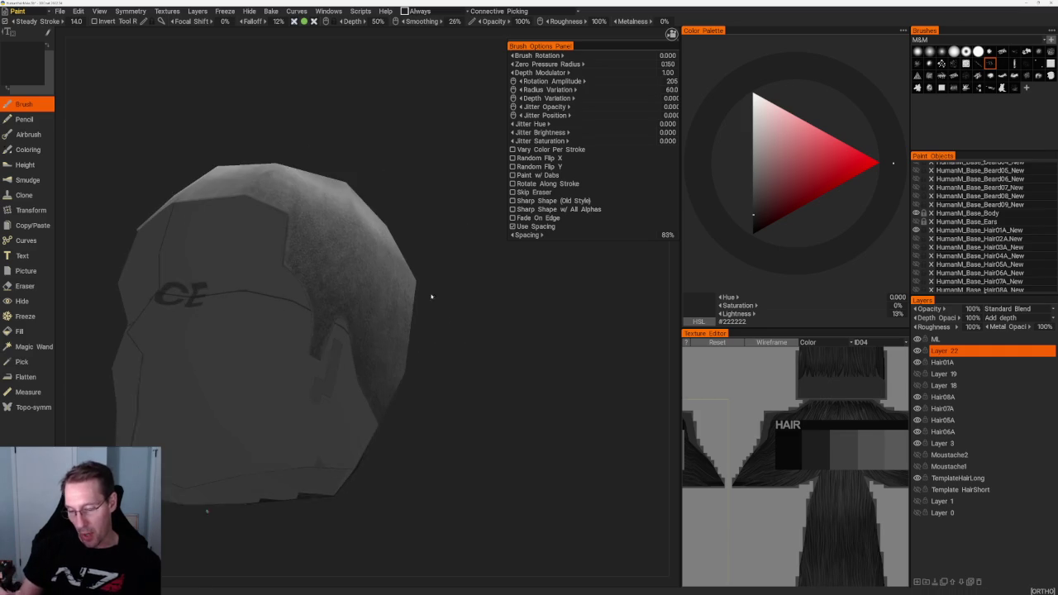
scroll(429, 295, "up", 1)
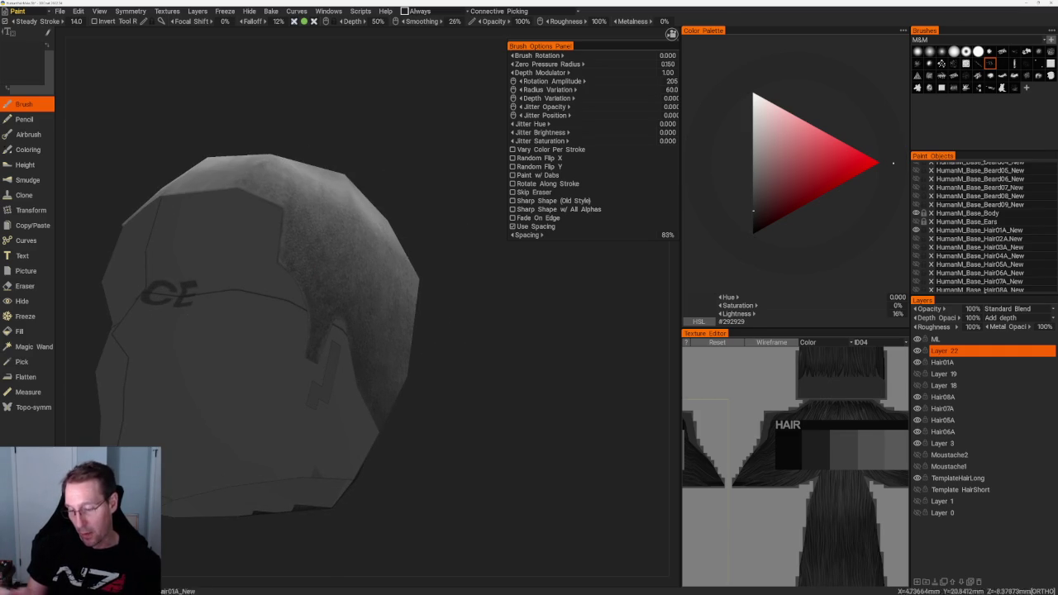
left_click_drag(343, 273, 363, 309)
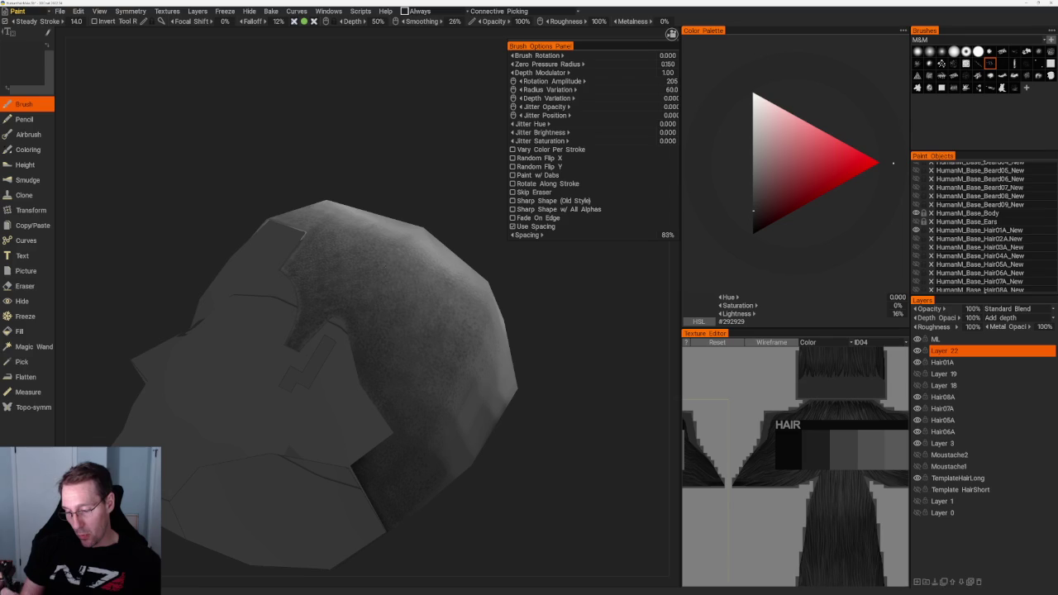
left_click_drag(397, 385, 365, 380)
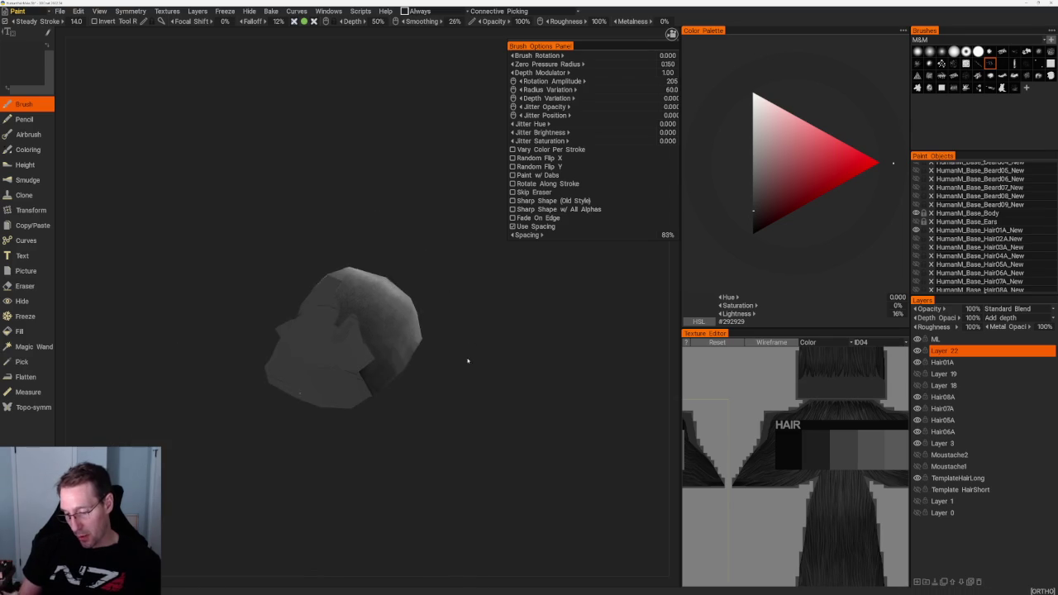
key("v")
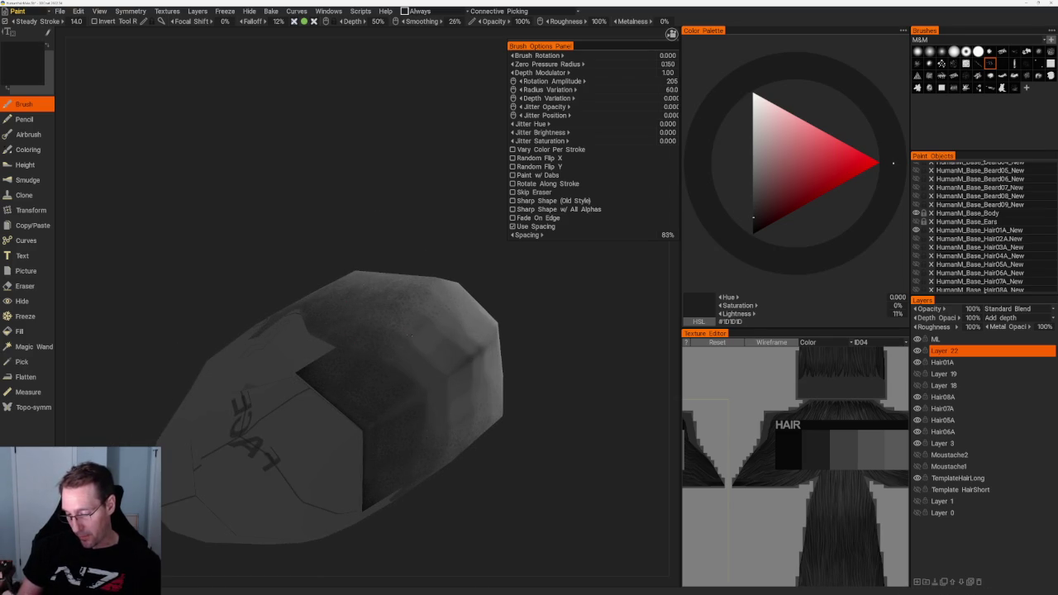
key("v")
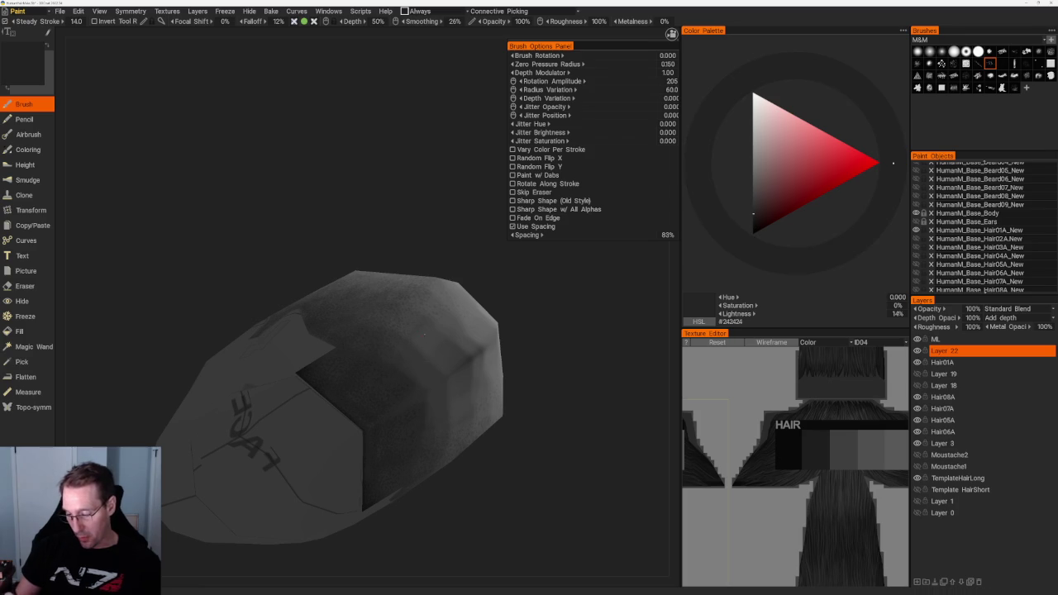
mouse_move(424, 334)
left_mouse_down()
mouse_move(463, 255)
mouse_move(317, 222)
left_mouse_up()
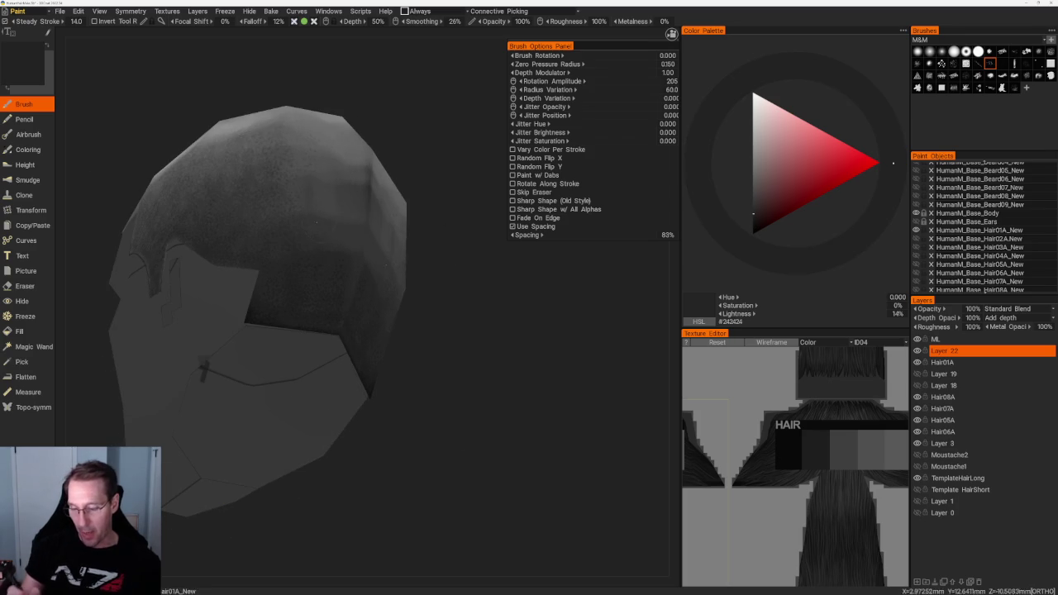
key("v")
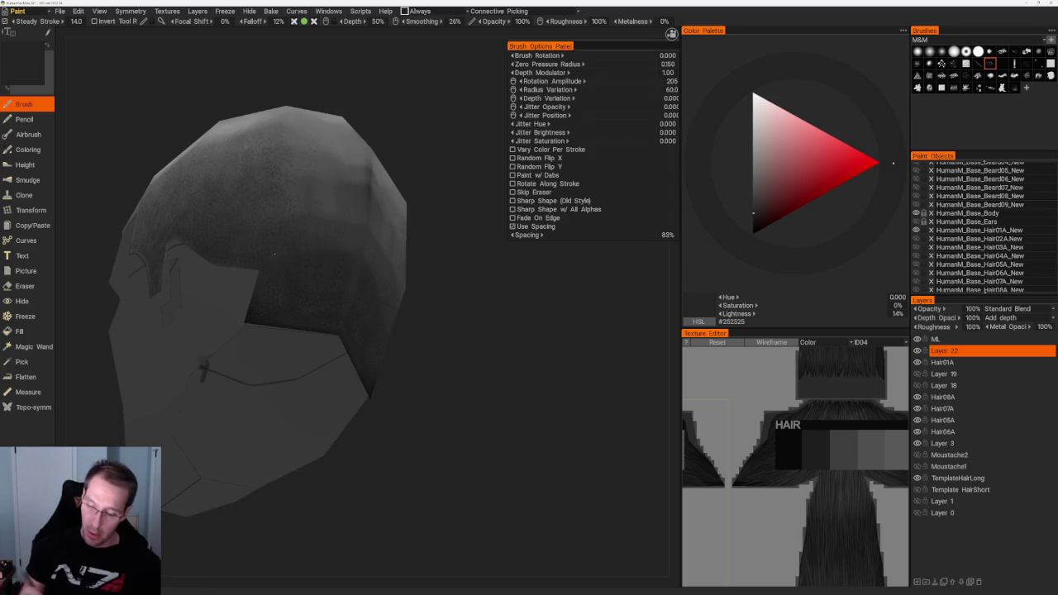
In orthographic view, paint darker grey stubble across the top and back of the head.
key("KP_5")
scroll(390, 127, "up", 5)
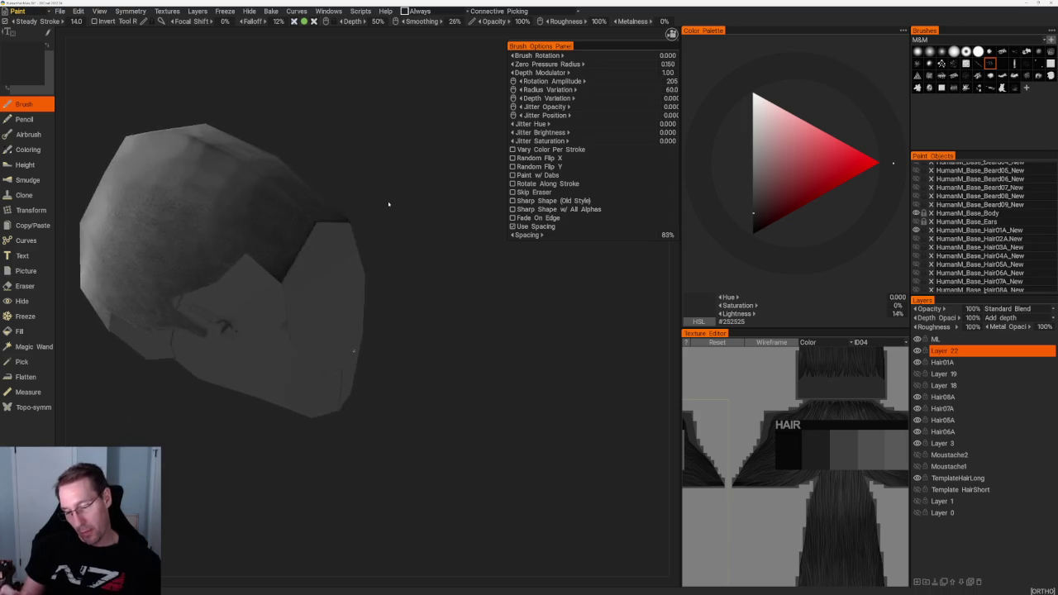
scroll(389, 206, "up", 5)
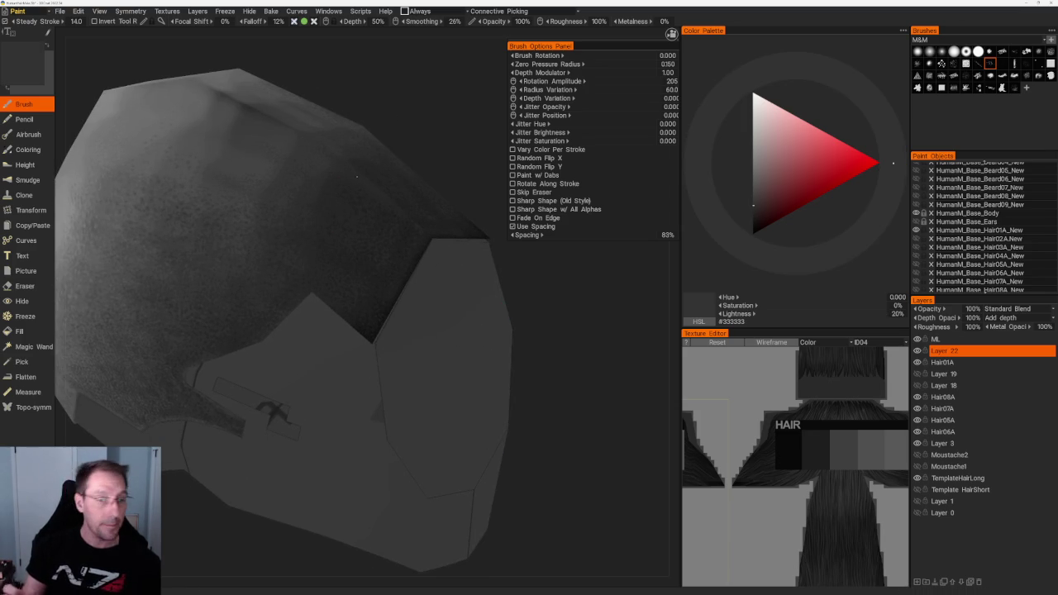
mouse_move(288, 217)
middle_mouse_down()
mouse_move(363, 179)
mouse_move(327, 194)
middle_mouse_up()
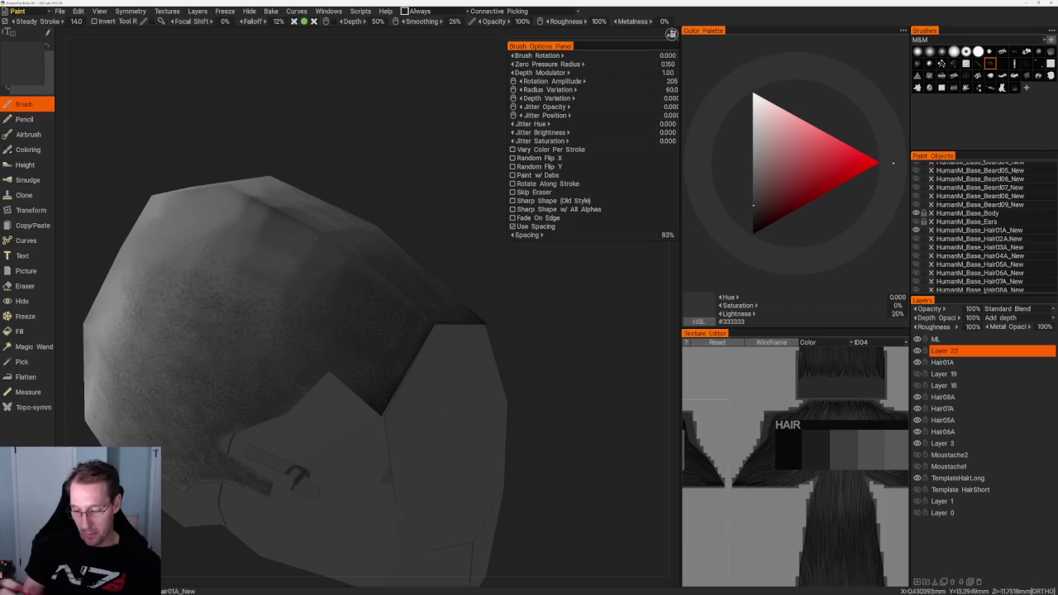
key("v")
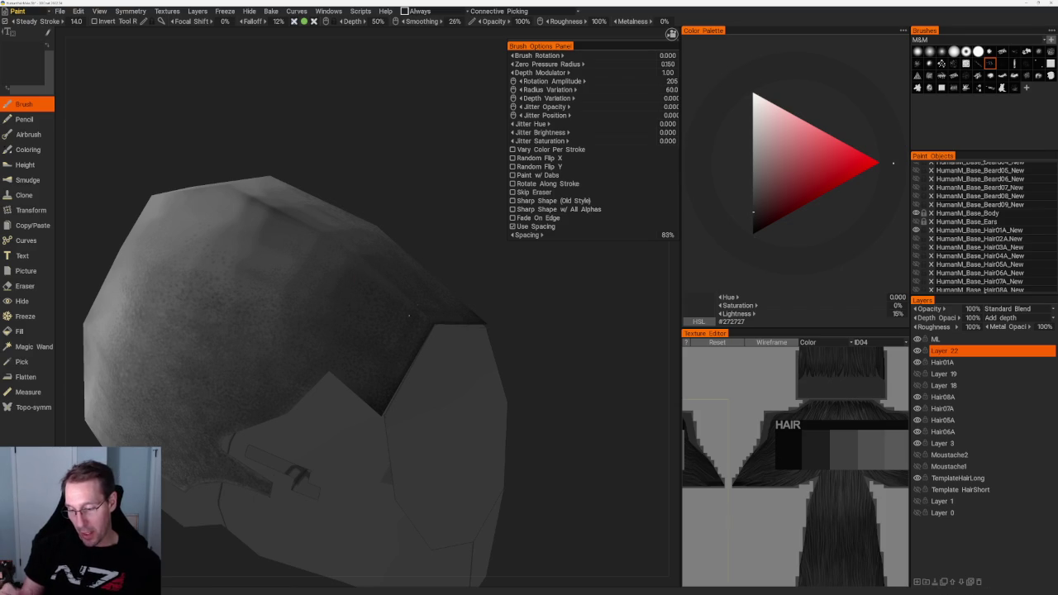
key("v")
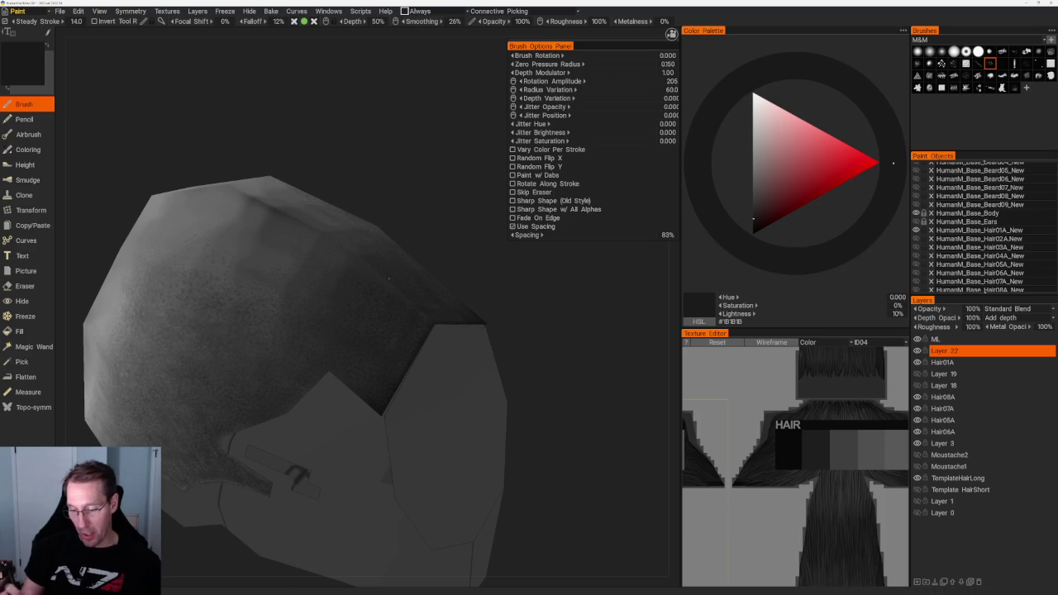
key("b")
middle_click_drag(320, 322, 392, 286)
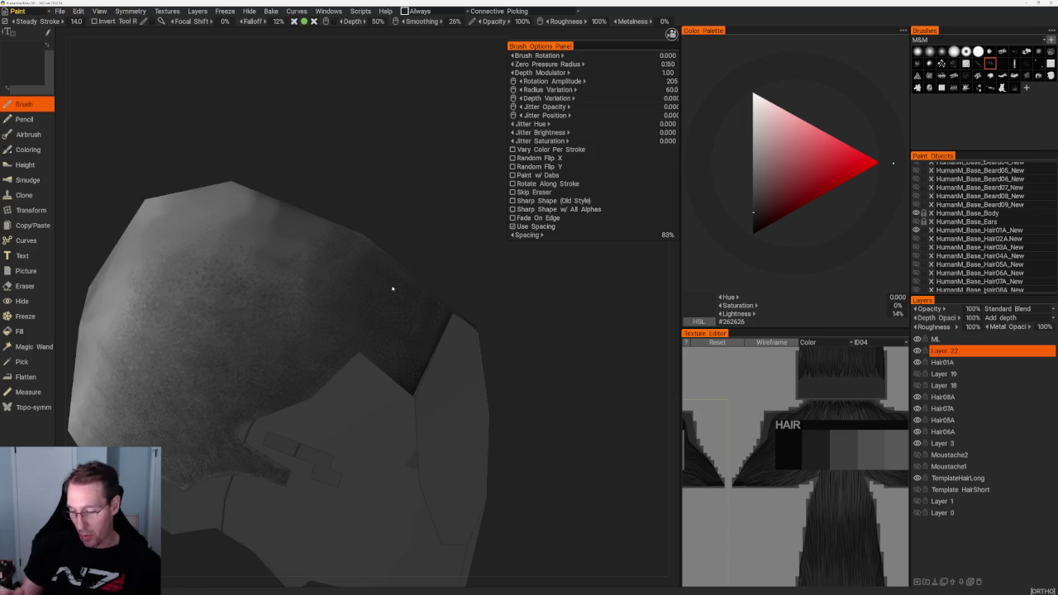
key("v")
Raise the paint grey step by step to 40% and stipple lighter stubble over the scalp.
middle_click_drag(392, 179, 347, 301)
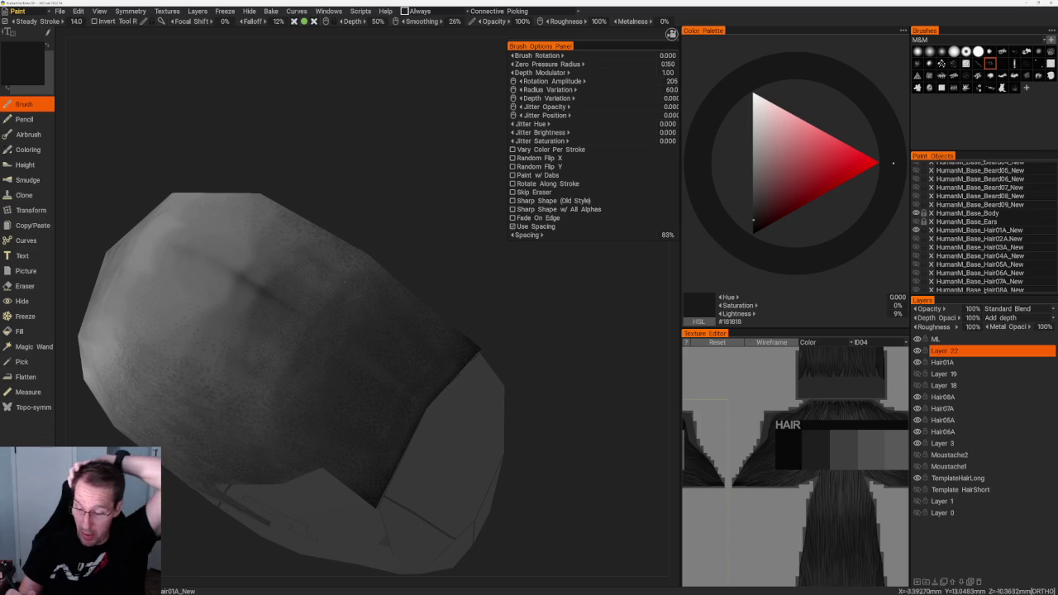
middle_click_drag(362, 193, 338, 270)
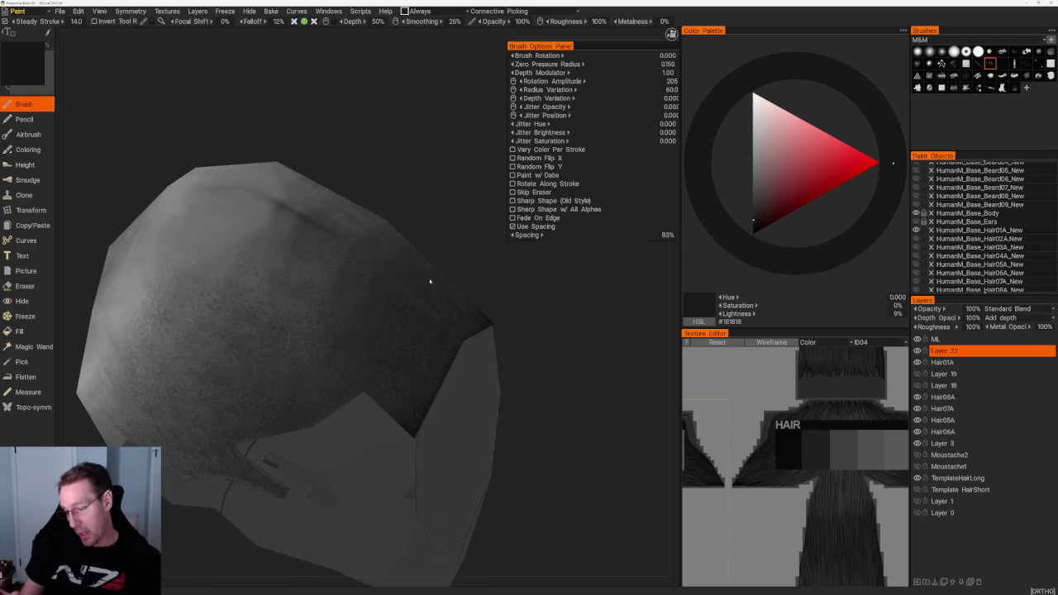
key("v")
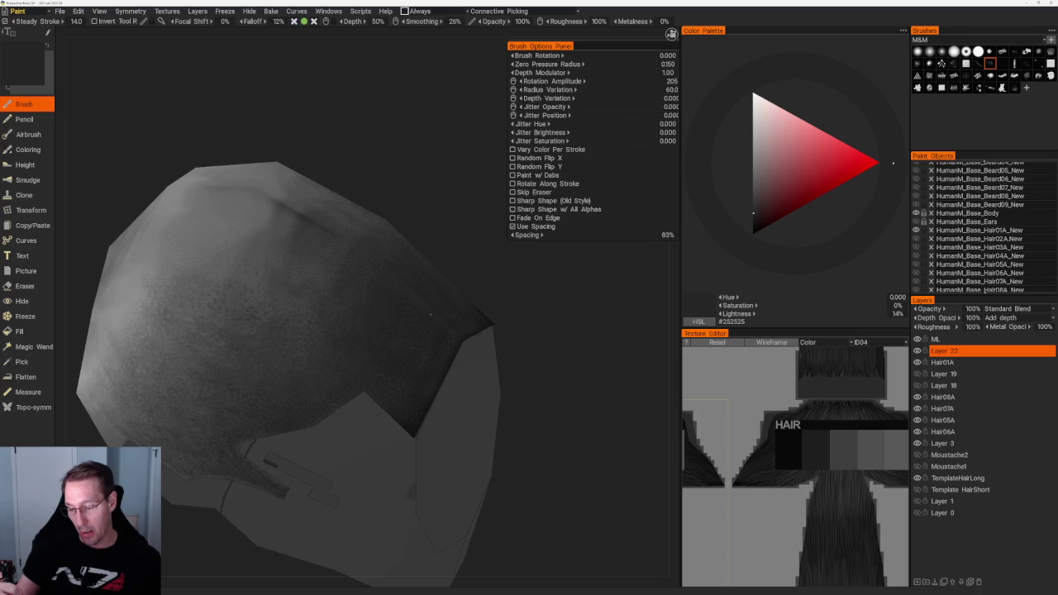
key("v")
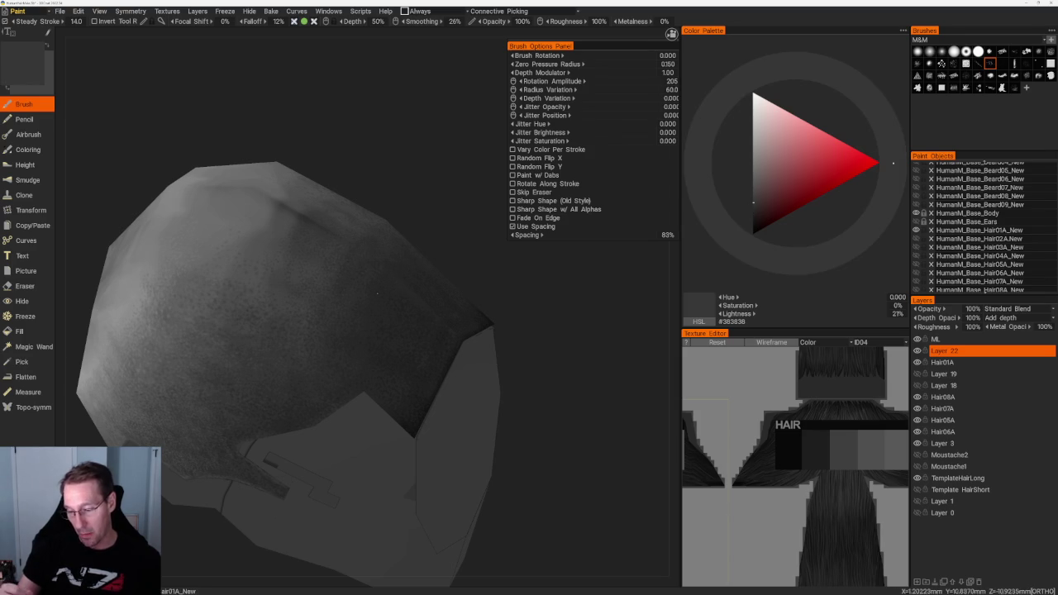
left_click_drag(376, 292, 367, 190, "alt")
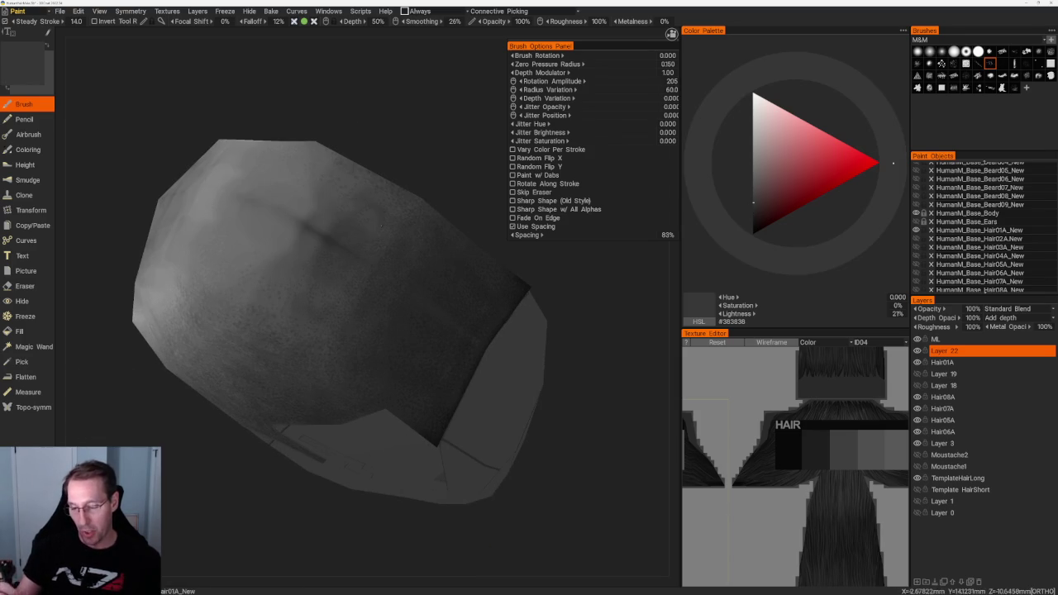
key("v")
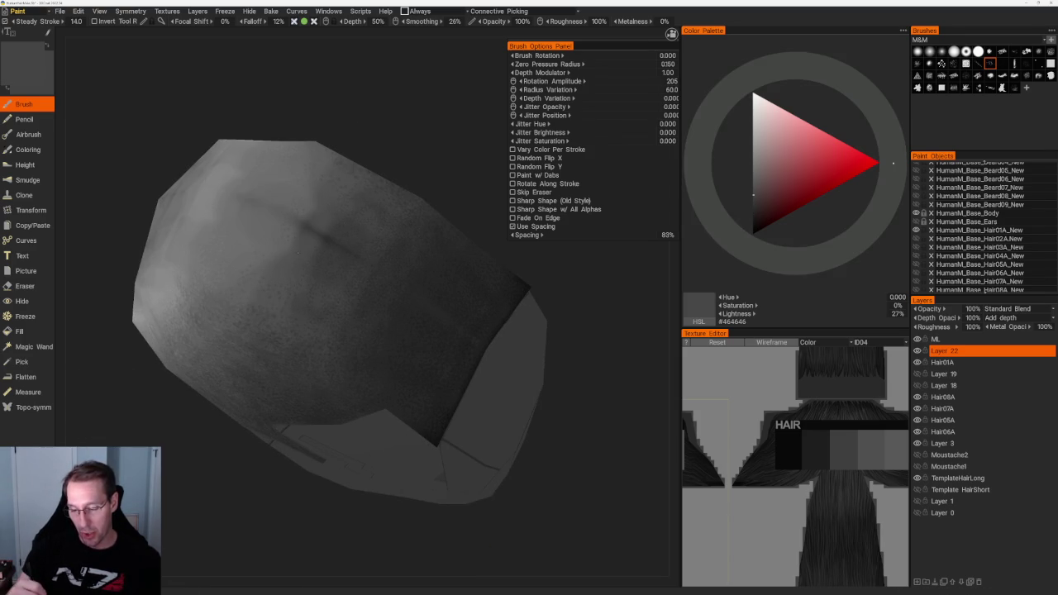
left_click_drag(372, 272, 356, 215, "alt")
key("v")
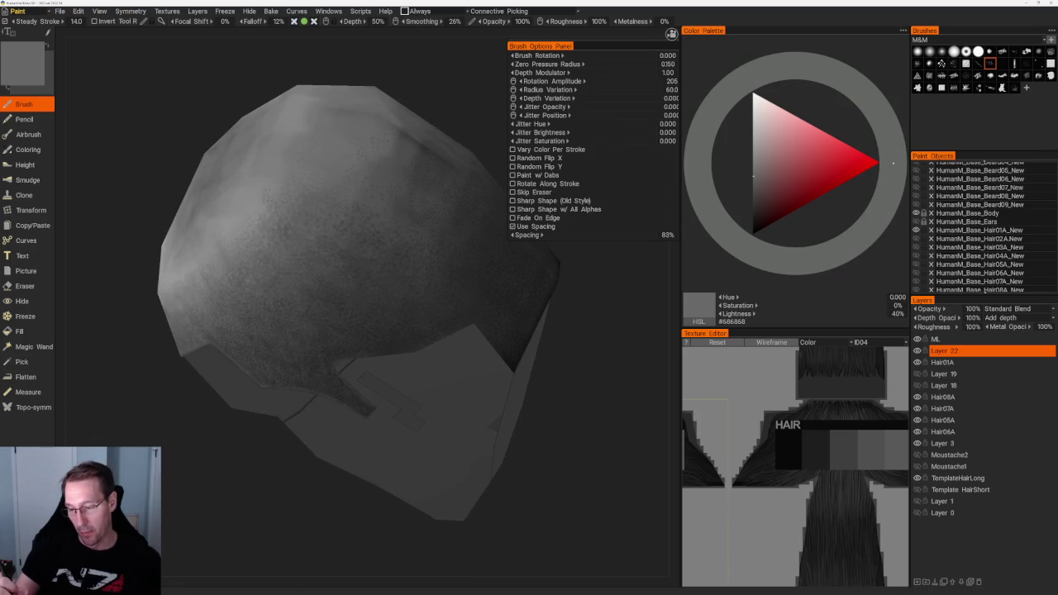
Lighten the grey to about 57% and blend pale mottled stubble over the crown.
left_click_drag(424, 113, 368, 198, "alt")
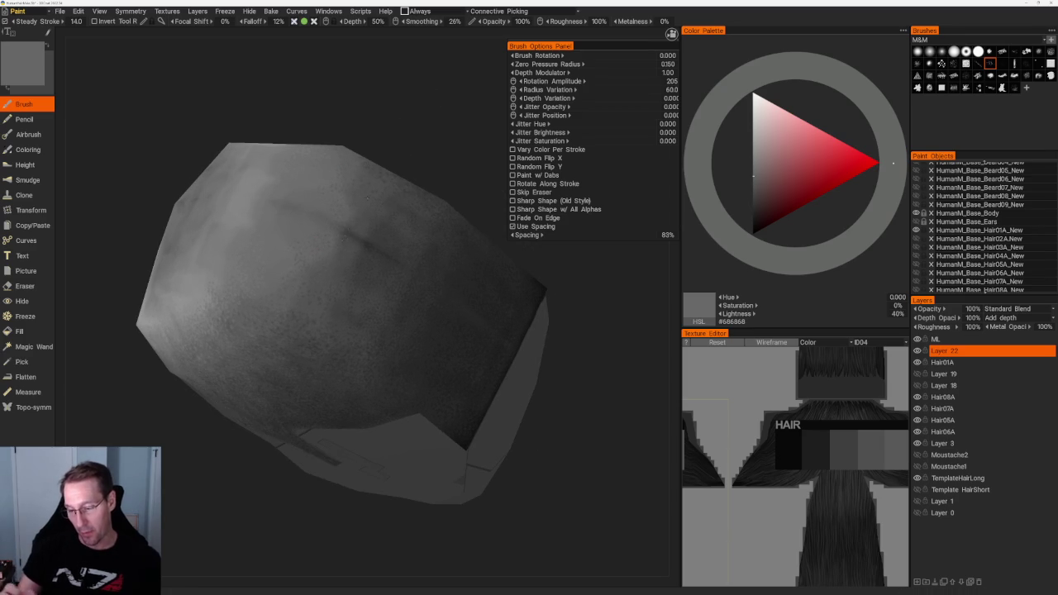
left_click_drag(398, 129, 347, 231, "alt")
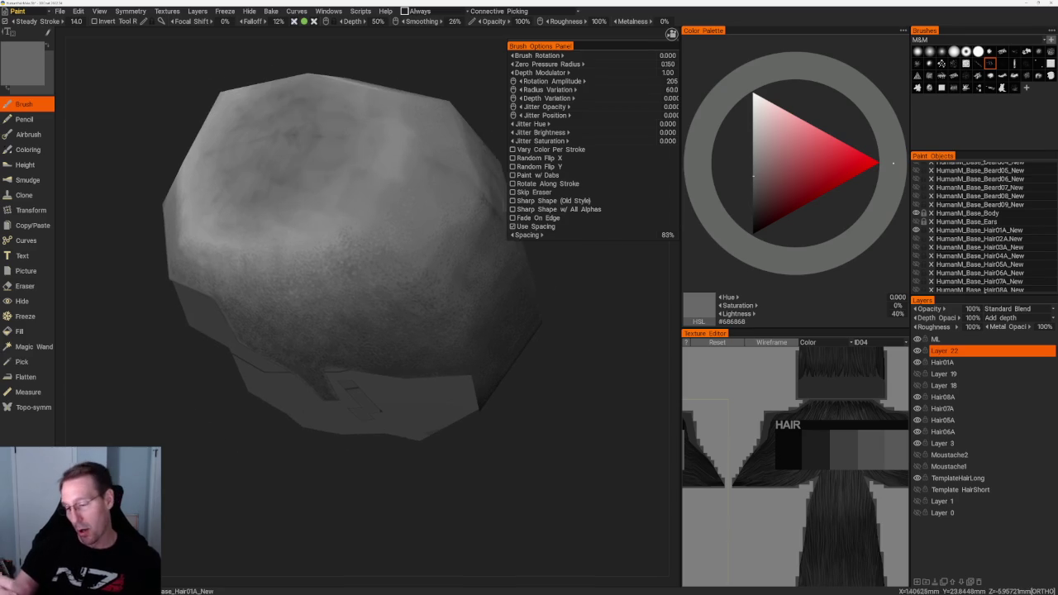
key("v")
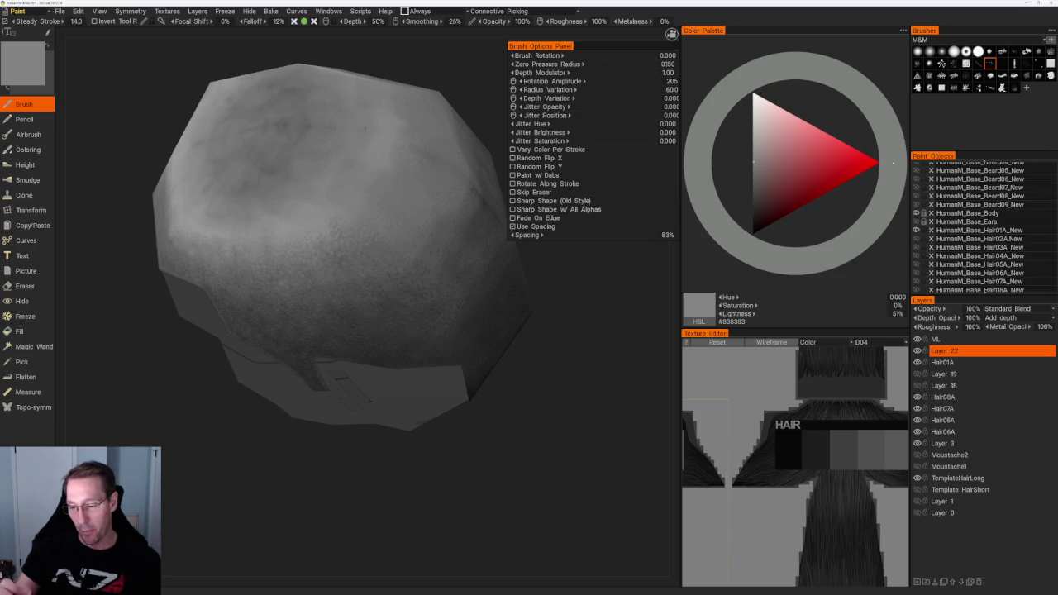
key("v")
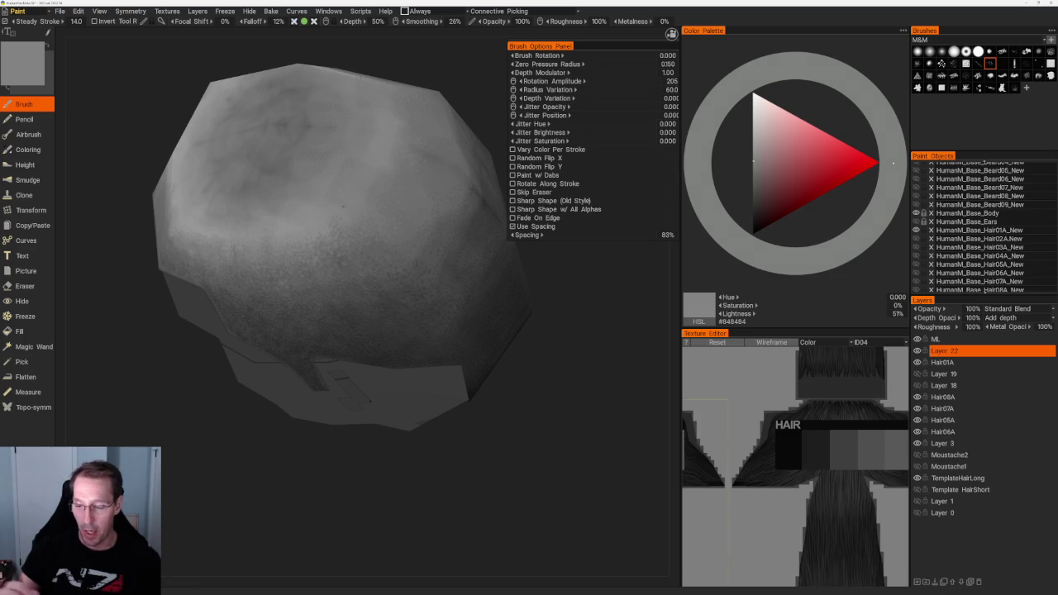
scroll(383, 105, "down", 3)
Paint the back of the scalp with 24% grey, then switch to 38% grey.
left_click_drag(383, 104, 231, 152)
scroll(232, 151, "up", 3)
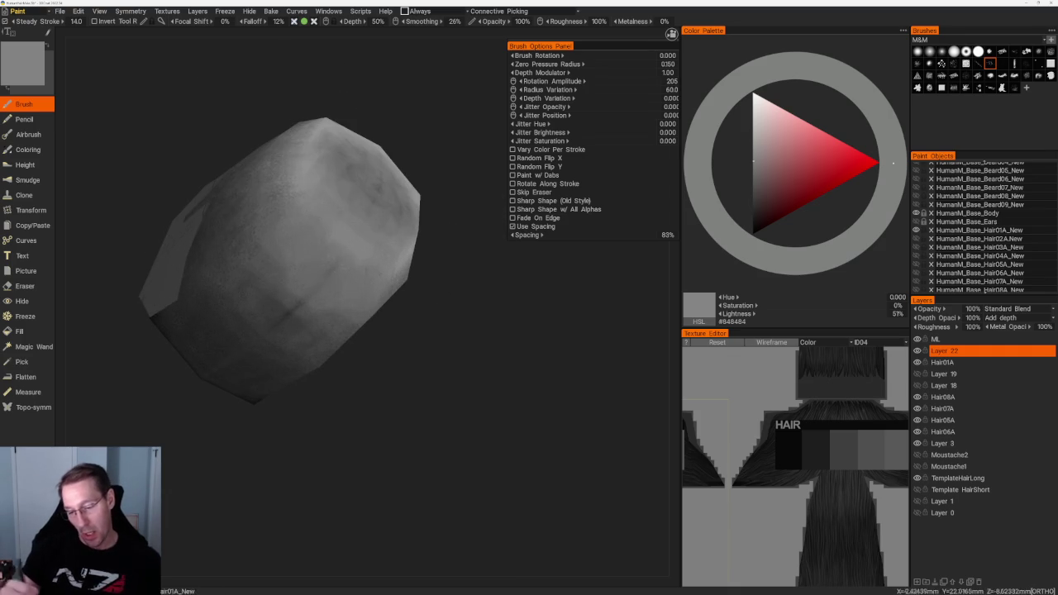
left_click_drag(480, 330, 529, 314)
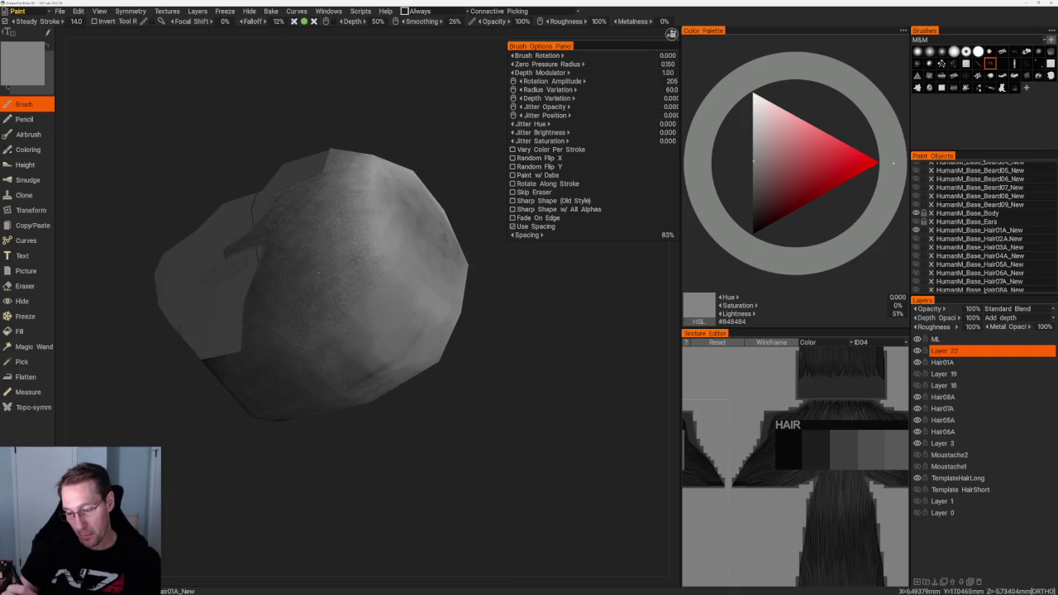
key("v")
left_click_drag(380, 157, 411, 160)
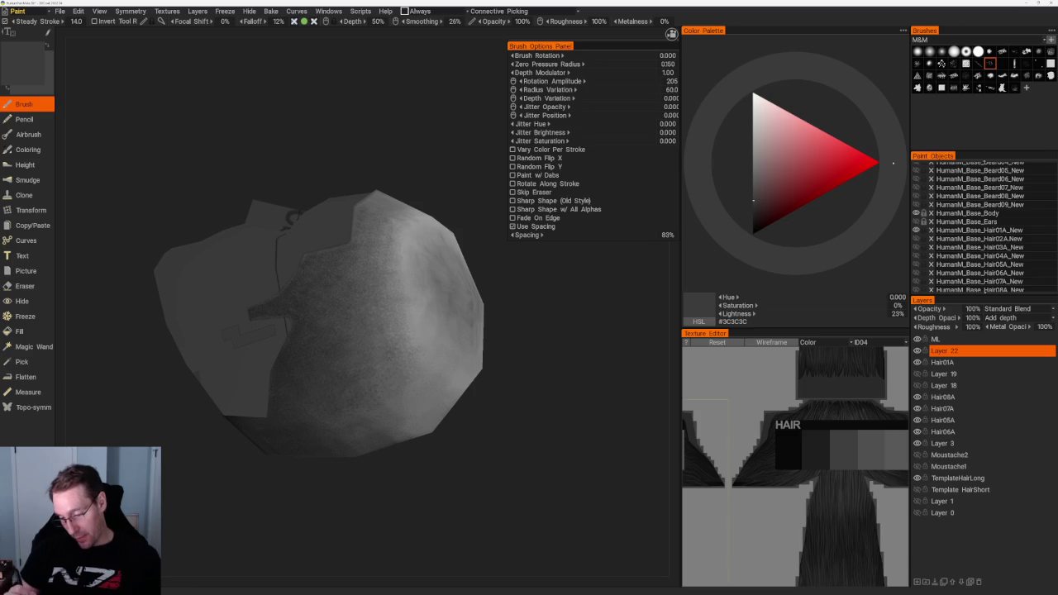
key("v")
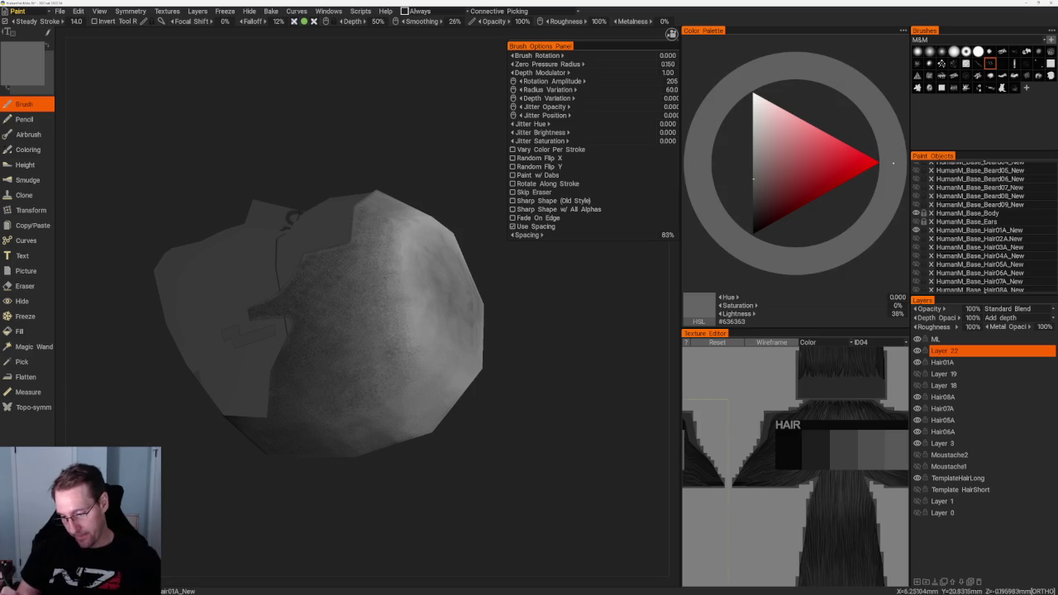
Darken the lower sides with 18% then 13% grey stipple, blending into the crown.
left_click_drag(512, 355, 454, 359)
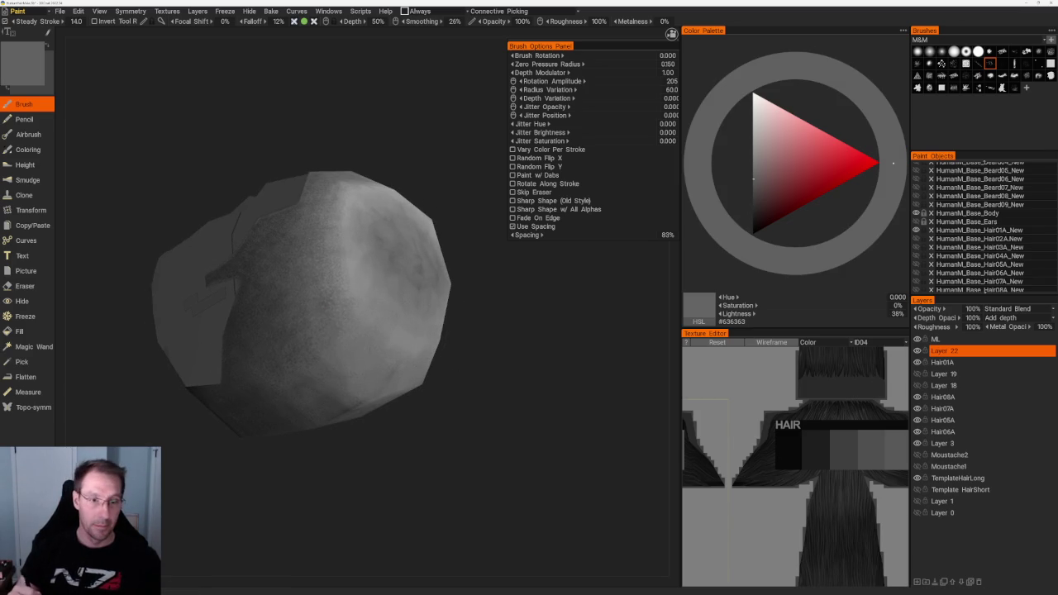
left_click_drag(463, 364, 467, 347)
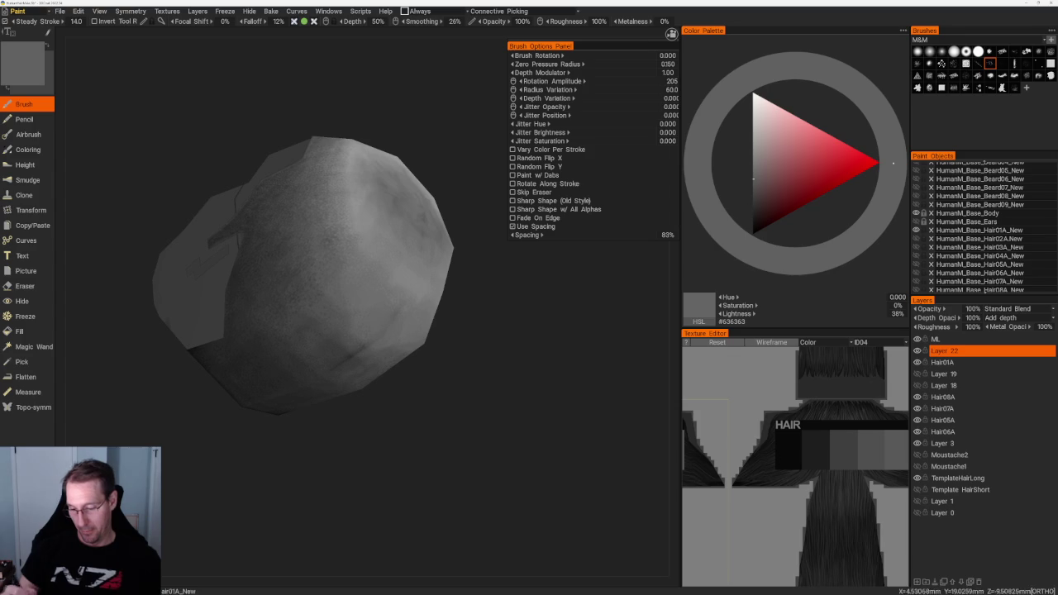
key("v")
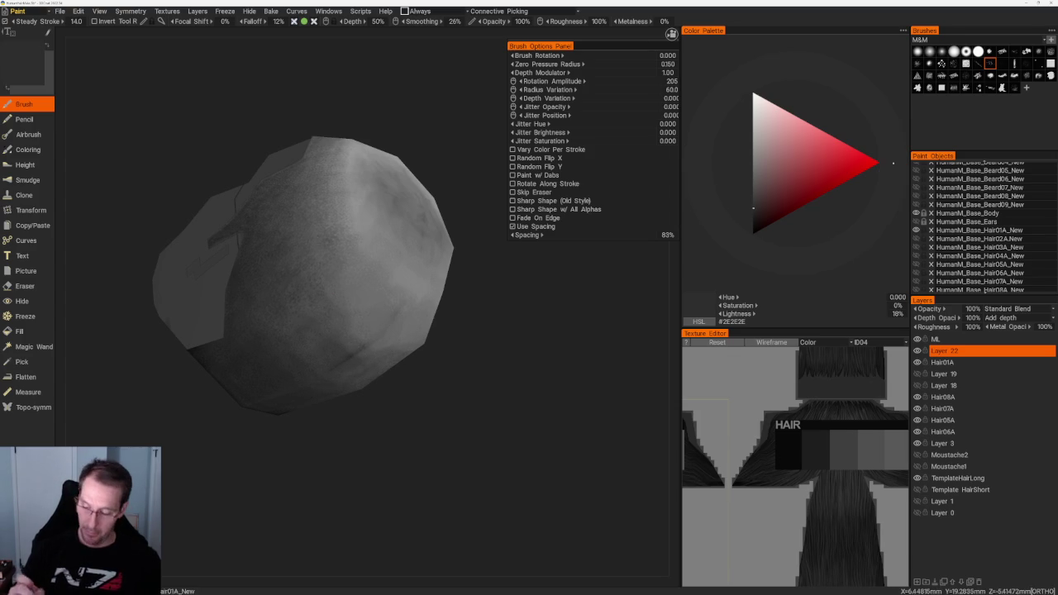
left_click_drag(435, 413, 430, 449)
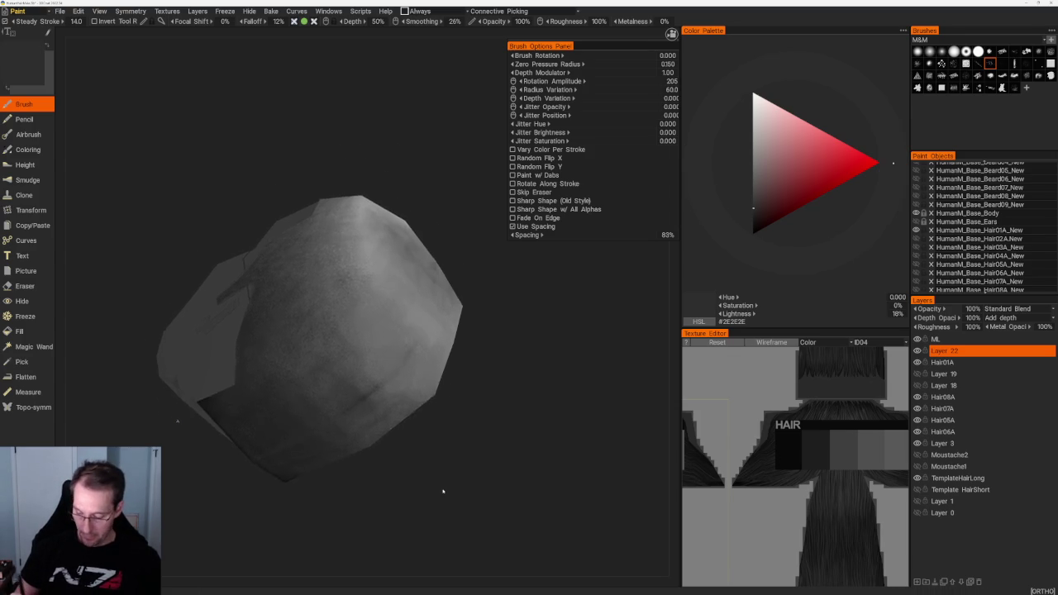
key("v")
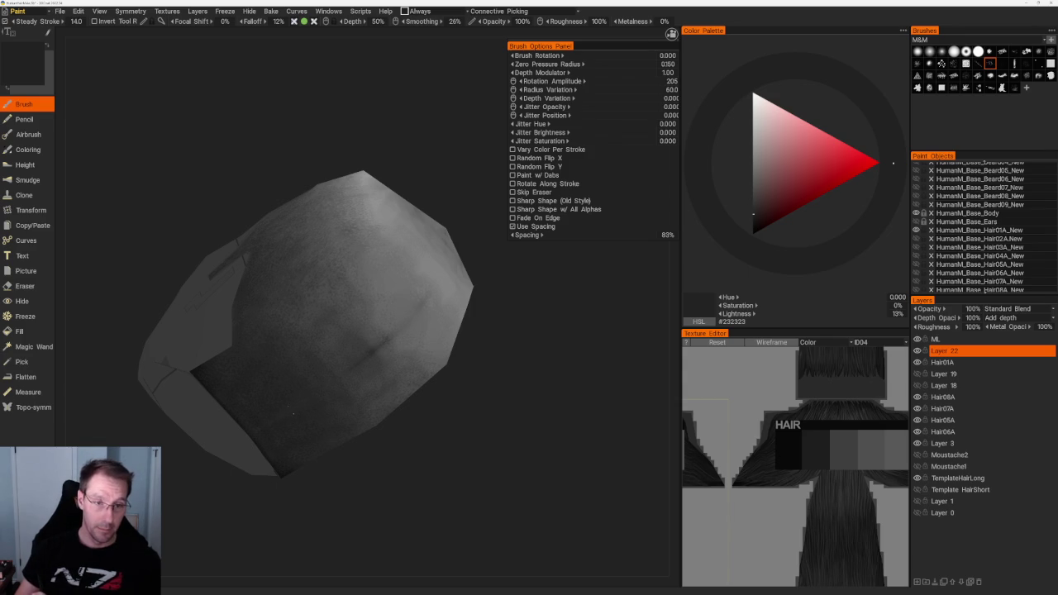
left_click_drag(286, 401, 285, 453)
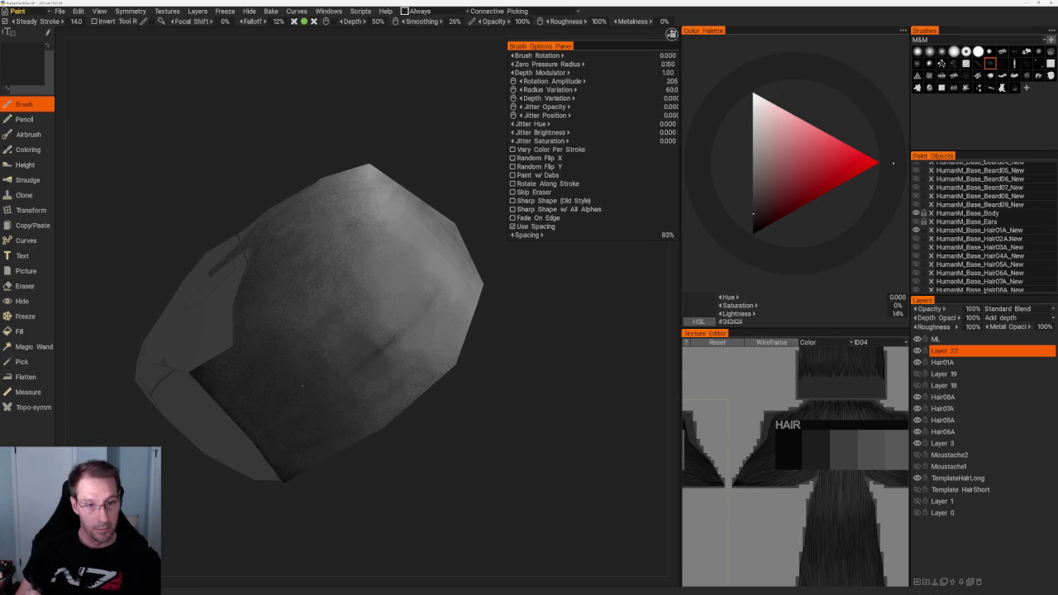
left_click_drag(338, 387, 313, 391)
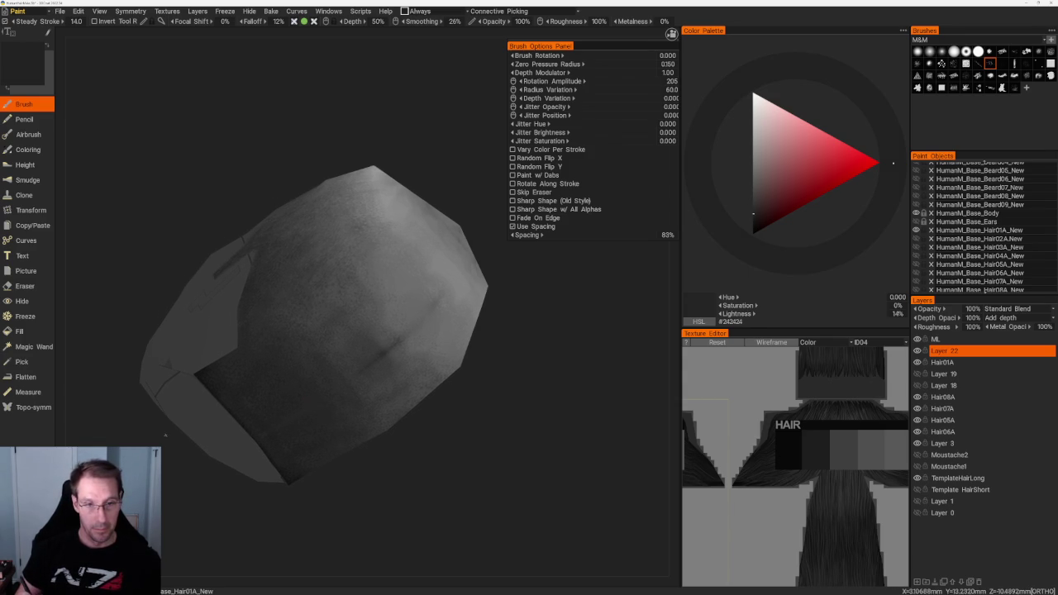
mouse_move(301, 353)
left_mouse_down()
mouse_move(428, 366)
mouse_move(413, 283)
mouse_move(441, 267)
left_mouse_up()
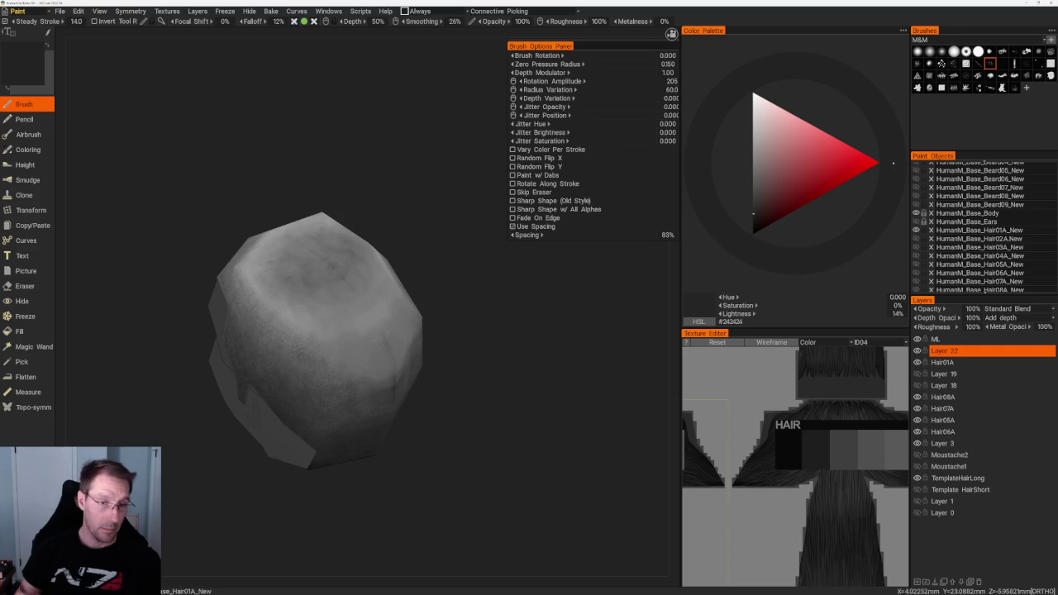
Orbit around the head to inspect the scalp shading from the side and top.
scroll(330, 170, "down", 3)
mouse_move(331, 170)
left_mouse_down()
mouse_move(342, 236)
mouse_move(396, 221)
mouse_move(402, 206)
mouse_move(371, 207)
left_mouse_up()
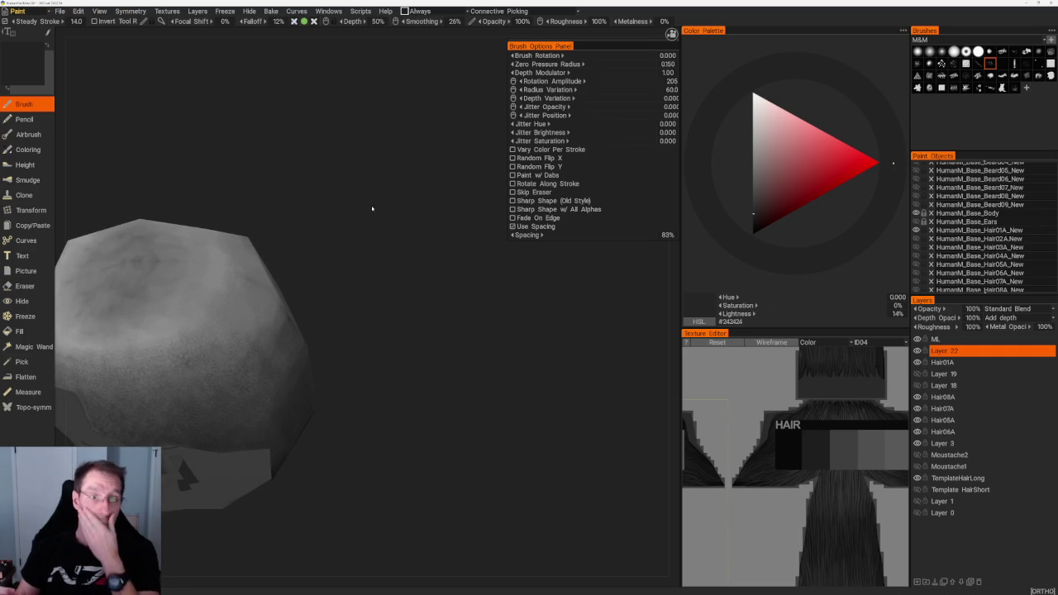
mouse_move(333, 204)
left_mouse_down()
mouse_move(323, 158)
mouse_move(366, 154)
mouse_move(360, 177)
mouse_move(361, 165)
mouse_move(373, 198)
mouse_move(438, 221)
mouse_move(438, 203)
left_mouse_up()
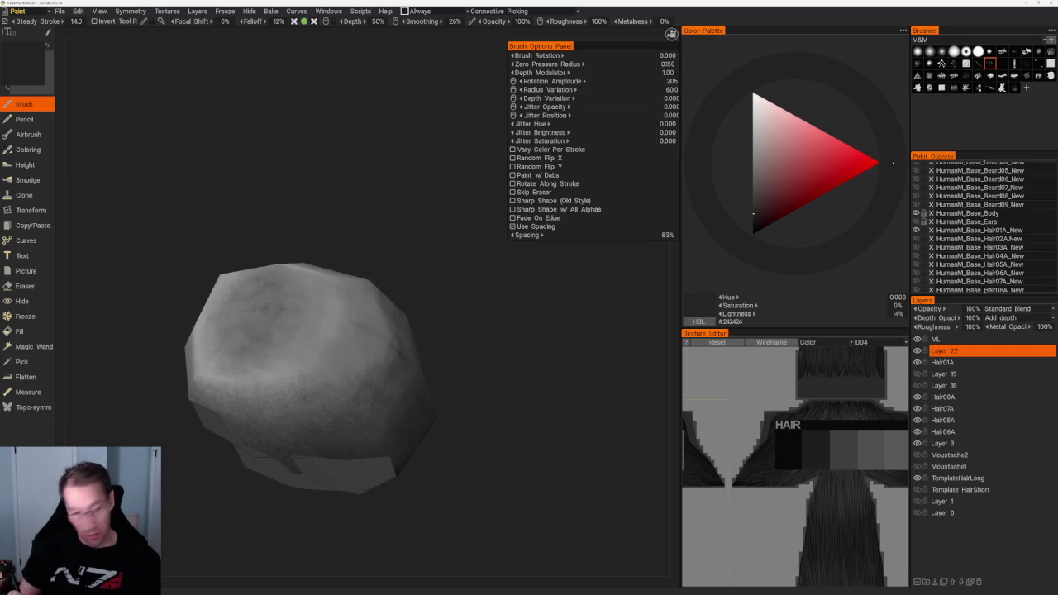
scroll(432, 297, "down", 2)
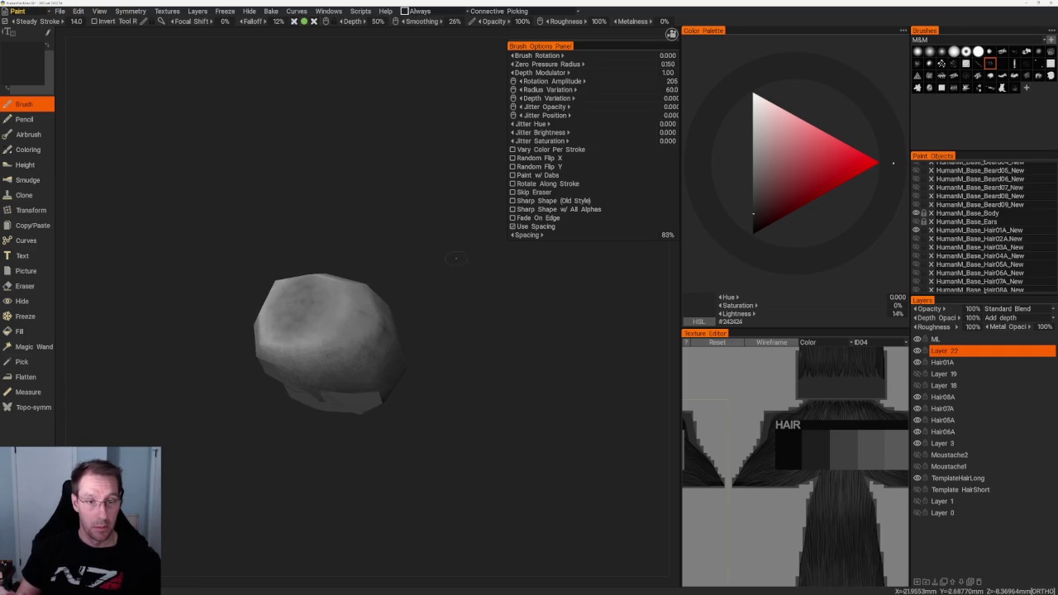
left_click_drag(434, 294, 439, 273)
mouse_move(413, 220)
left_mouse_down()
mouse_move(393, 170)
mouse_move(441, 158)
left_mouse_up()
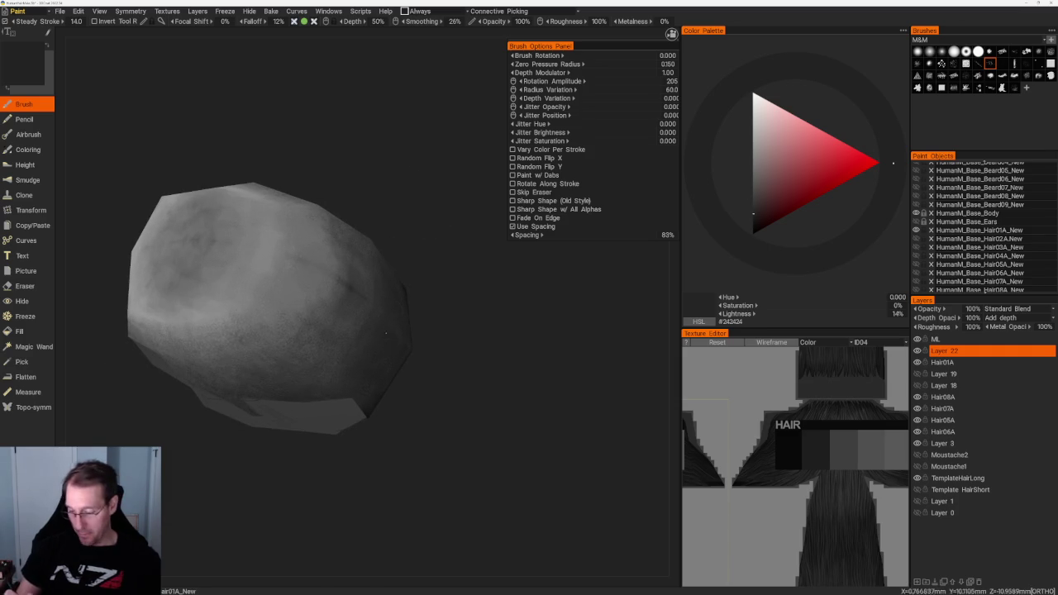
mouse_move(349, 291)
left_mouse_down()
mouse_move(389, 260)
mouse_move(354, 113)
mouse_move(372, 194)
left_mouse_up()
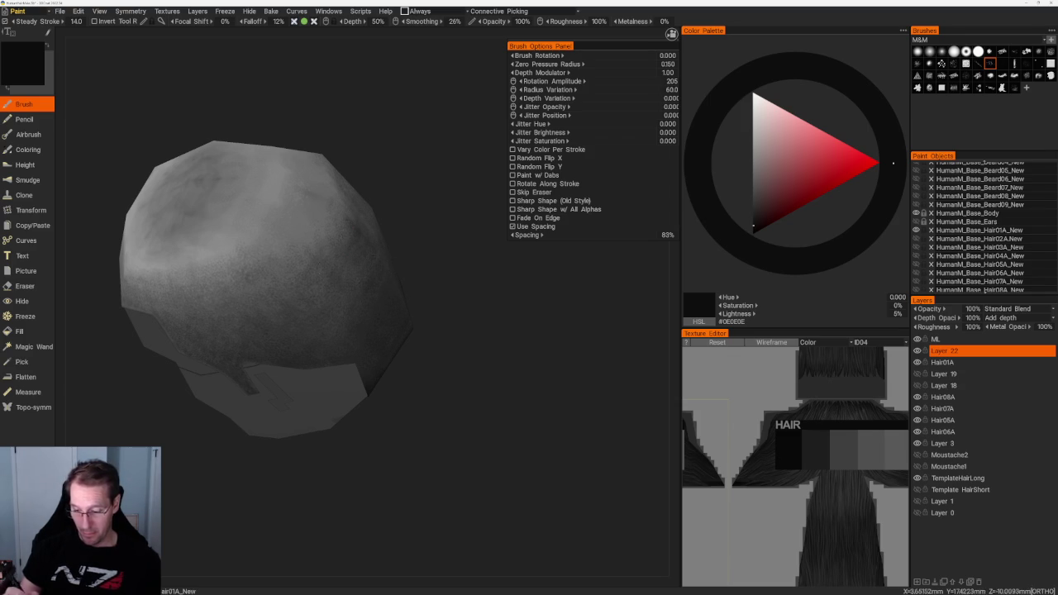
Adjust the paint colour to 21% grey (#373737) and switch to orthographic view.
key("v")
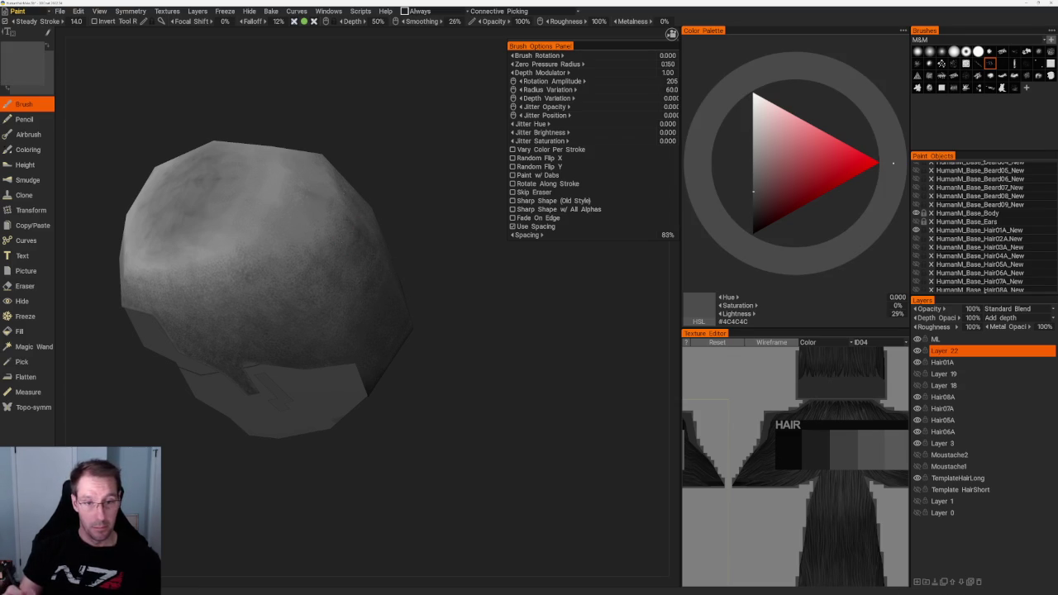
mouse_move(368, 219)
middle_mouse_down()
mouse_move(383, 160)
mouse_move(326, 157)
mouse_move(406, 193)
mouse_move(356, 177)
middle_mouse_up()
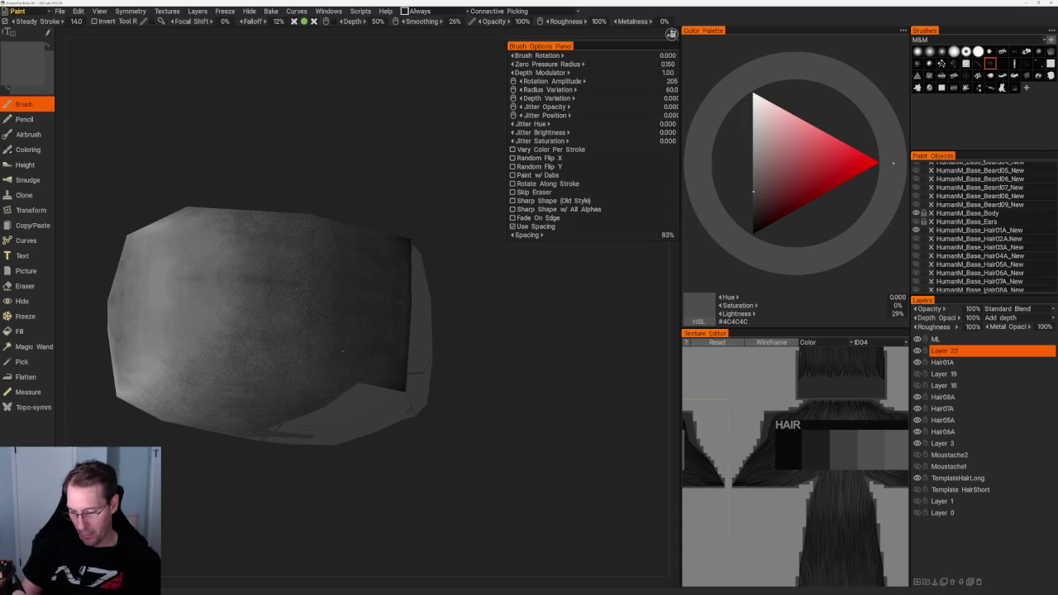
key("v")
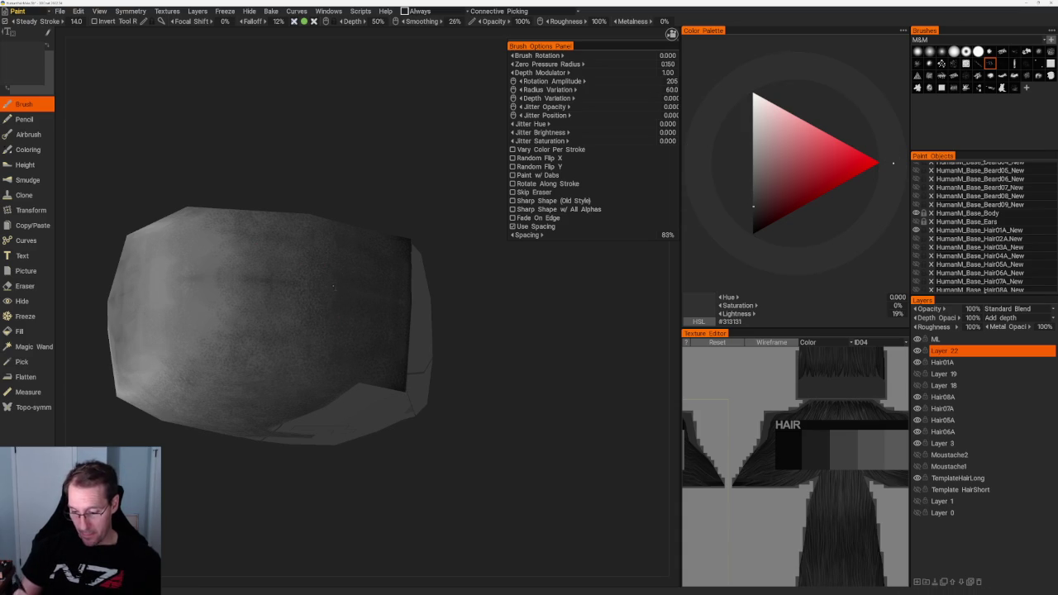
key("v")
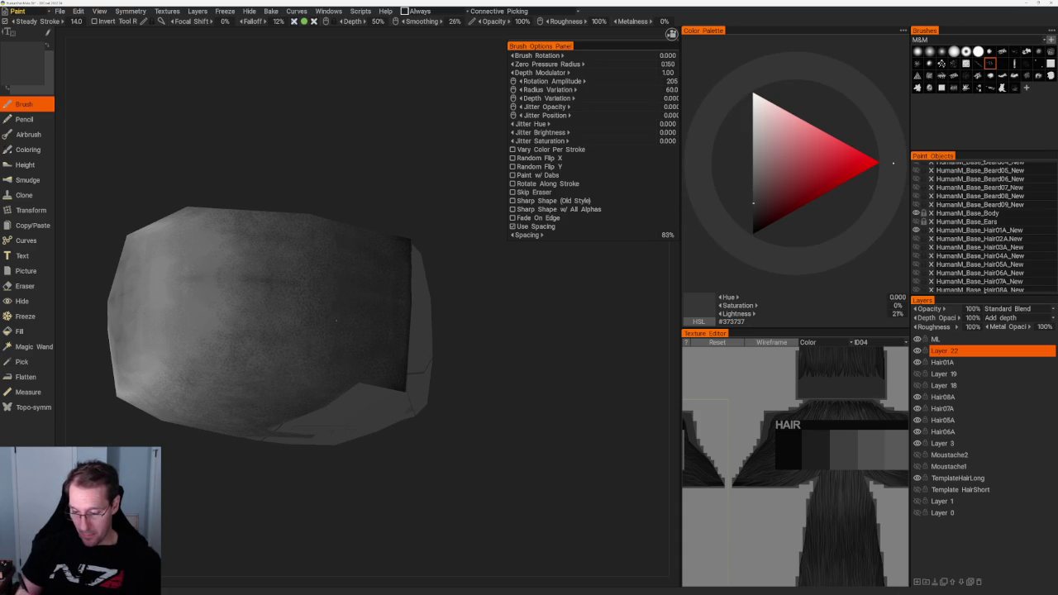
key("KP_5")
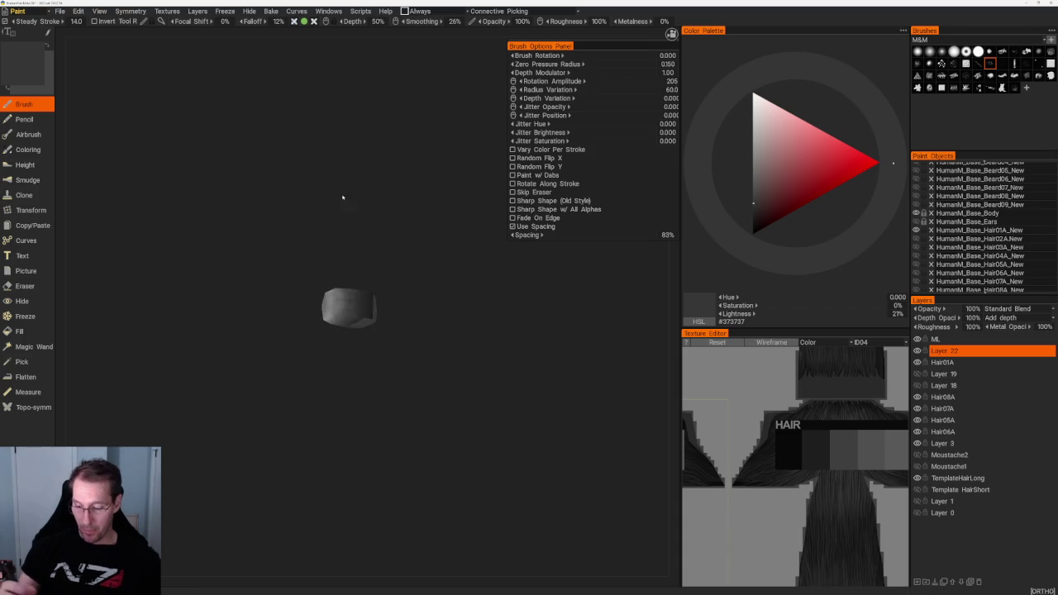
Pick a mid grey, then a darker grey, from the colour palette.
scroll(336, 229, "up", 3)
scroll(335, 229, "up", 3)
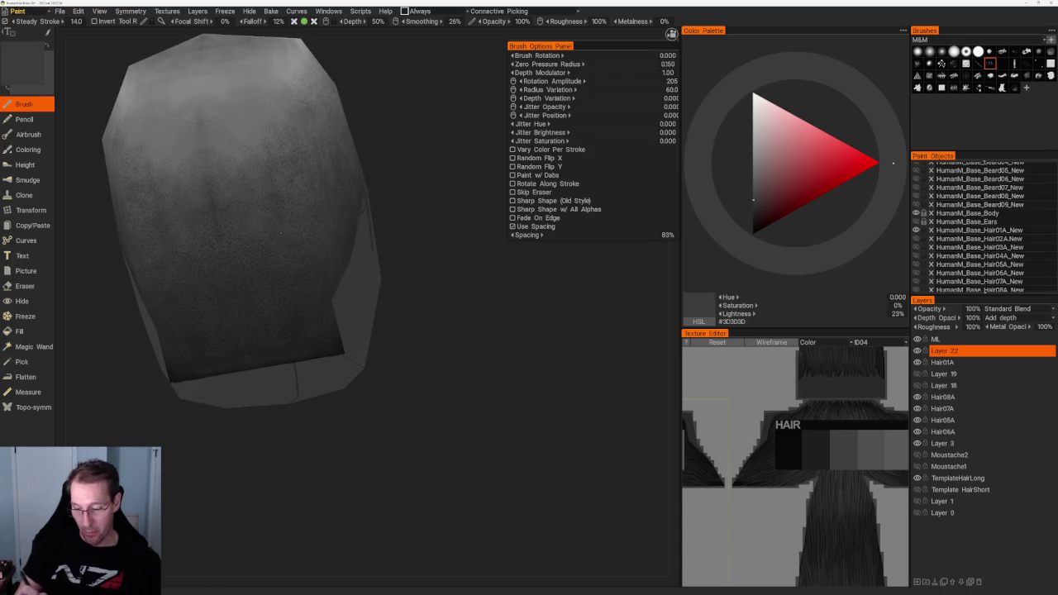
scroll(352, 157, "down", 2)
left_click_drag(352, 156, 291, 225, "alt")
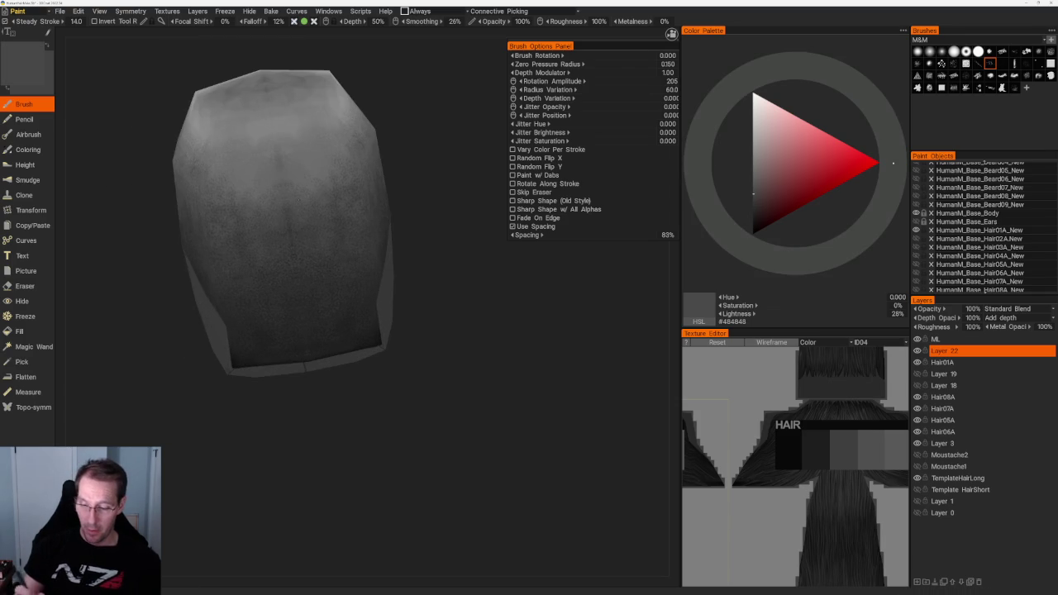
left_click(753, 176)
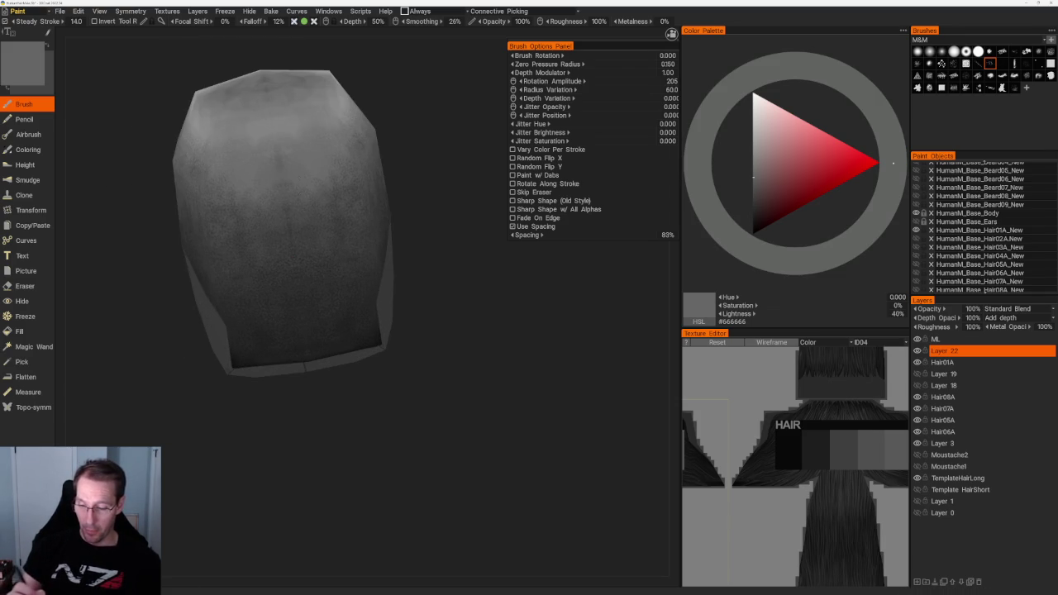
left_click_drag(465, 146, 513, 149)
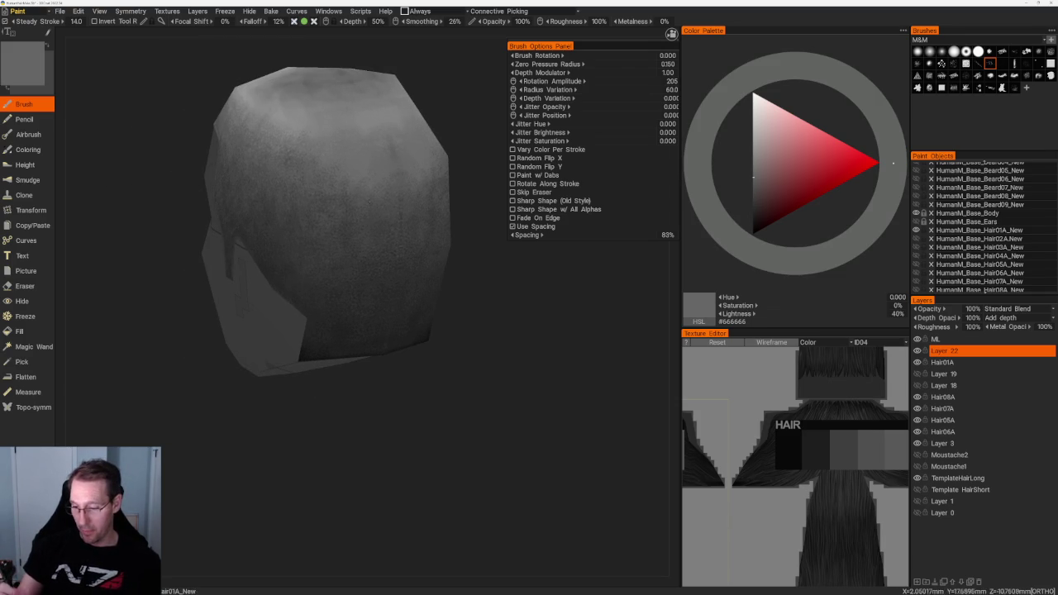
left_click(753, 196)
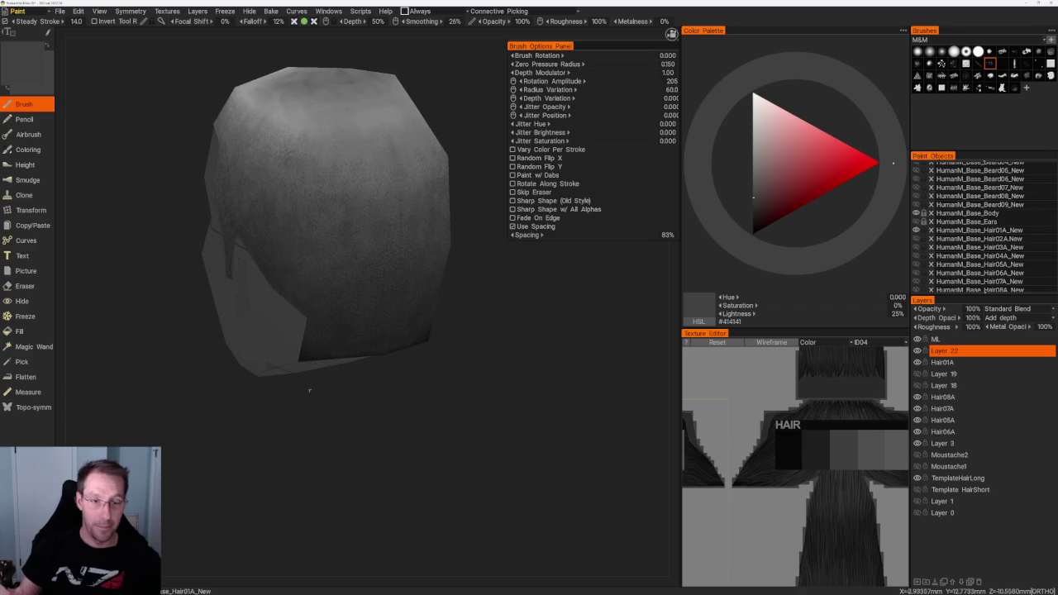
Darken the paint colour to a near-black grey (#181818) sampled from the head.
scroll(428, 196, "down", 3)
mouse_move(427, 196)
left_mouse_down()
mouse_move(430, 305)
mouse_move(441, 328)
left_mouse_up()
scroll(432, 301, "up", 3)
key("v")
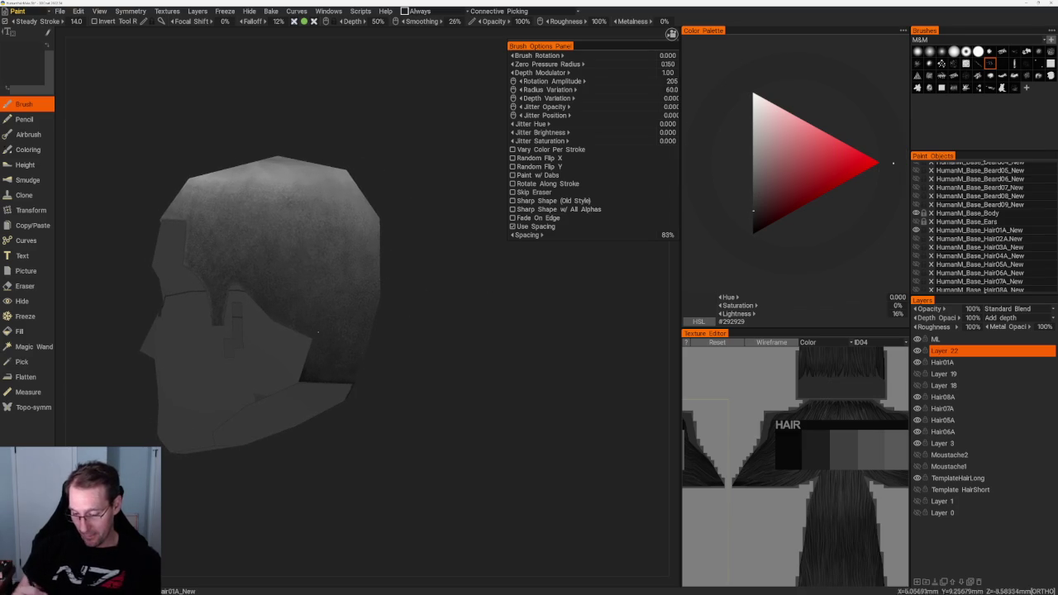
key("v")
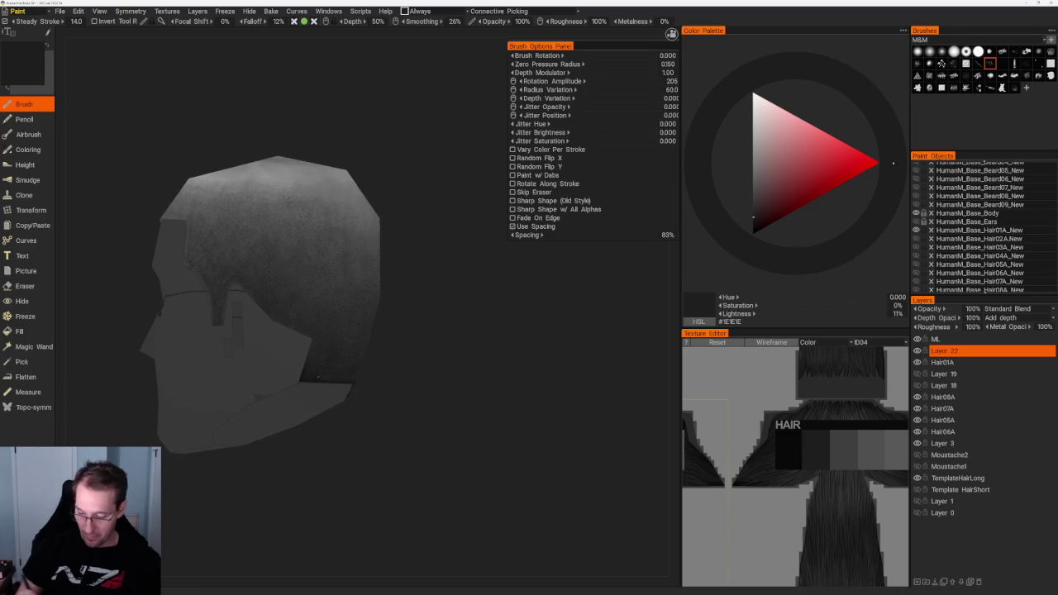
key("v")
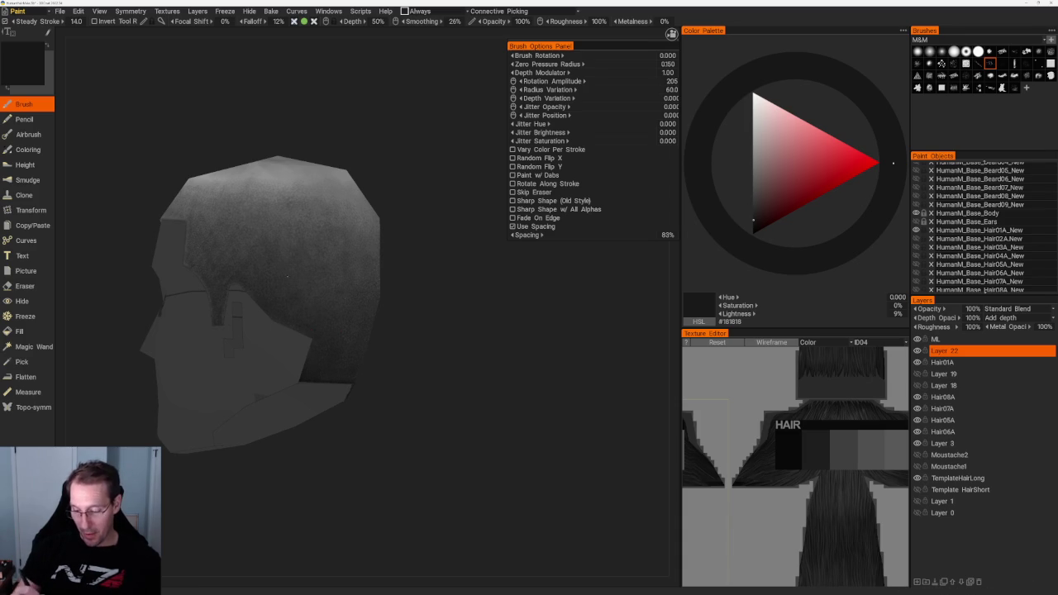
Paint near-black stubble along the sides and back of the head near the hairline.
left_click_drag(397, 272, 281, 306)
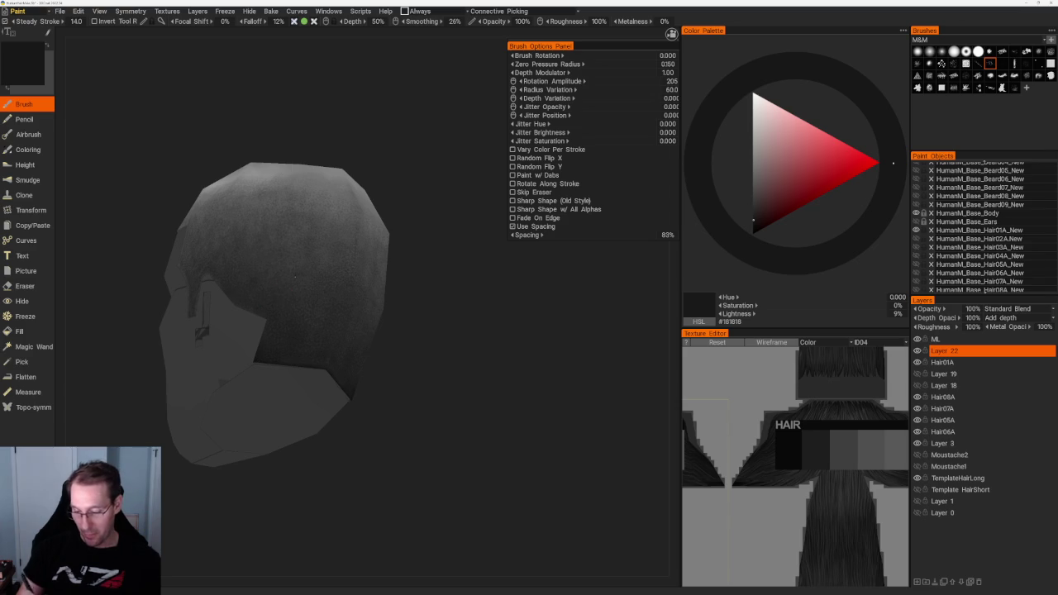
mouse_move(404, 203)
left_mouse_down()
mouse_move(435, 220)
mouse_move(413, 272)
left_mouse_up()
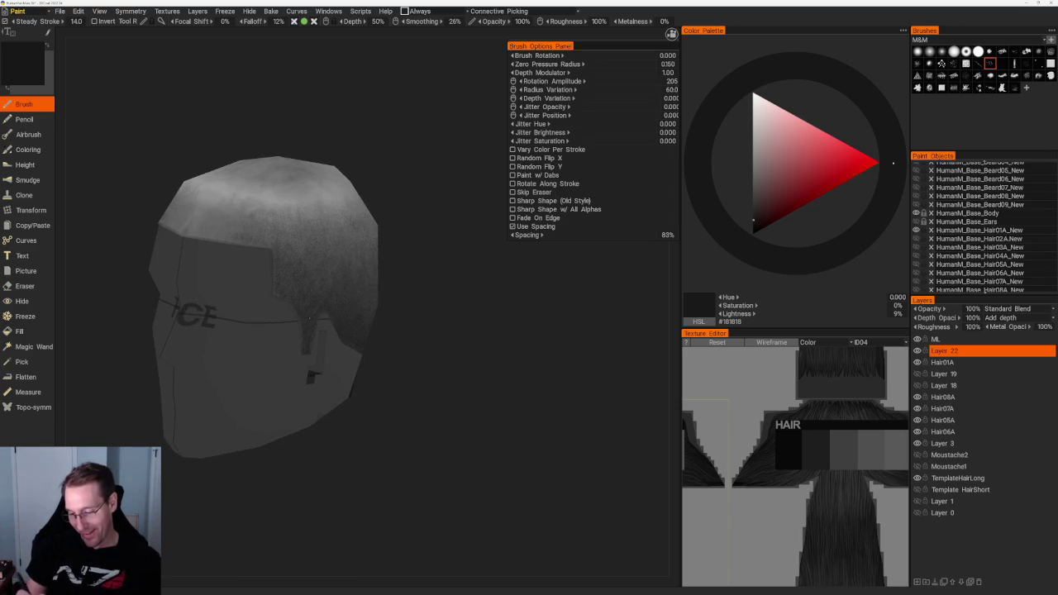
left_click_drag(410, 267, 303, 293)
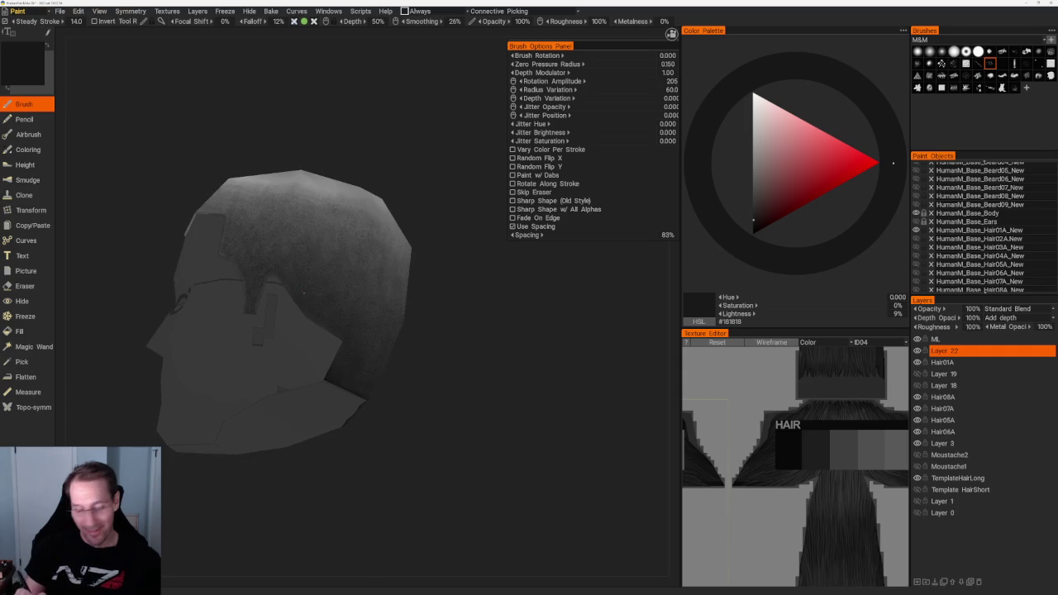
left_click_drag(385, 123, 402, 168)
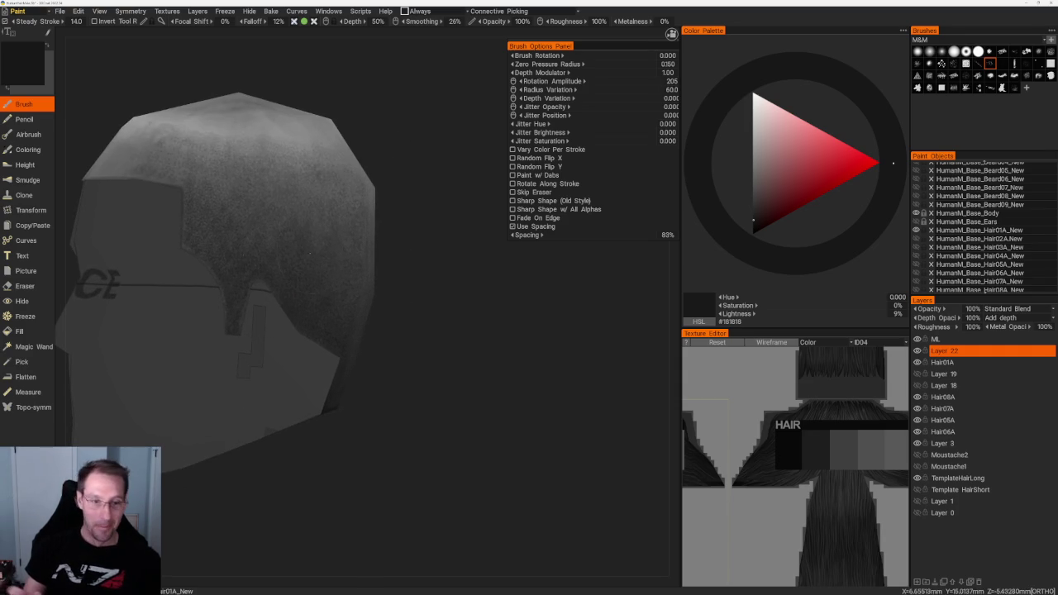
middle_click_drag(327, 307, 301, 323)
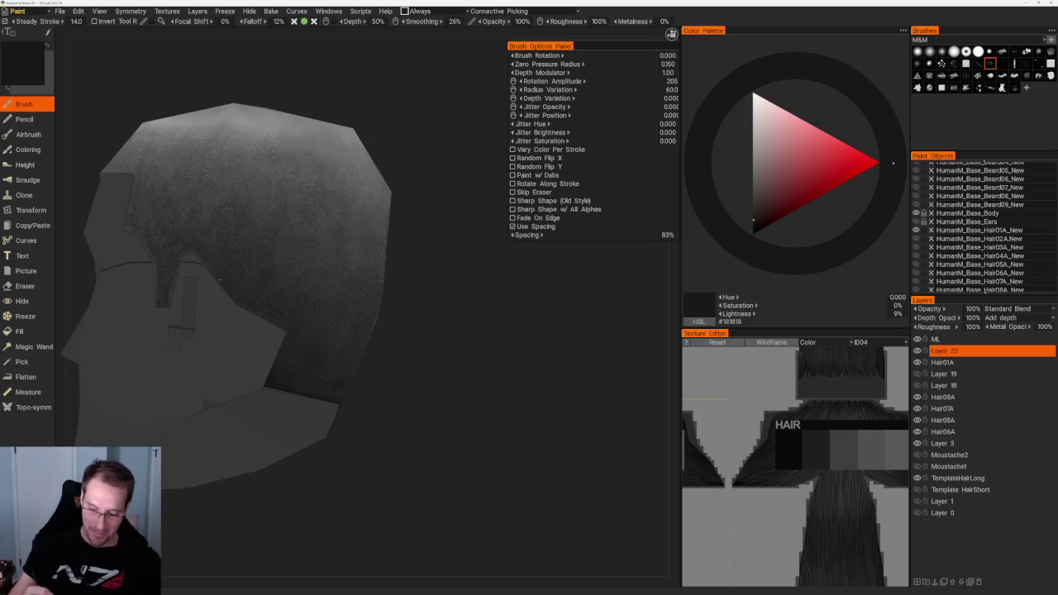
left_click_drag(359, 107, 395, 106)
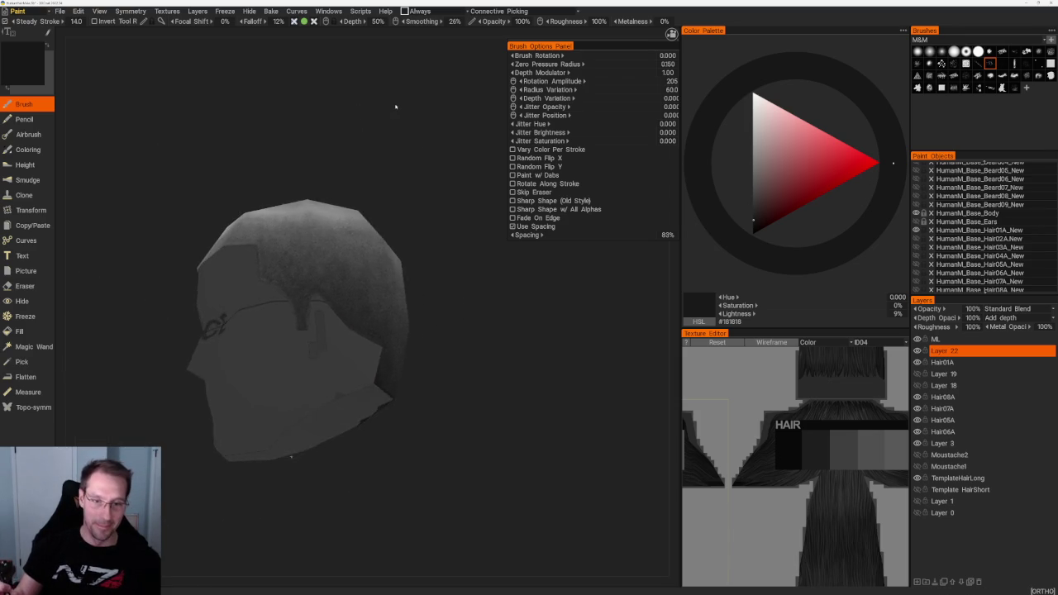
scroll(395, 106, "up", 3)
scroll(395, 105, "up", 1)
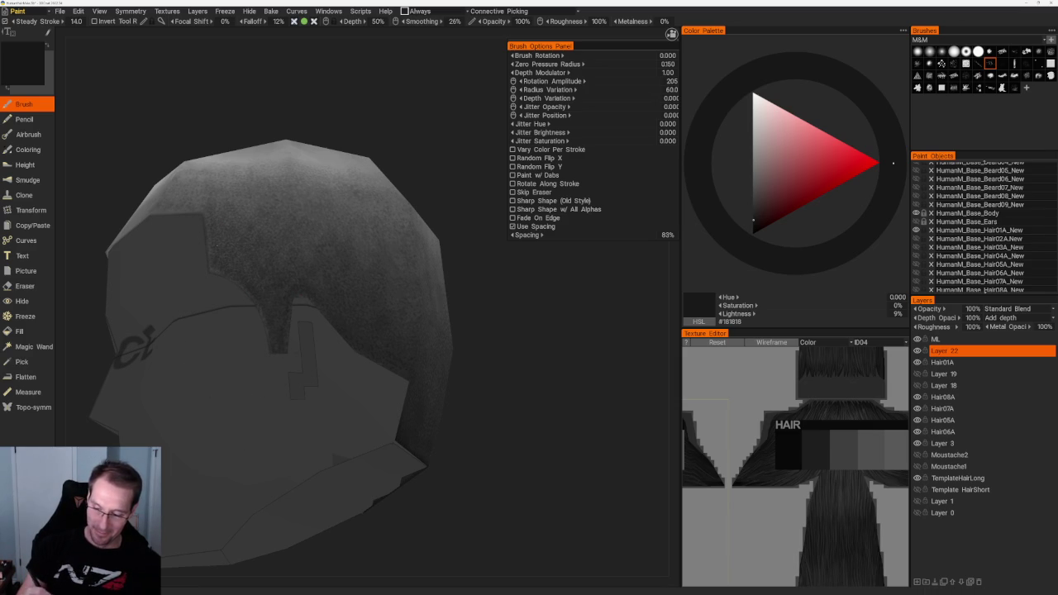
Check the hair from the front view and pick a lighter grey paint colour.
mouse_move(237, 157)
left_mouse_down()
mouse_move(342, 172)
mouse_move(391, 153)
mouse_move(399, 158)
mouse_move(390, 173)
left_mouse_up()
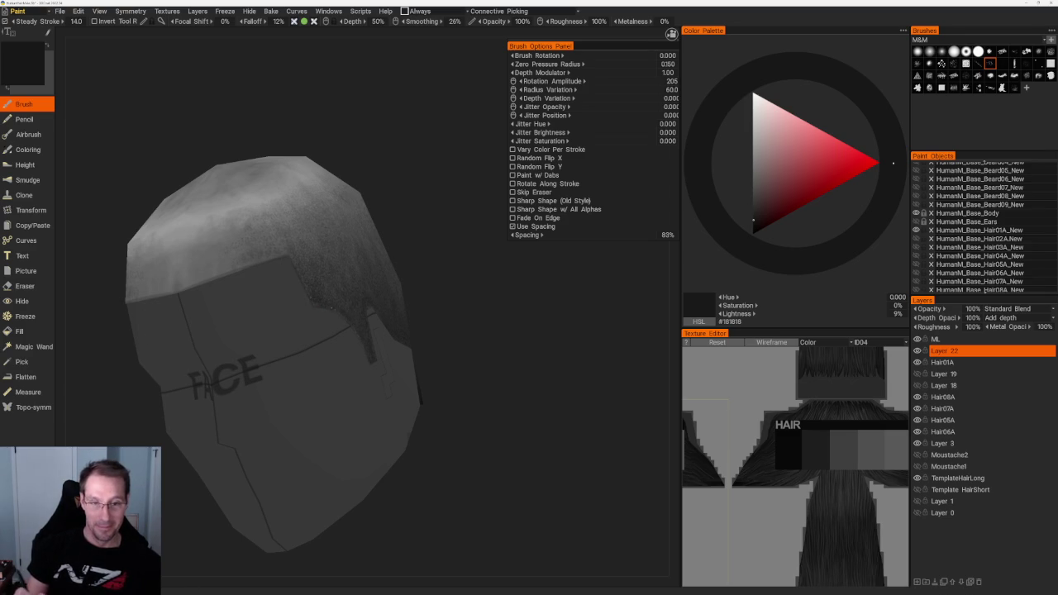
left_click_drag(408, 165, 408, 165)
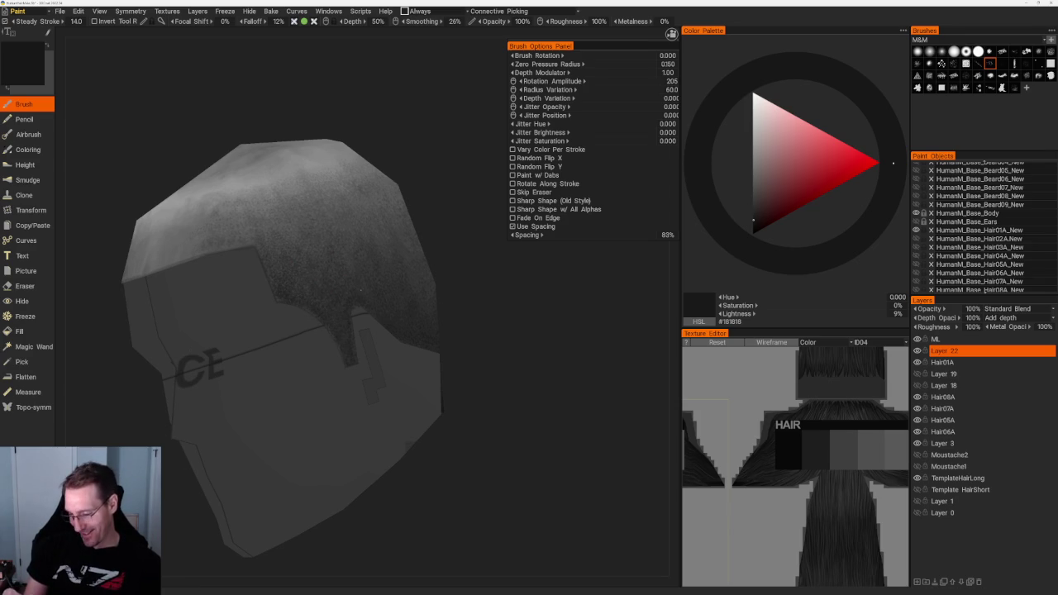
key("KP_1")
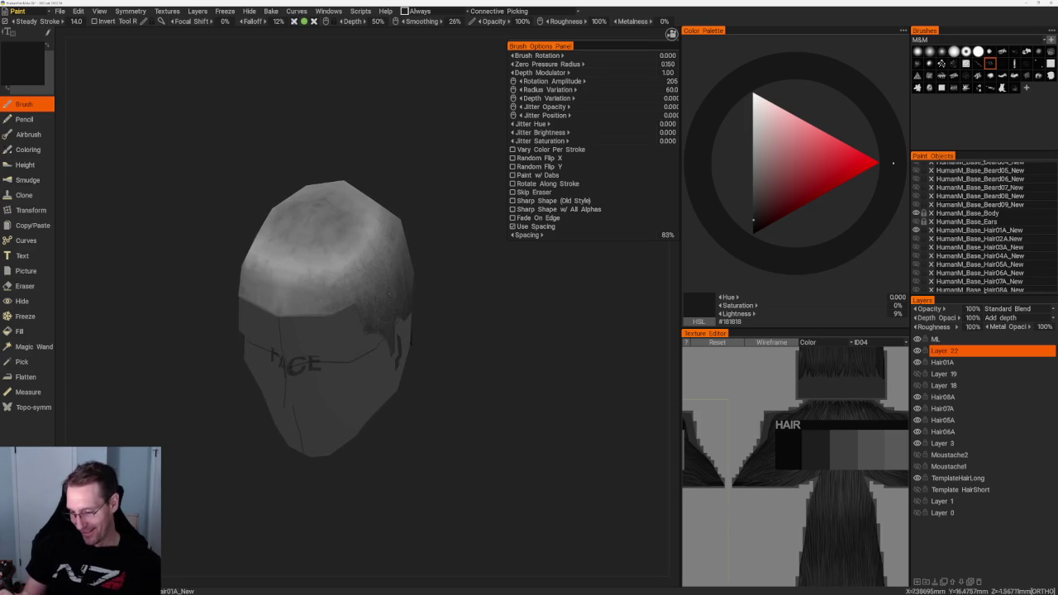
left_click_drag(389, 293, 333, 243)
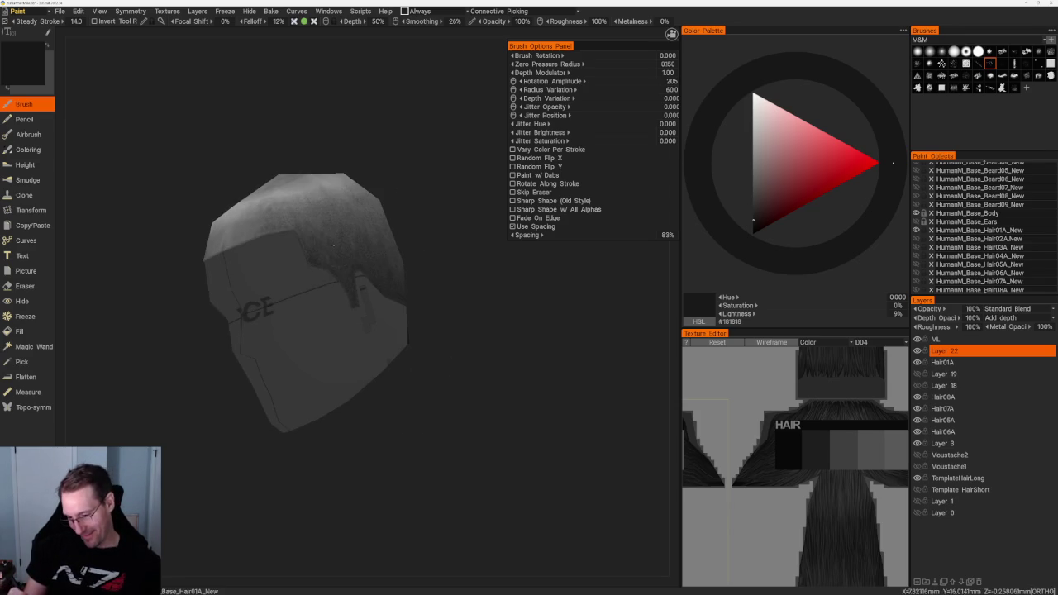
left_click_drag(427, 211, 393, 294)
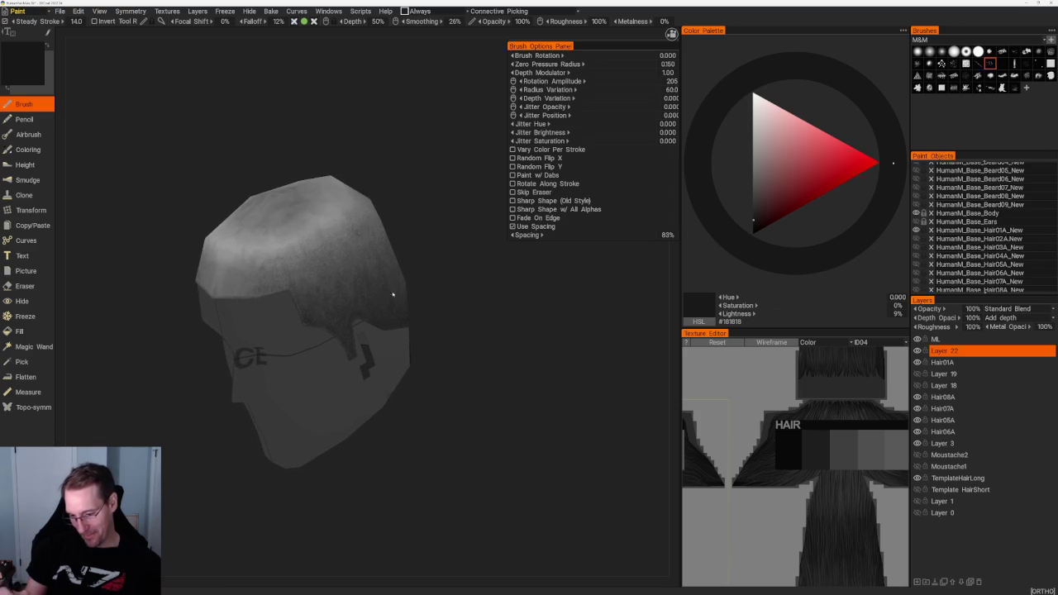
left_click(753, 157)
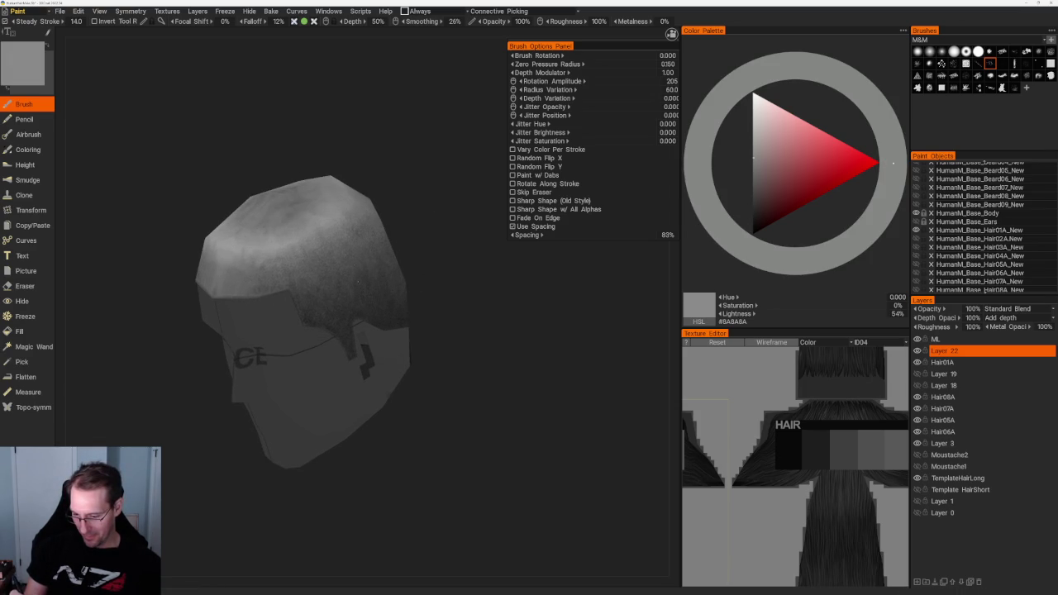
Stipple stubble on the side while stepping the colour from near-black up to #444444.
left_click(753, 199)
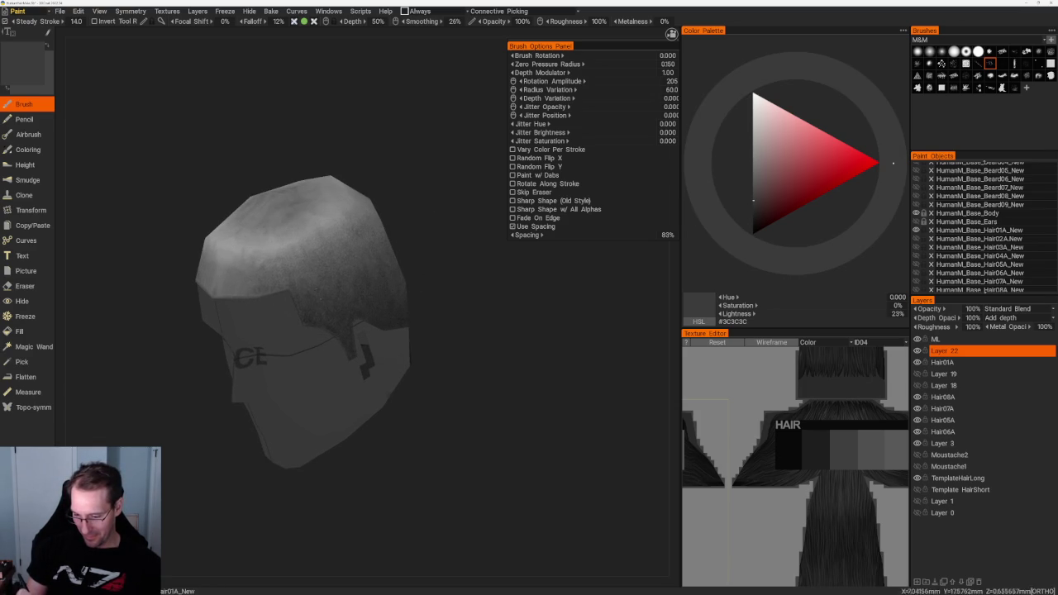
key("v")
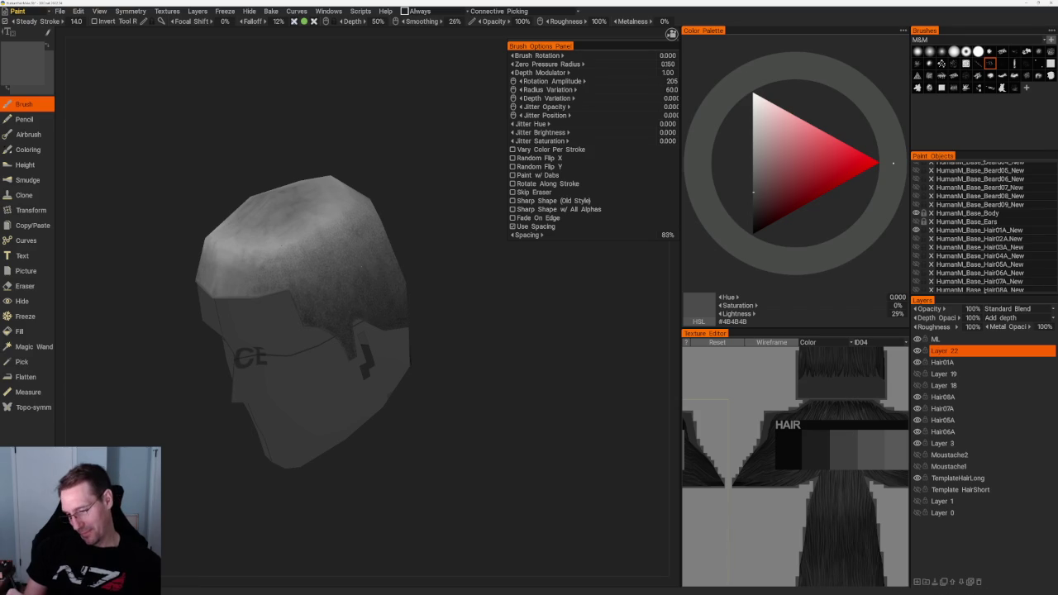
left_click_drag(463, 347, 439, 339)
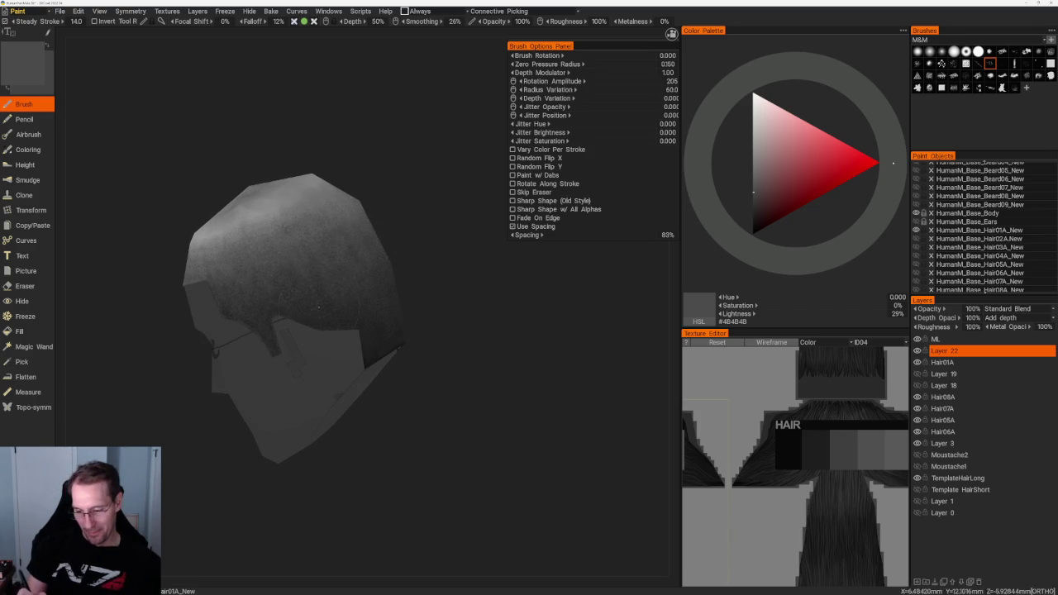
mouse_move(429, 248)
left_mouse_down()
mouse_move(394, 224)
mouse_move(308, 241)
left_mouse_up()
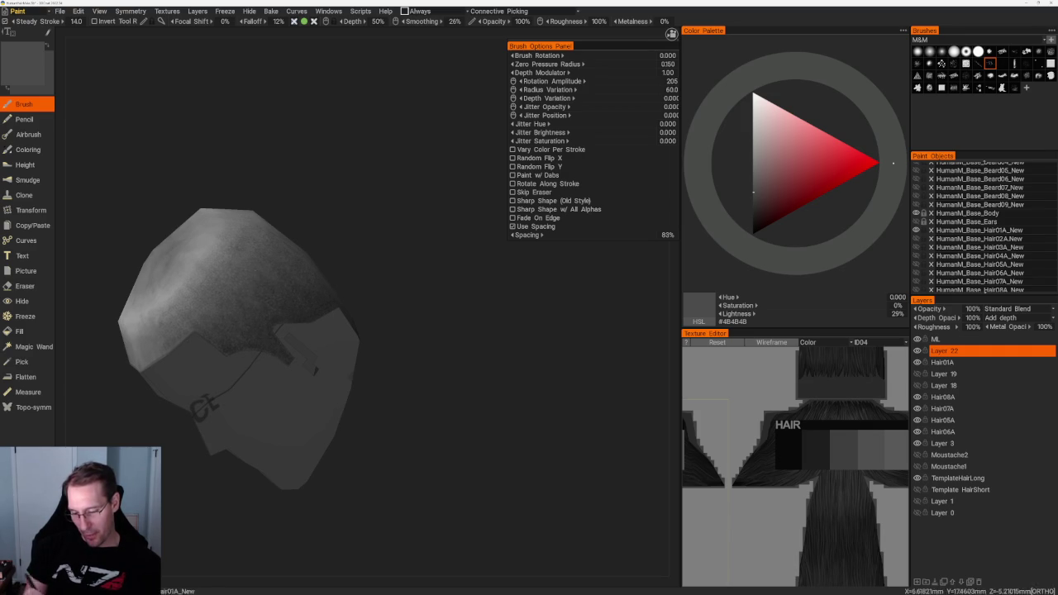
left_click_drag(347, 257, 281, 239)
key("v")
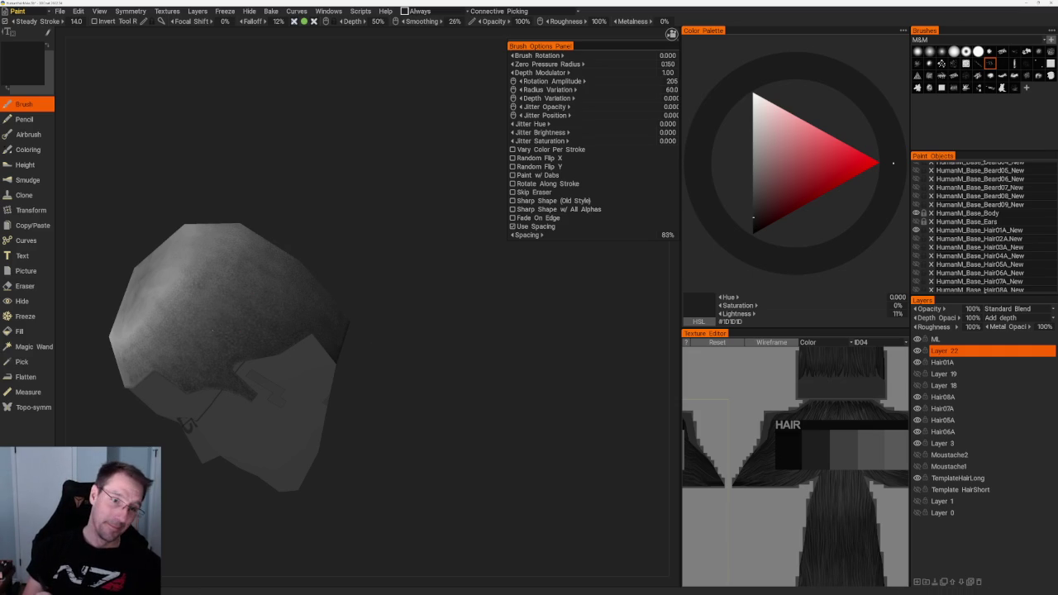
mouse_move(338, 248)
left_mouse_down()
mouse_move(376, 229)
mouse_move(344, 217)
left_mouse_up()
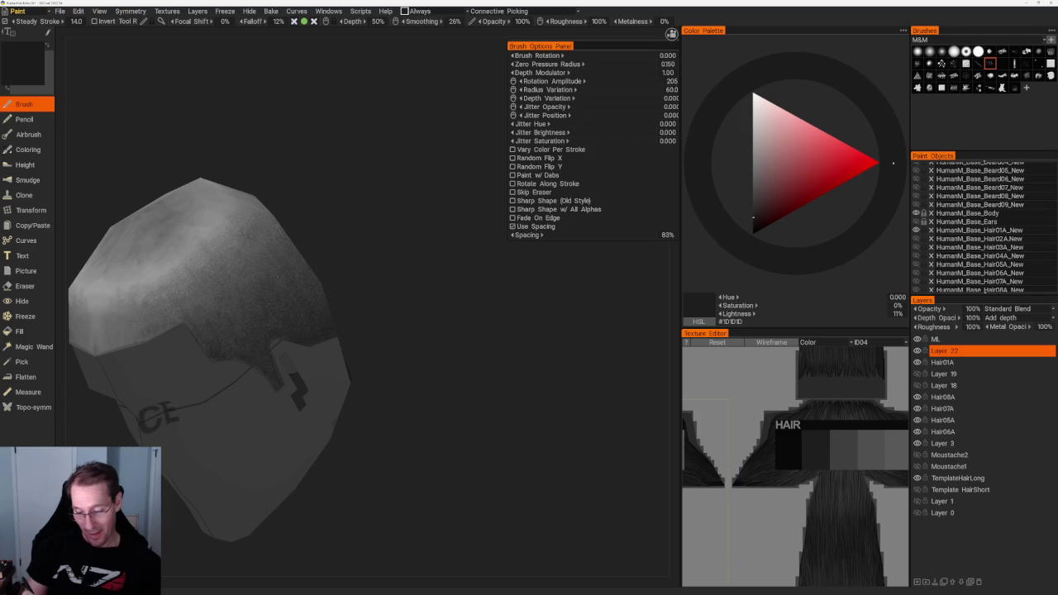
key("v")
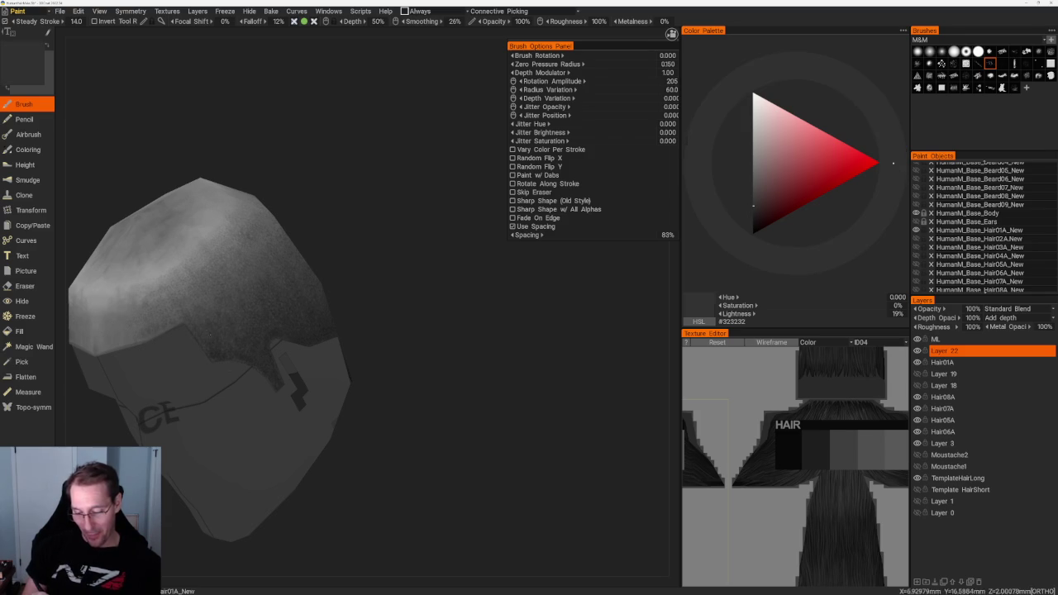
key("v")
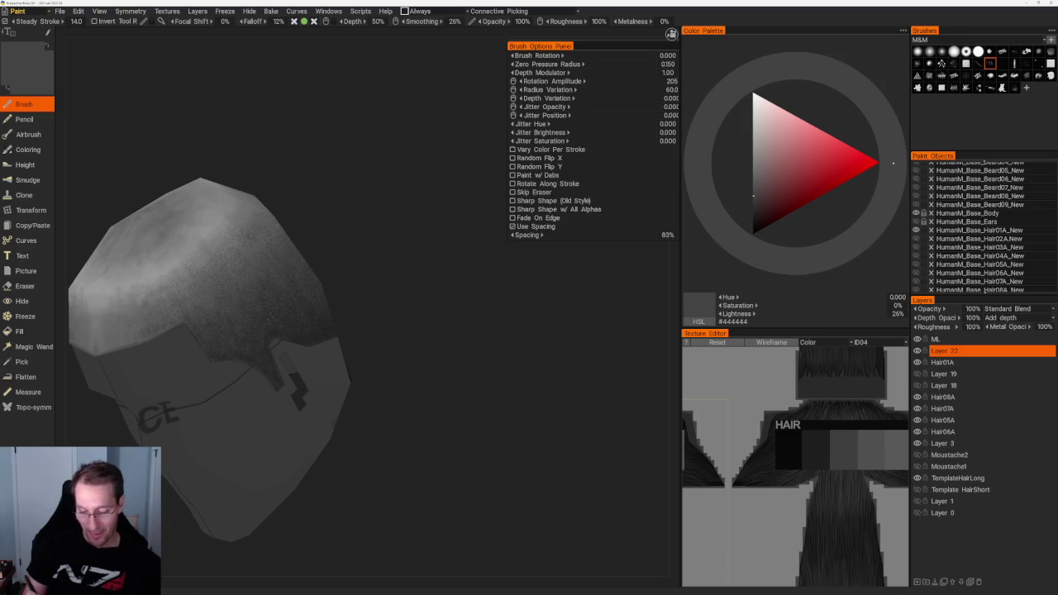
mouse_move(380, 248)
left_mouse_down()
mouse_move(390, 260)
mouse_move(309, 171)
mouse_move(281, 222)
mouse_move(408, 228)
mouse_move(420, 279)
left_mouse_up()
Orbit and zoom to inspect the back and top of the stippled buzz-cut.
scroll(419, 278, "up", 3)
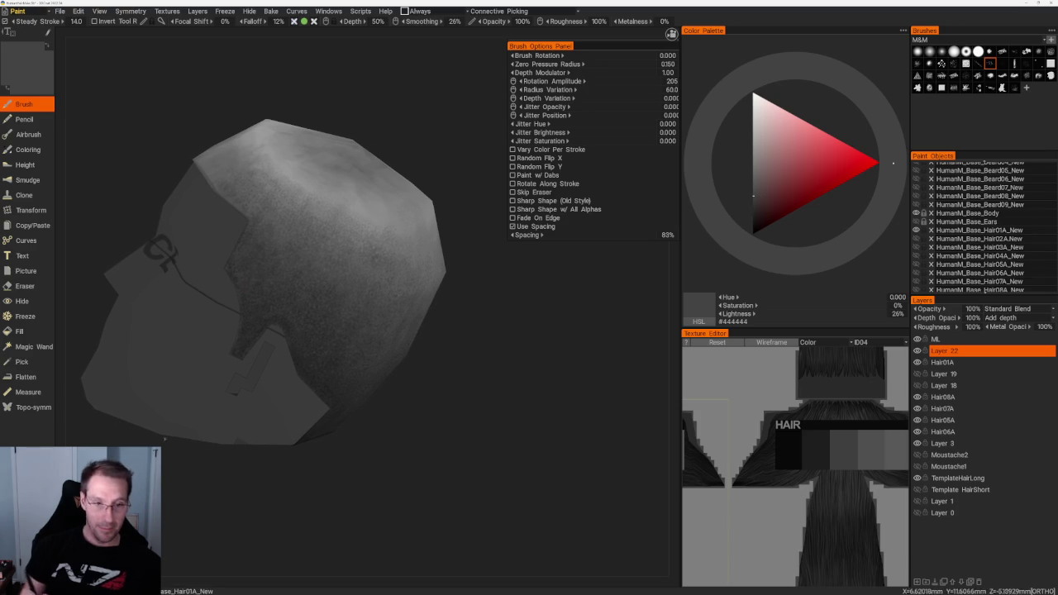
scroll(386, 121, "down", 5)
left_click_drag(385, 121, 397, 233)
scroll(363, 230, "up", 5)
mouse_move(330, 229)
left_mouse_down()
mouse_move(399, 213)
mouse_move(418, 196)
mouse_move(394, 198)
left_mouse_up()
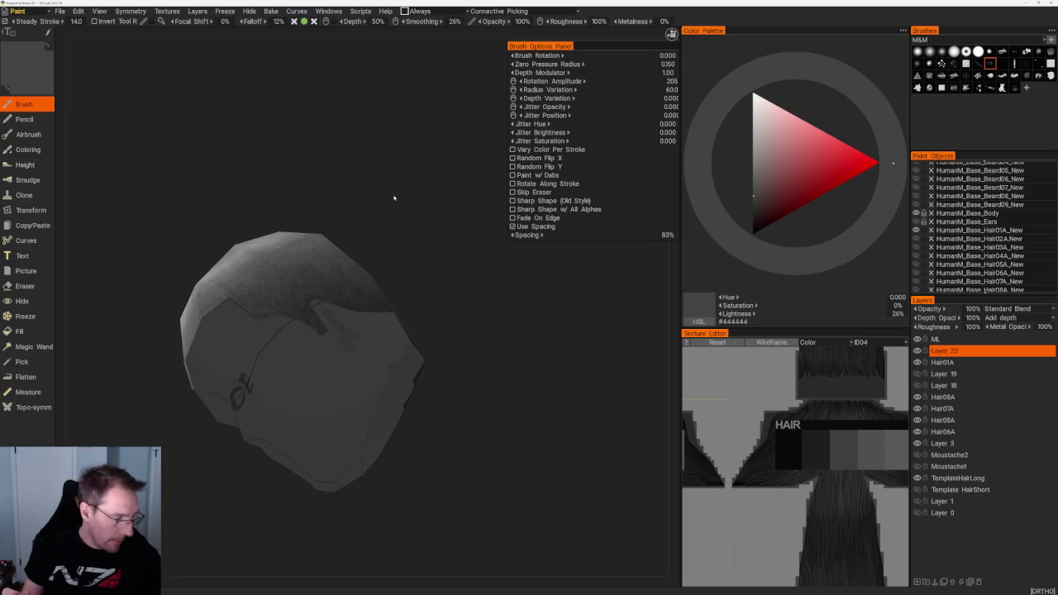
middle_click_drag(303, 269, 375, 450)
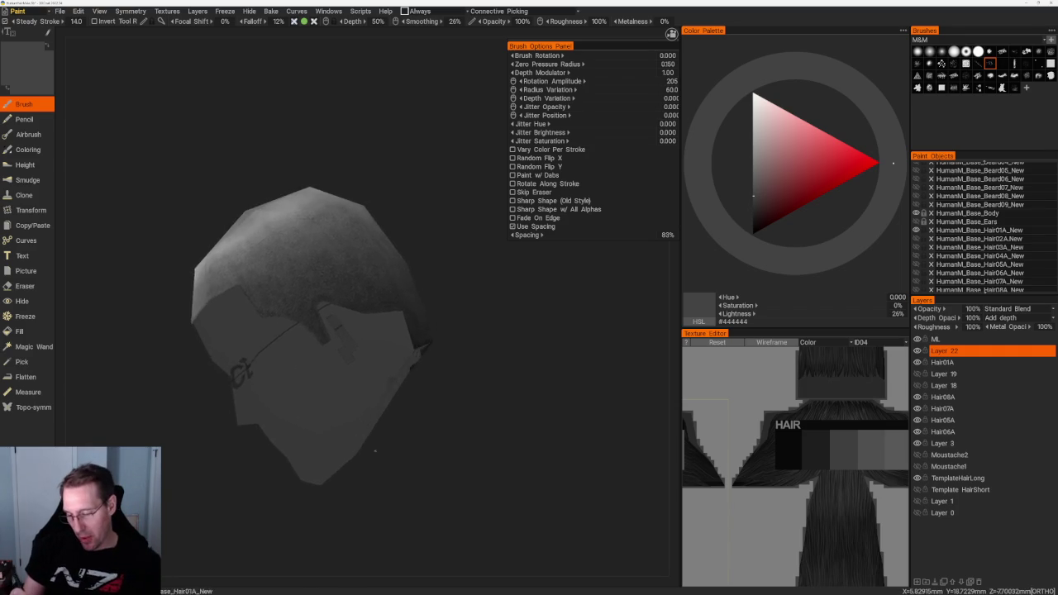
scroll(375, 451, "up", 3)
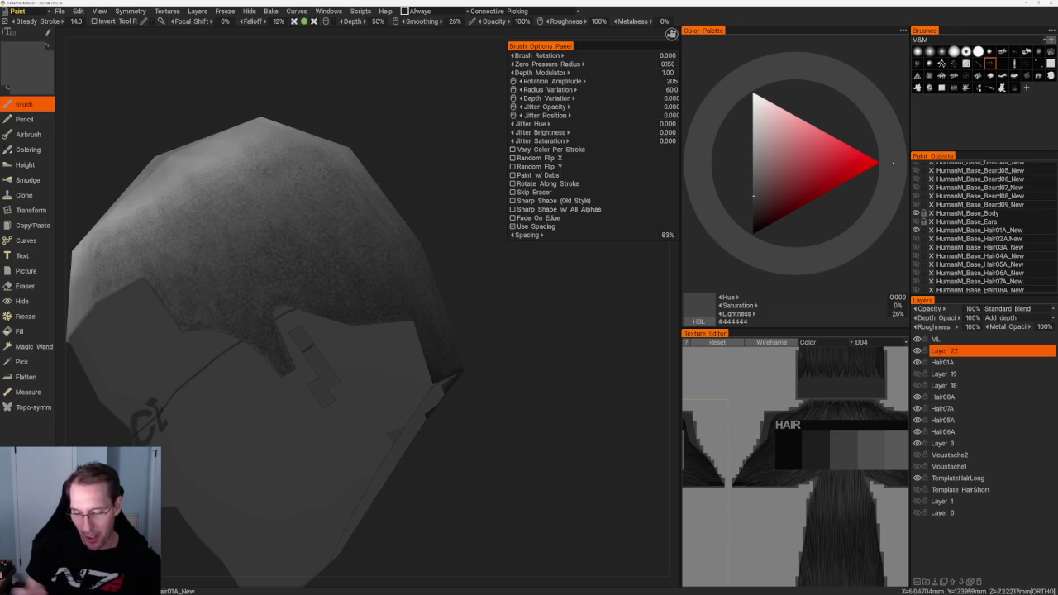
View the hair from further angles and set the paint colour to 44% grey (#727272).
middle_click_drag(376, 451, 414, 255)
scroll(413, 256, "up", 2)
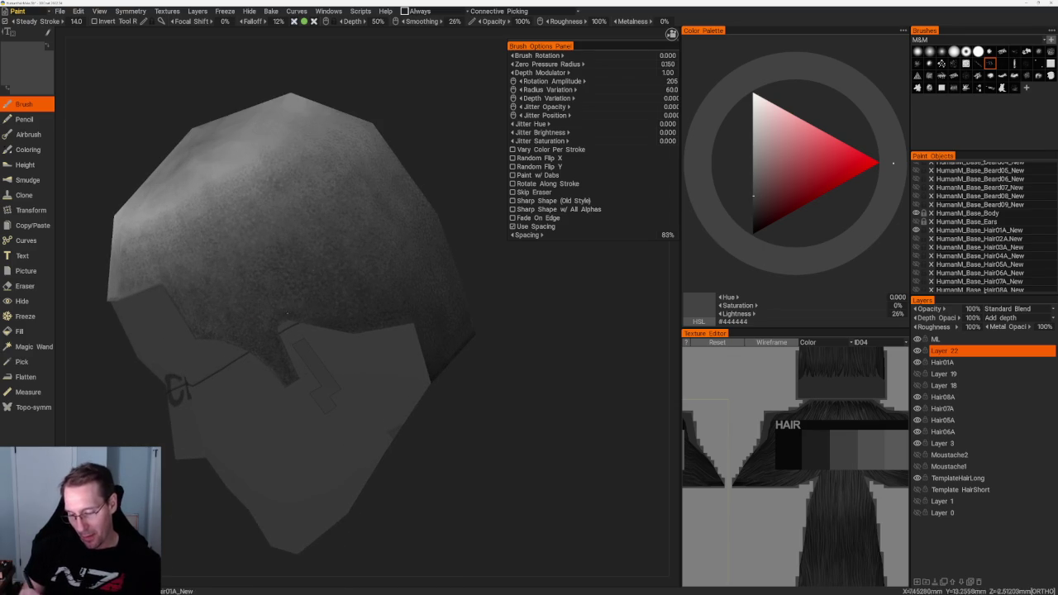
scroll(300, 297, "up", 2)
scroll(397, 160, "down", 5)
scroll(346, 293, "up", 4)
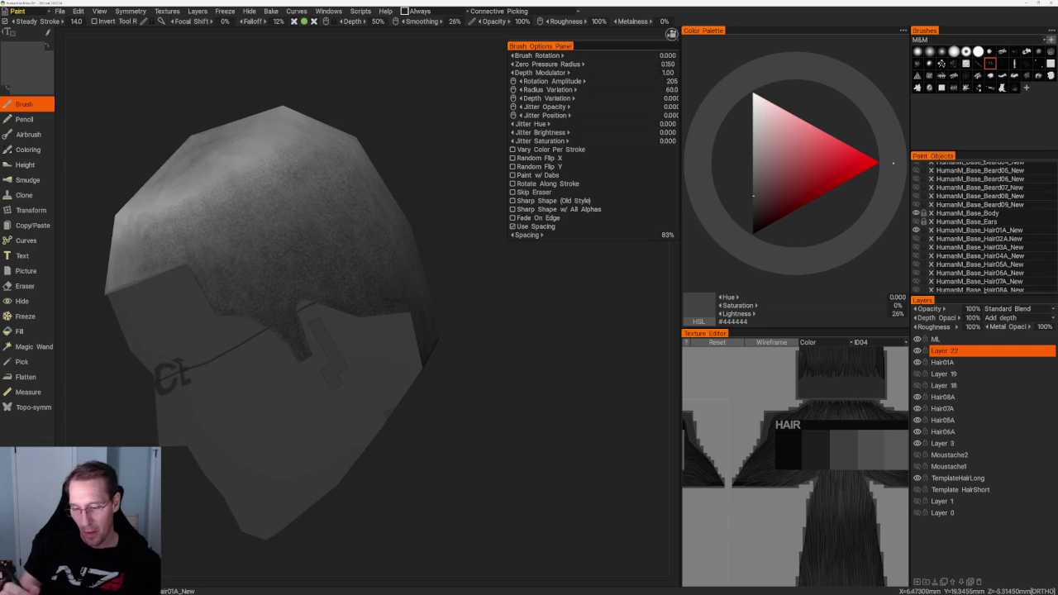
left_click_drag(388, 165, 446, 178)
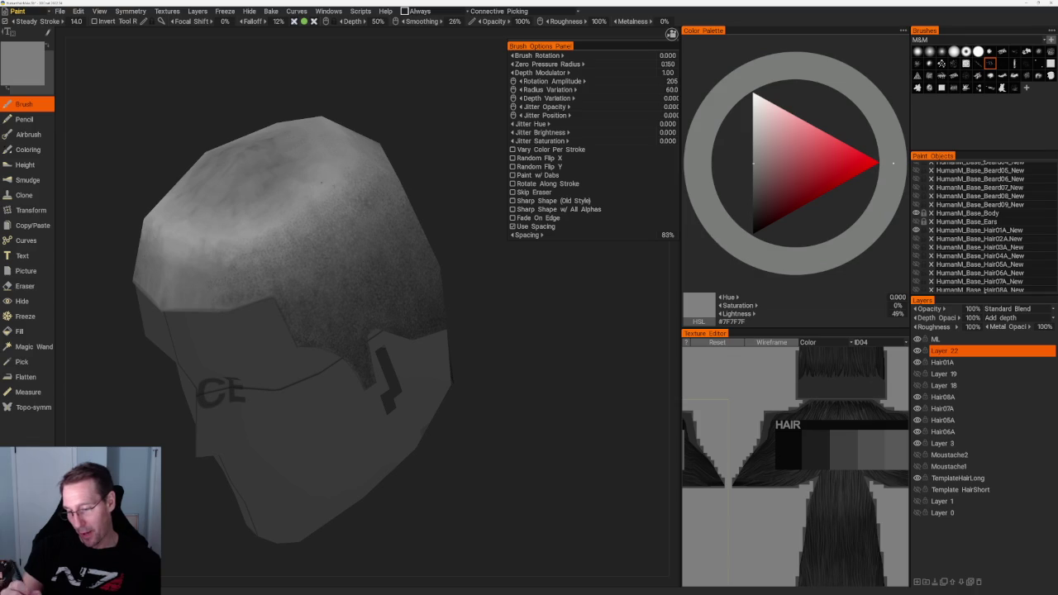
key("v")
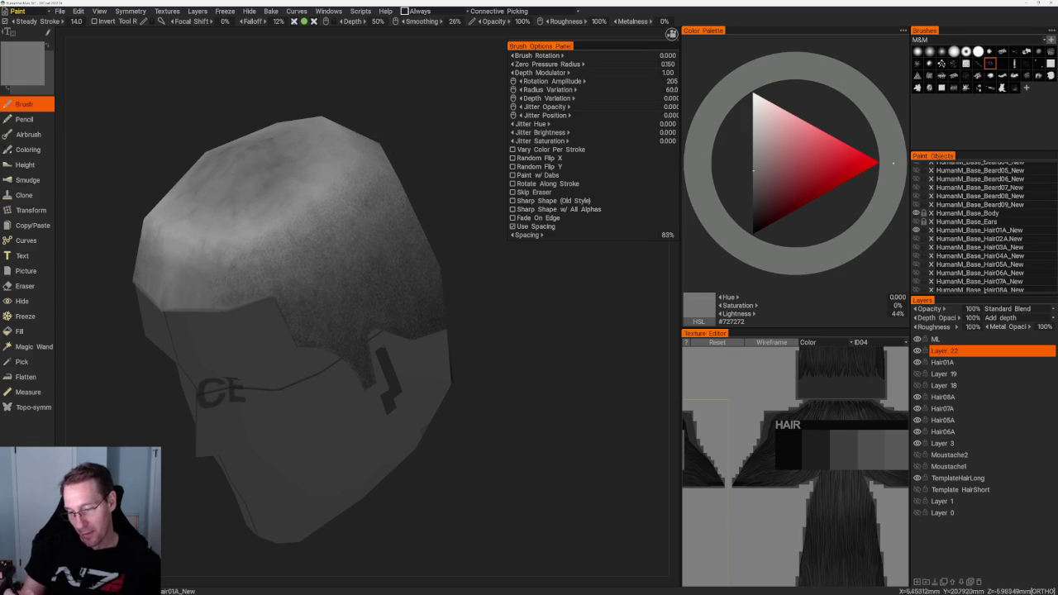
Orbit around the top of the skull and lighten the grey paint colour to #858585.
mouse_move(397, 165)
left_mouse_down()
mouse_move(359, 161)
mouse_move(303, 193)
mouse_move(278, 194)
mouse_move(413, 175)
left_mouse_up()
scroll(412, 176, "up", 2)
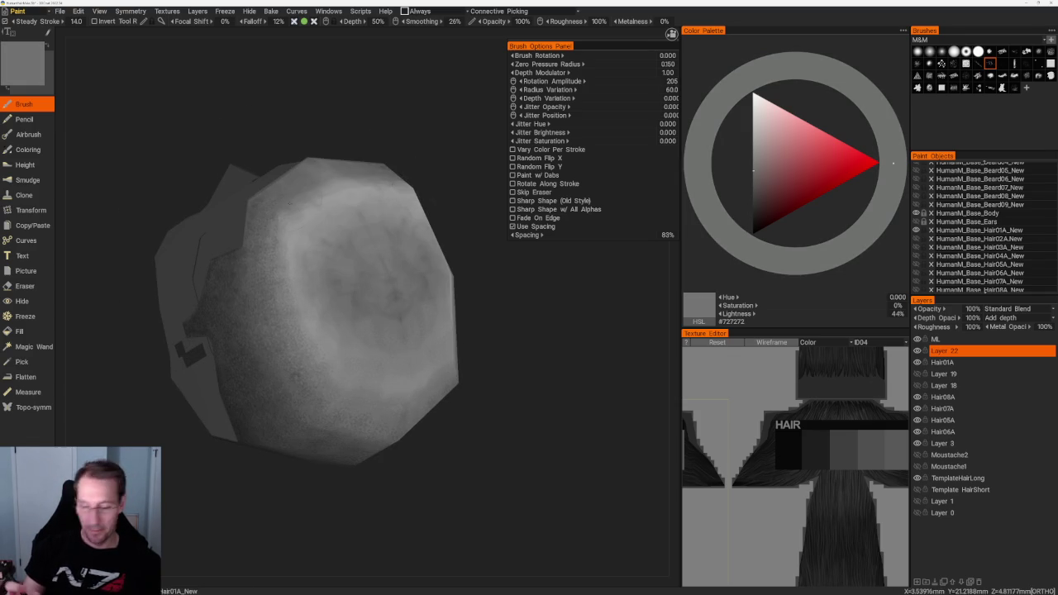
key("b")
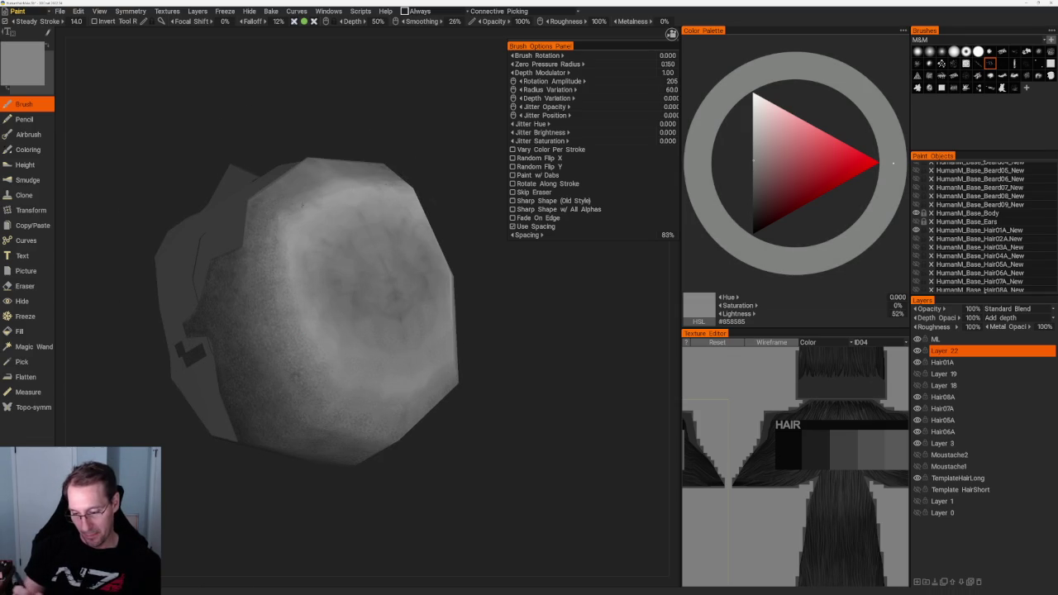
left_click_drag(425, 182, 414, 224)
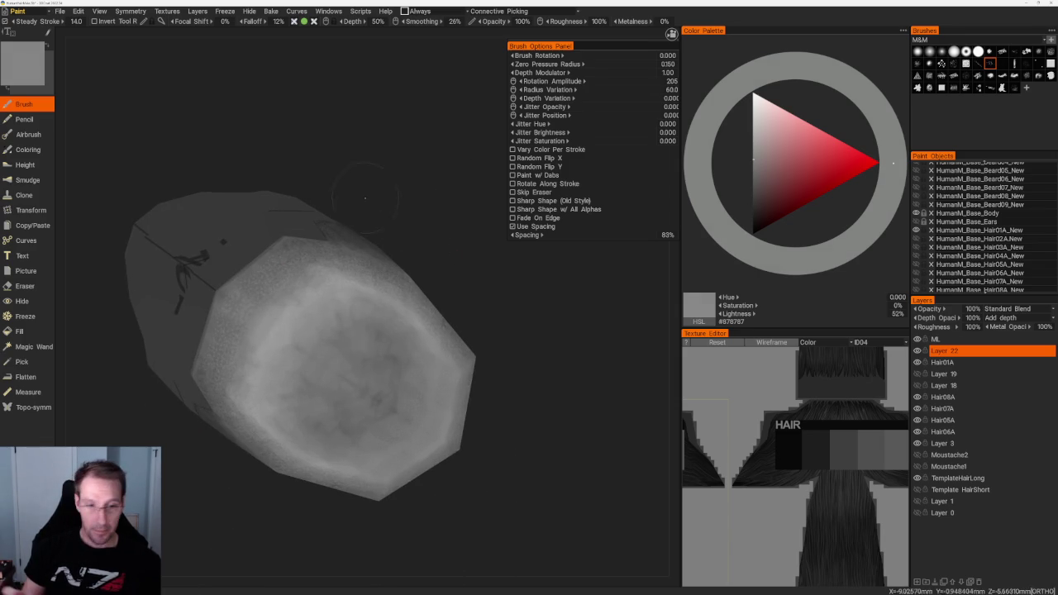
scroll(330, 160, "down", 3)
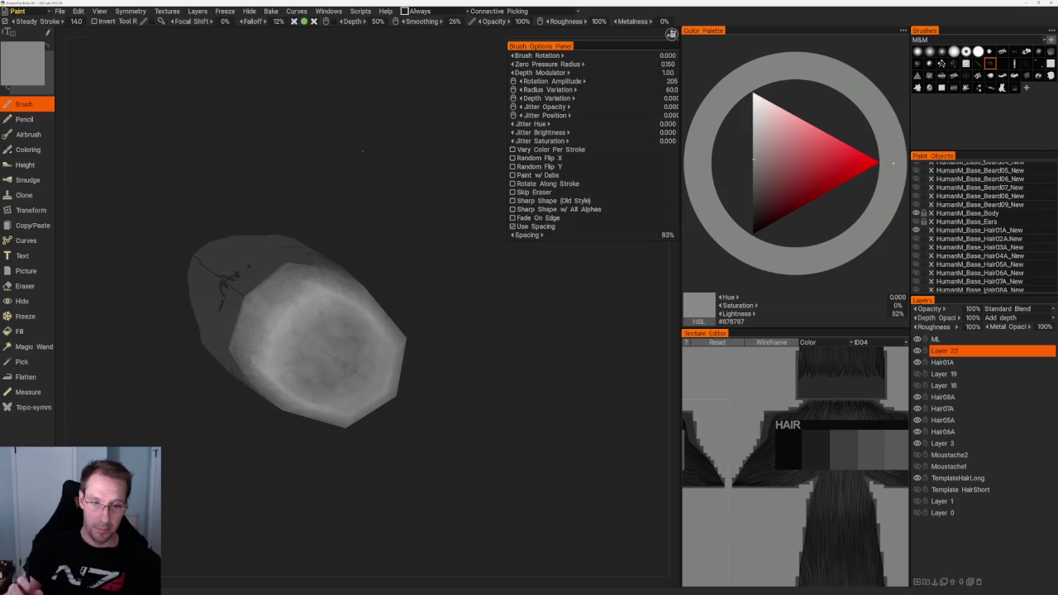
mouse_move(373, 141)
left_mouse_down()
mouse_move(356, 182)
mouse_move(416, 326)
mouse_move(485, 326)
left_mouse_up()
scroll(484, 327, "up", 3)
scroll(485, 370, "up", 2)
Raise the grey paint lightness to #979797, then darken it to #575757.
left_click_drag(484, 370, 364, 324)
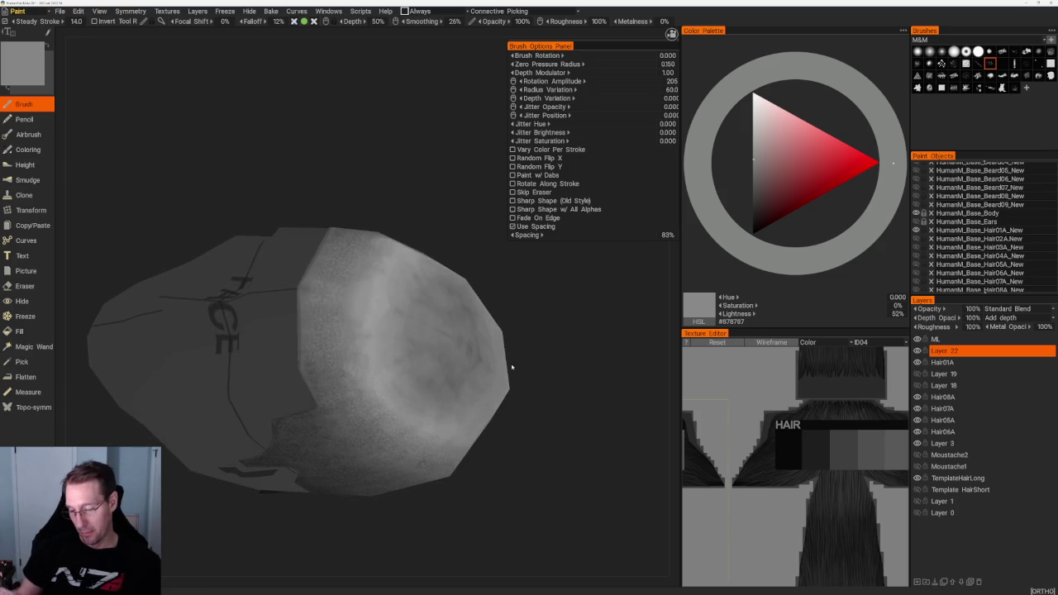
key("v")
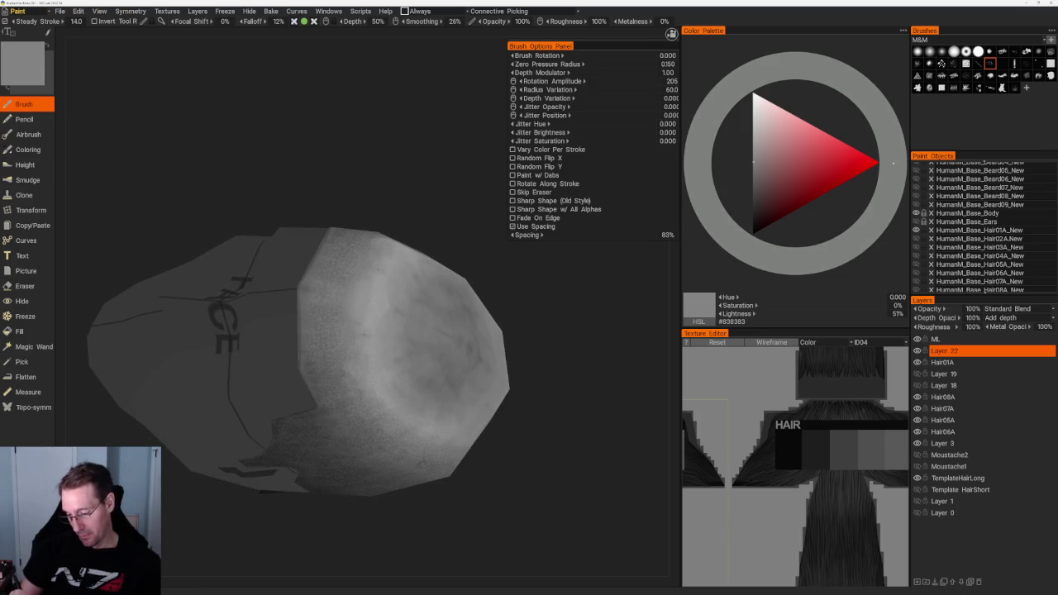
left_click_drag(388, 372, 463, 446)
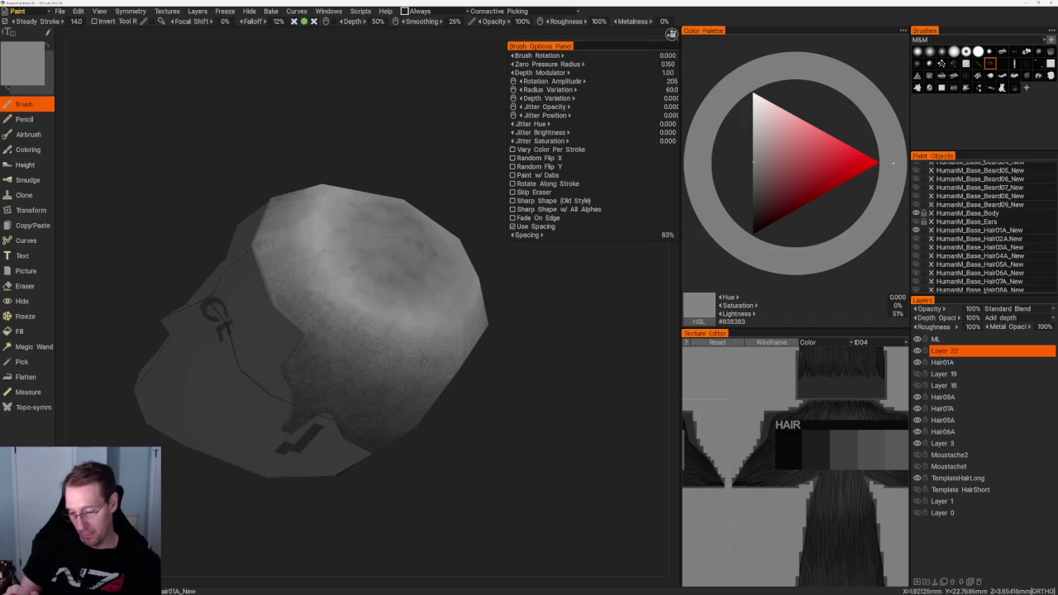
key("v")
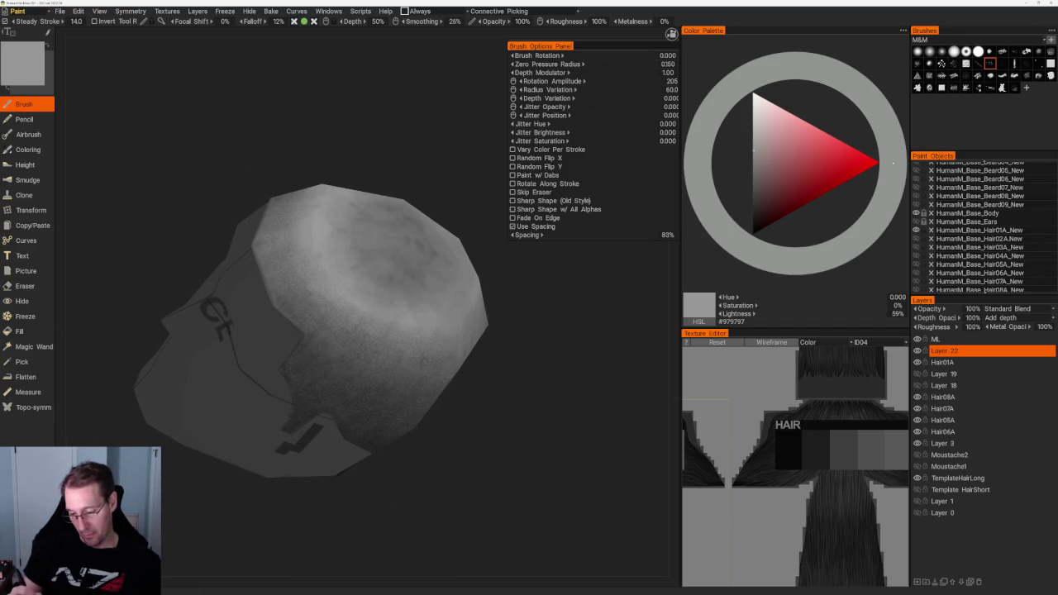
key("v")
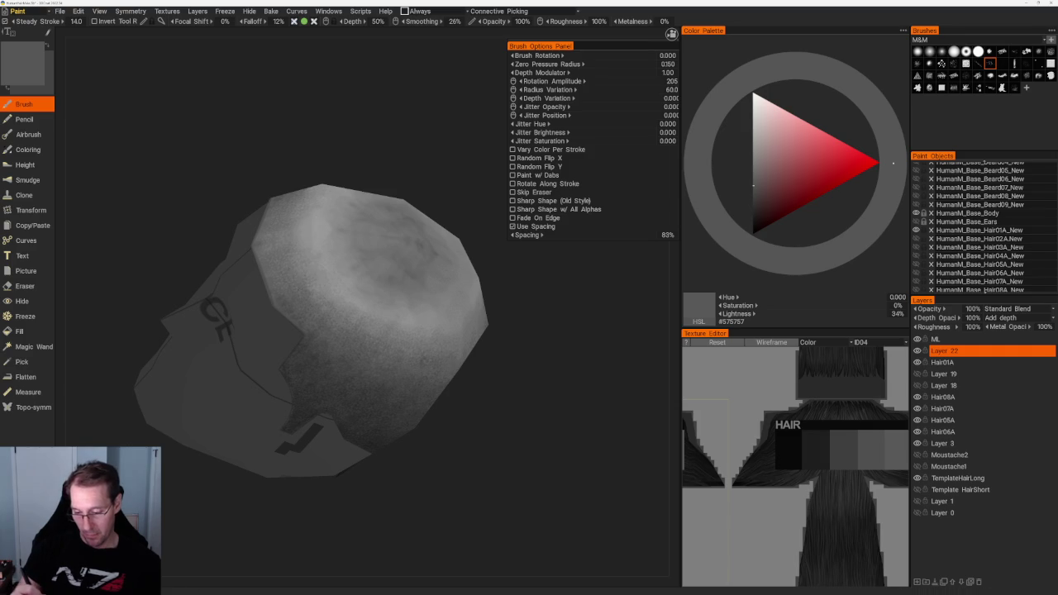
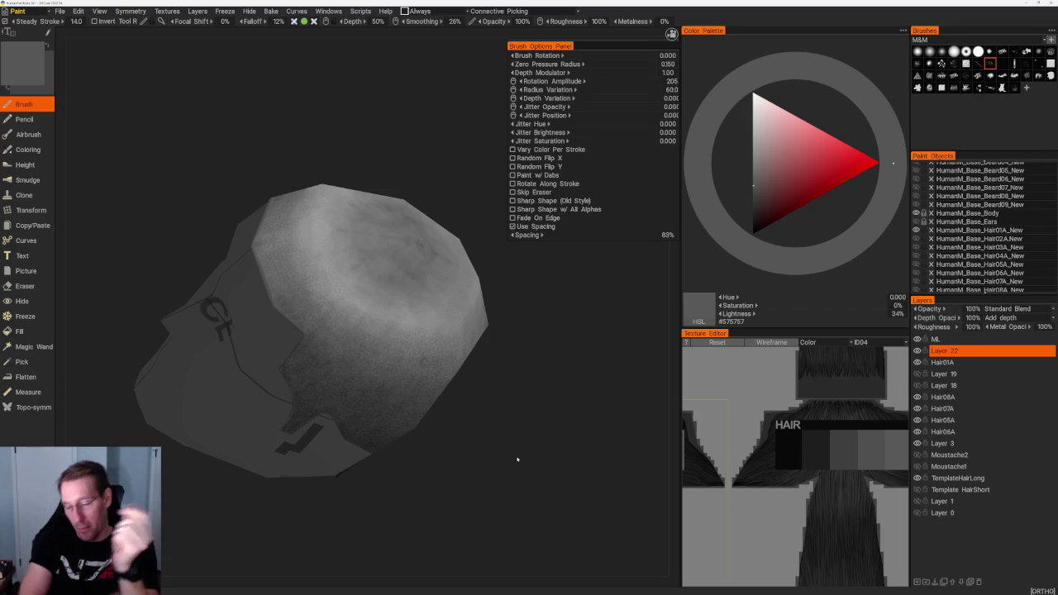
Turn the head to a side view and lighten the paint grey in two steps.
left_click_drag(517, 460, 555, 380)
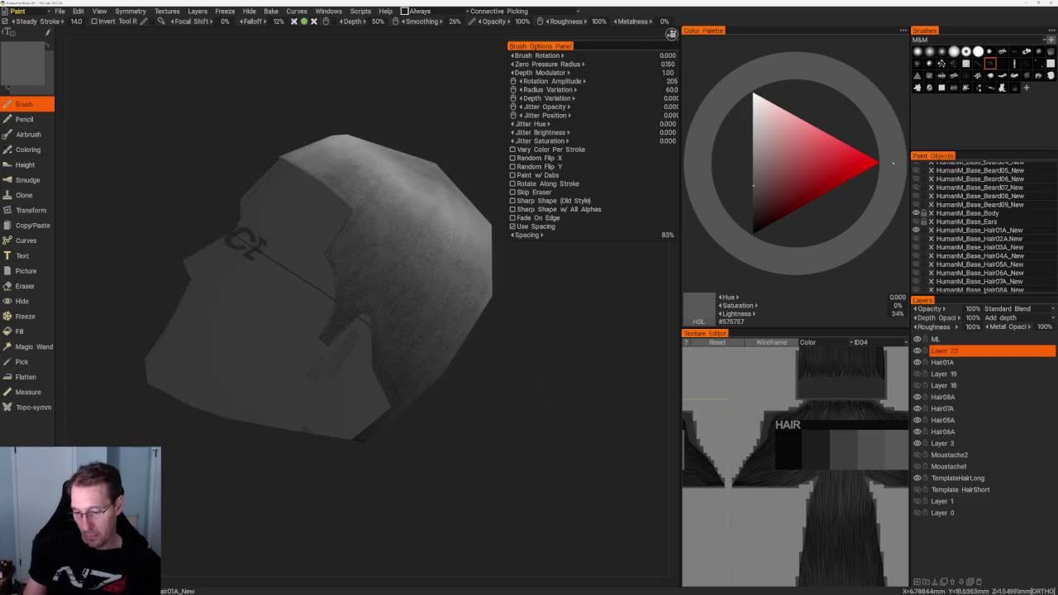
scroll(380, 114, "down", 5)
left_click_drag(379, 115, 356, 116)
scroll(356, 116, "up", 5)
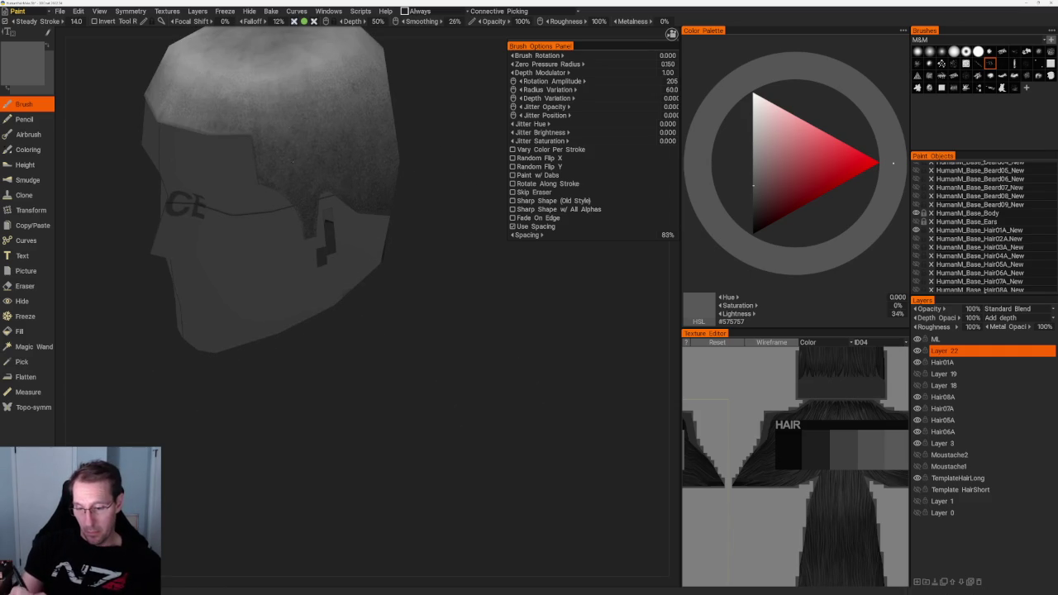
left_click_drag(446, 248, 479, 290)
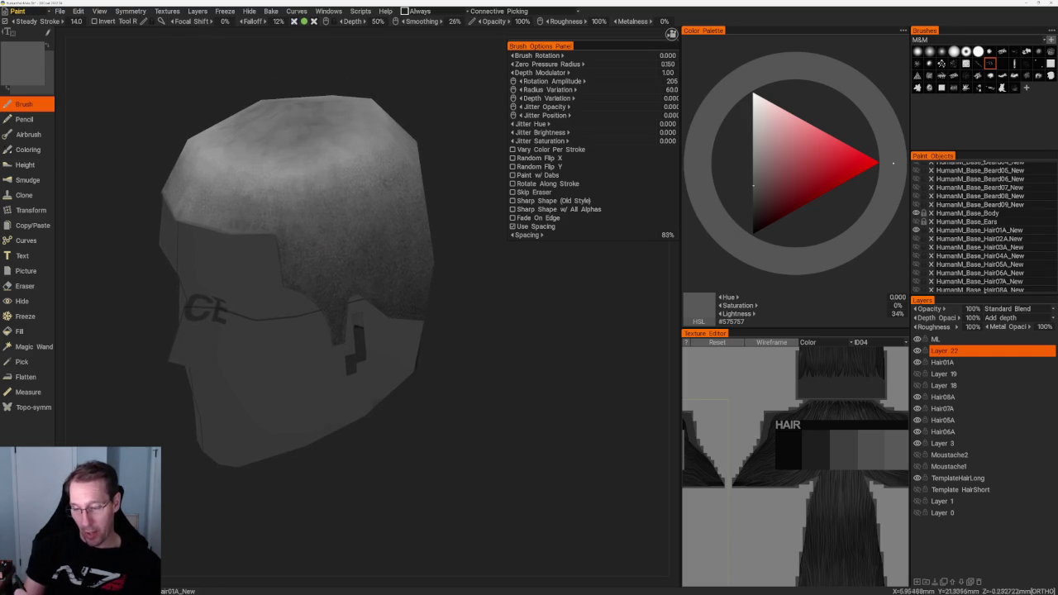
key("v")
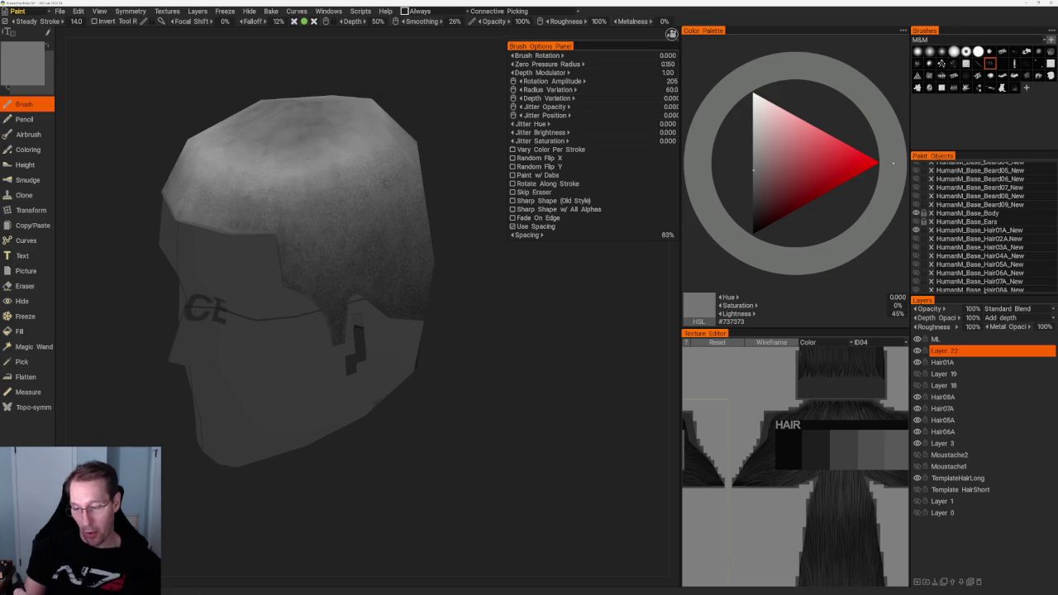
key("v")
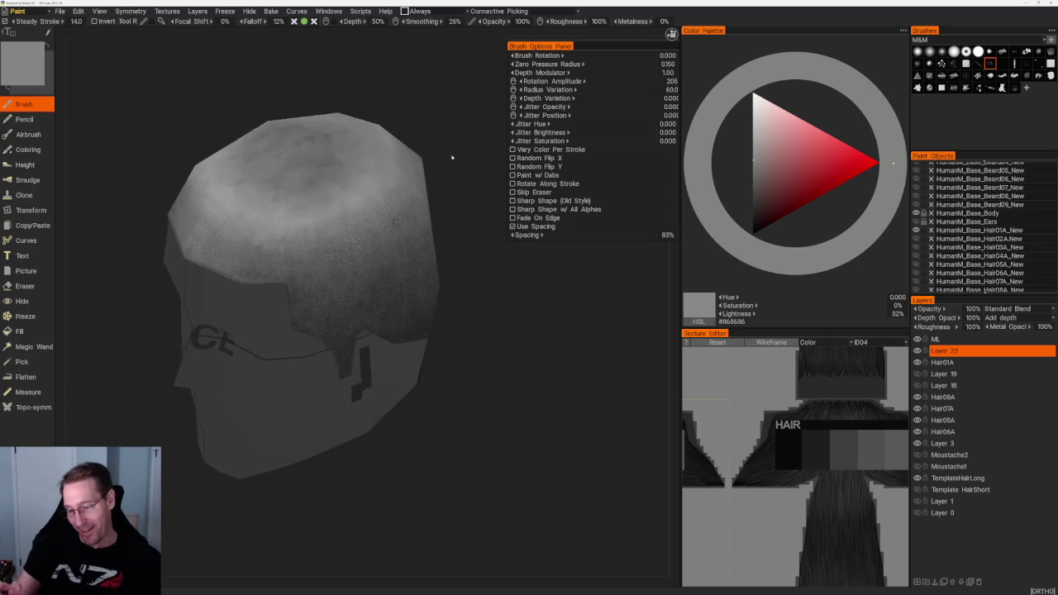
Step the paint grey down toward near-black, then pick the lighter mid grey #878787.
left_click_drag(456, 160, 463, 174)
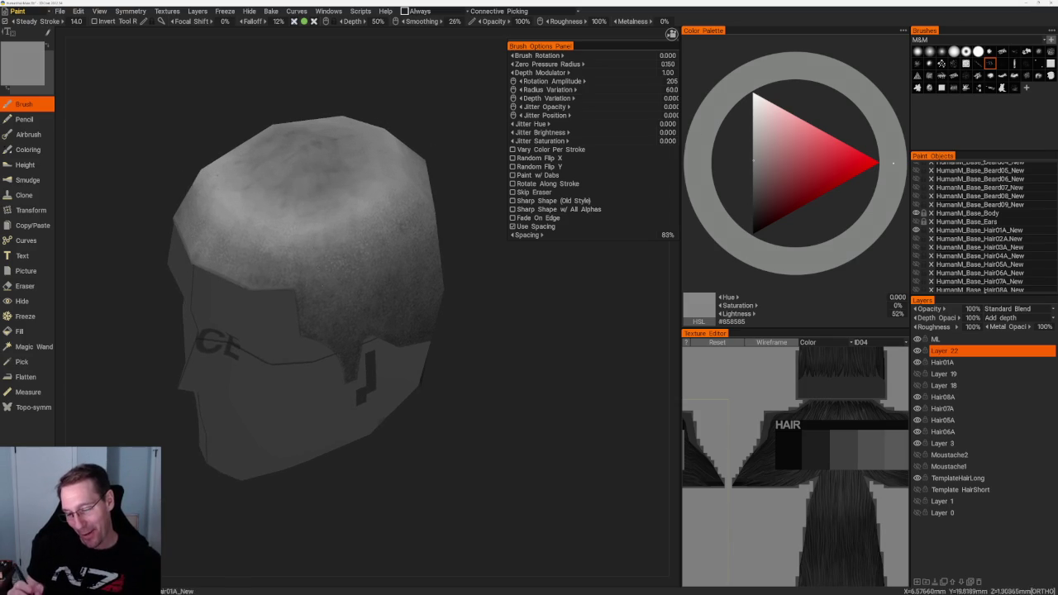
key("v")
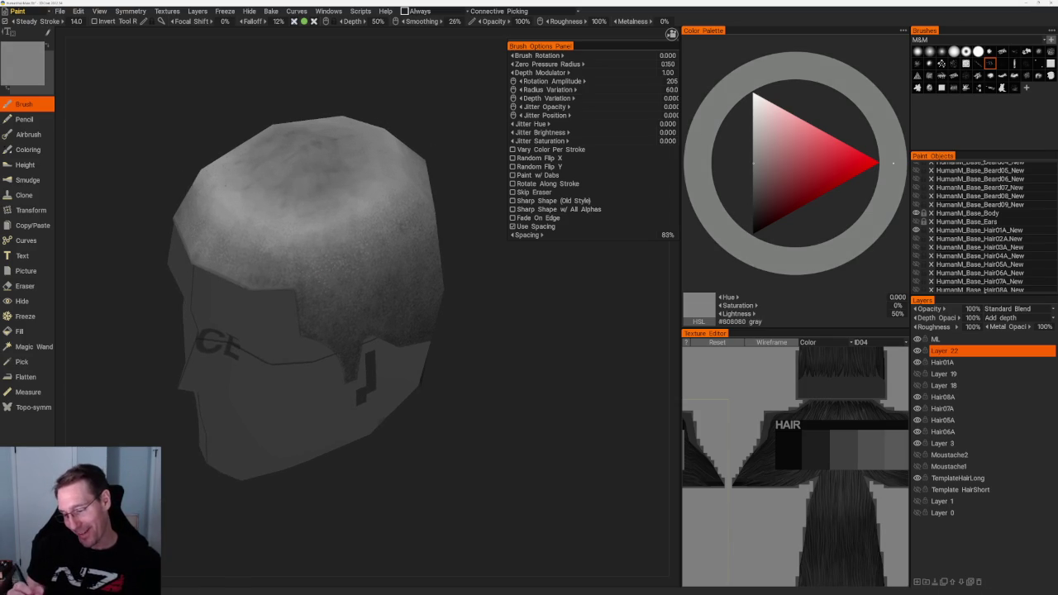
key("v")
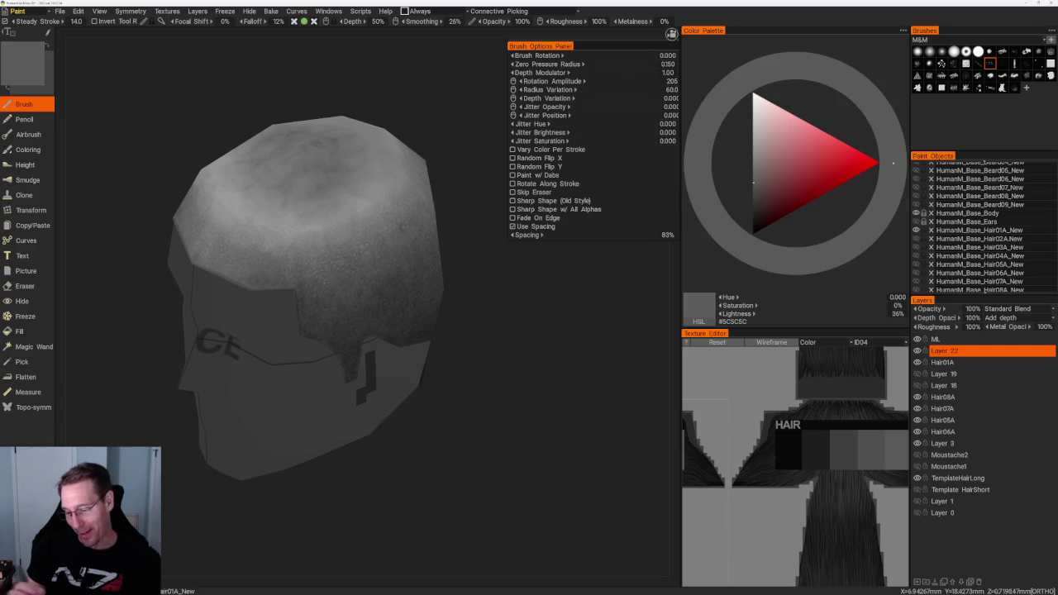
left_click_drag(454, 331, 444, 328)
key("v")
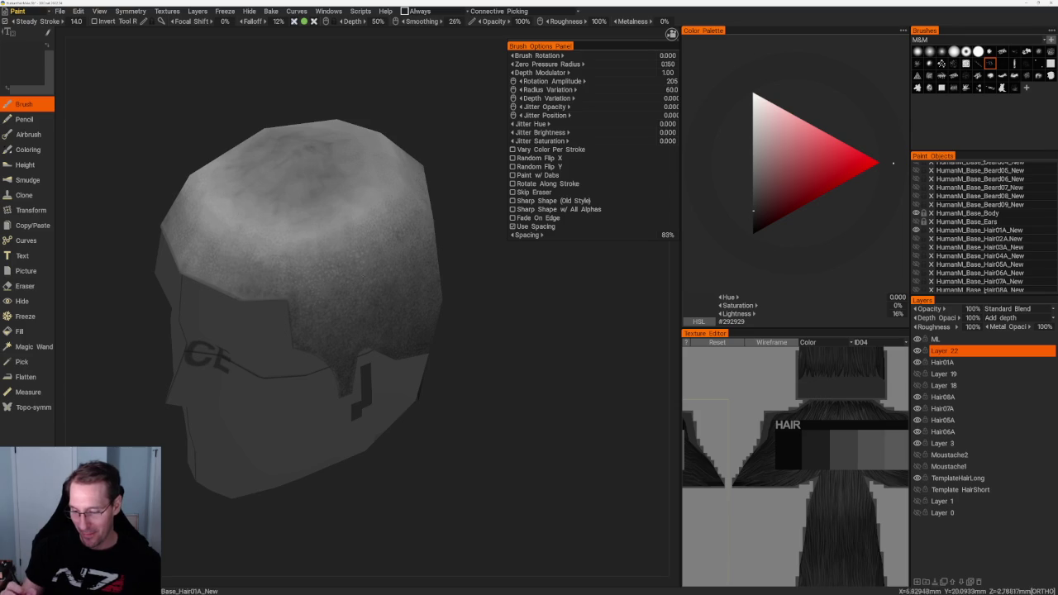
scroll(306, 347, "down", 3)
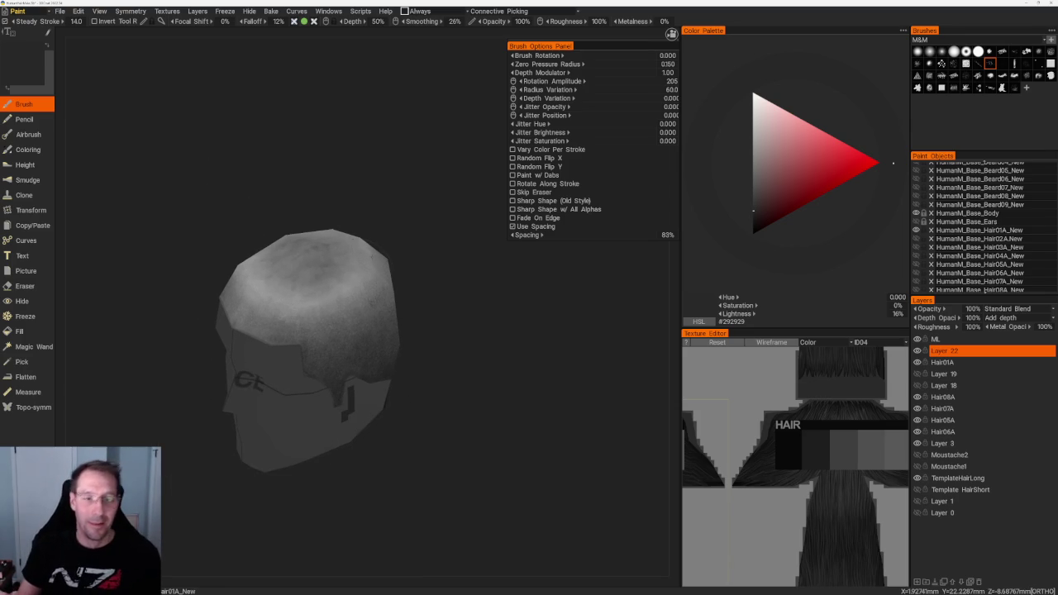
left_click(753, 159)
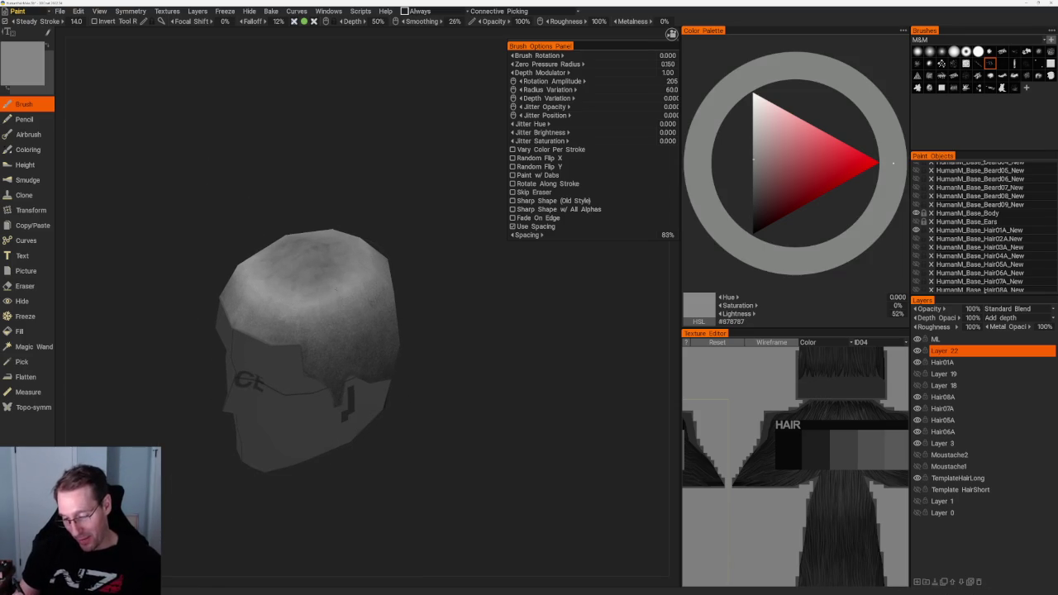
Pick a dark grey, then a medium grey, from the Color Palette triangle.
left_click_drag(446, 273, 419, 278)
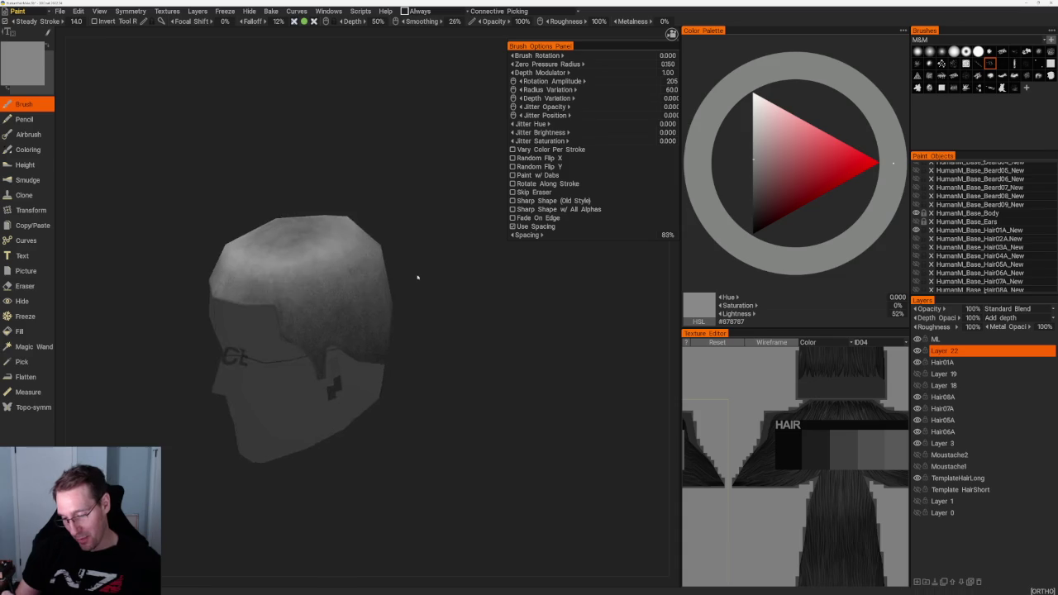
scroll(362, 302, "up", 3)
left_click(753, 206)
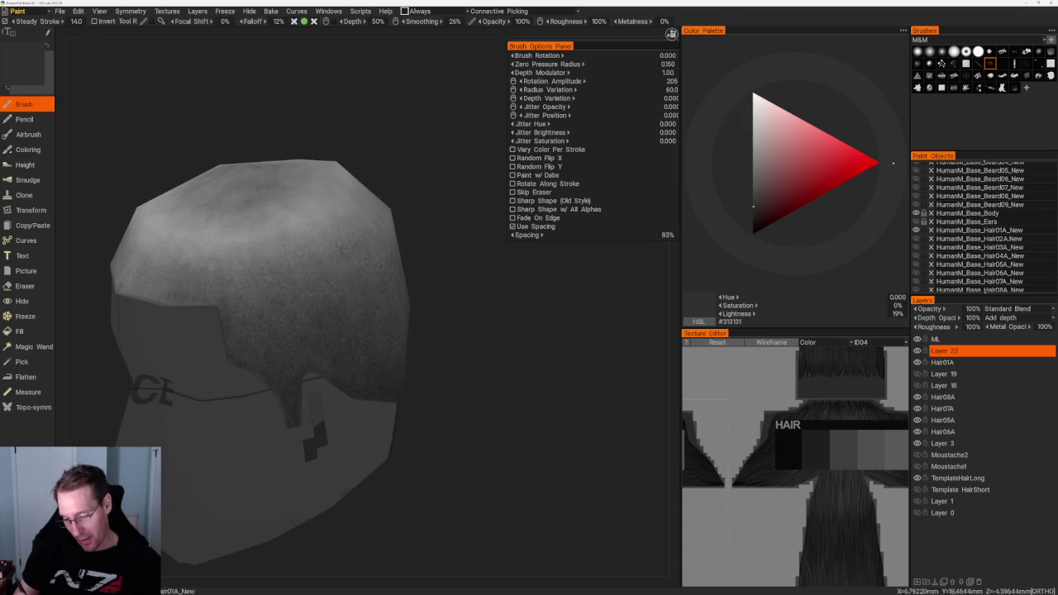
left_click(753, 177)
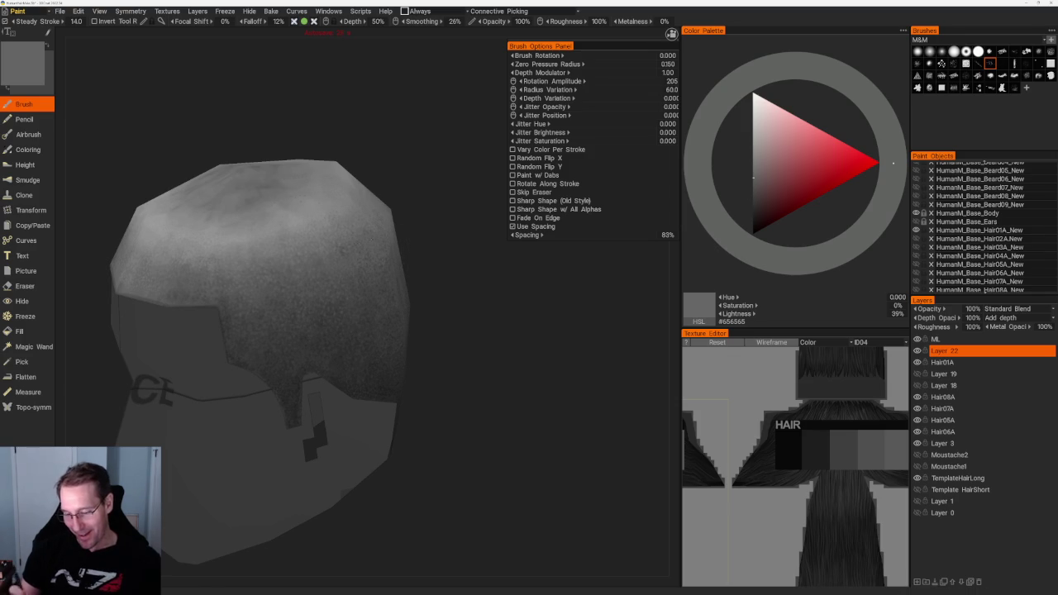
Orbit toward the back of the head and set the paint grey to 38% lightness.
left_click_drag(372, 318, 394, 262)
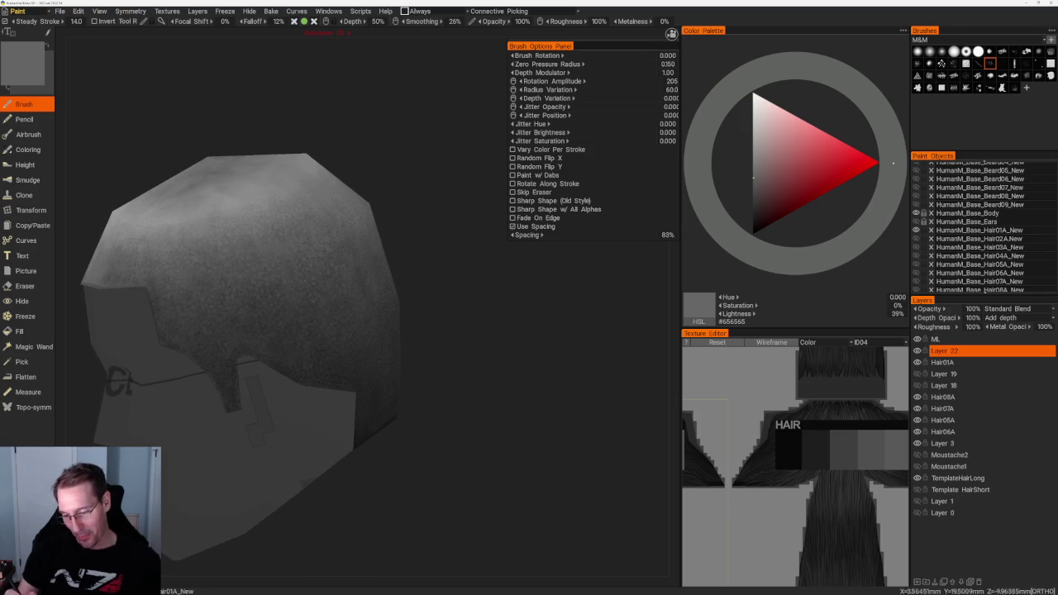
left_click_drag(426, 260, 390, 236)
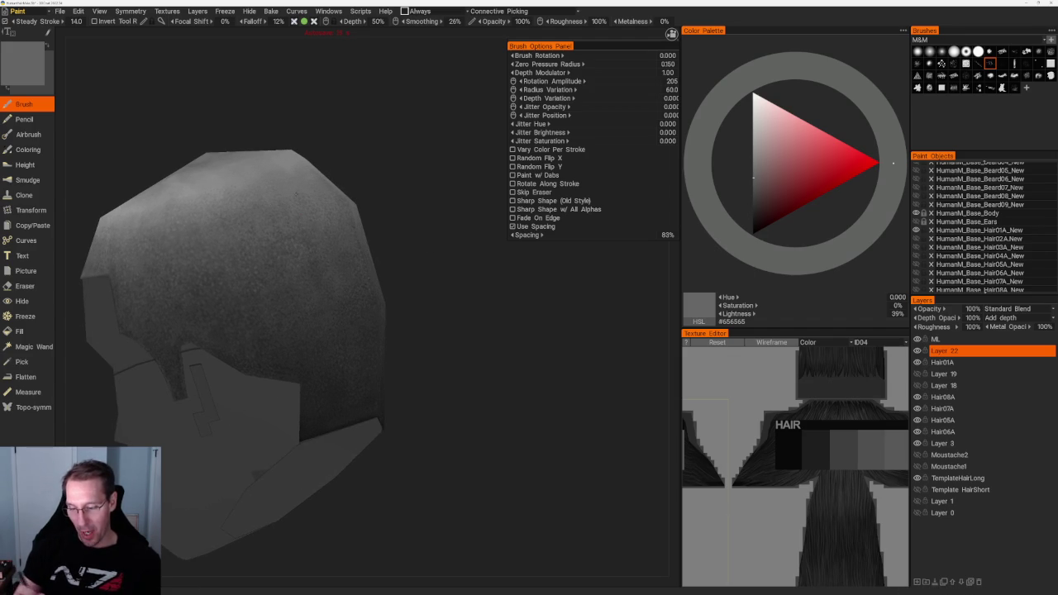
left_click_drag(429, 257, 405, 248)
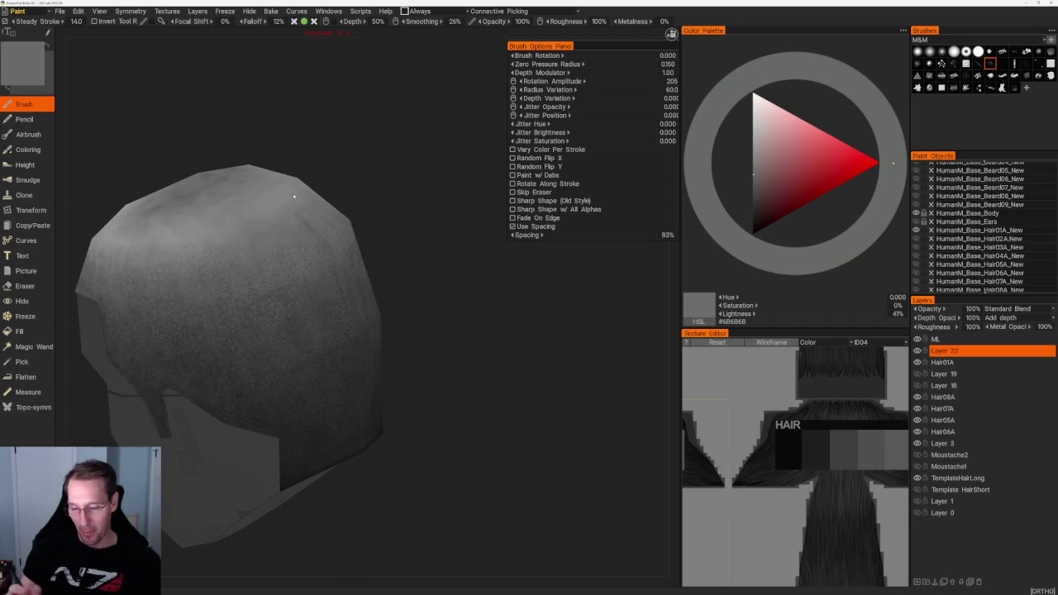
left_click(752, 313)
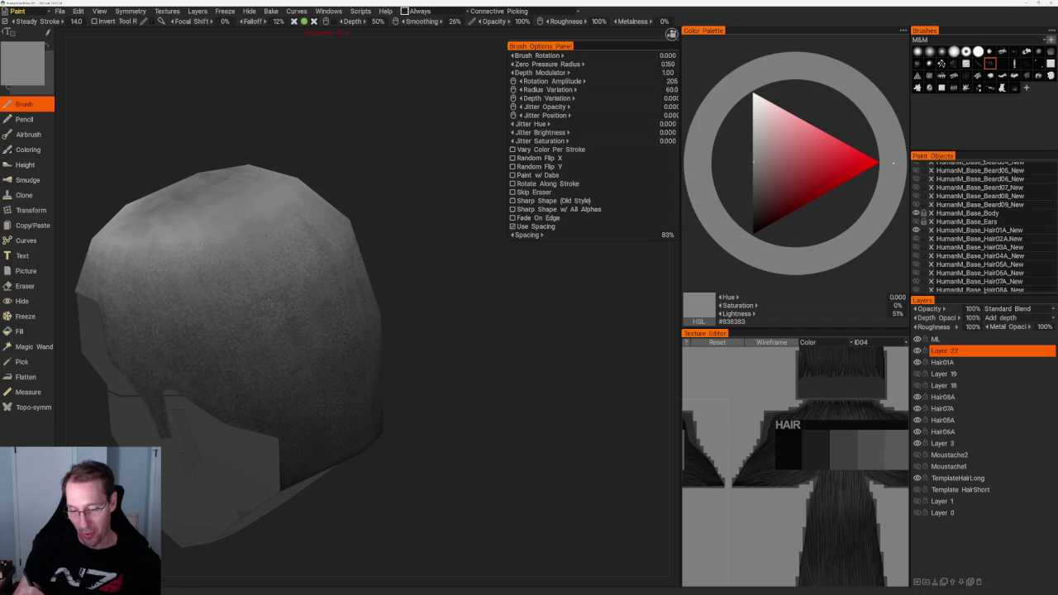
left_click_drag(740, 313, 723, 314)
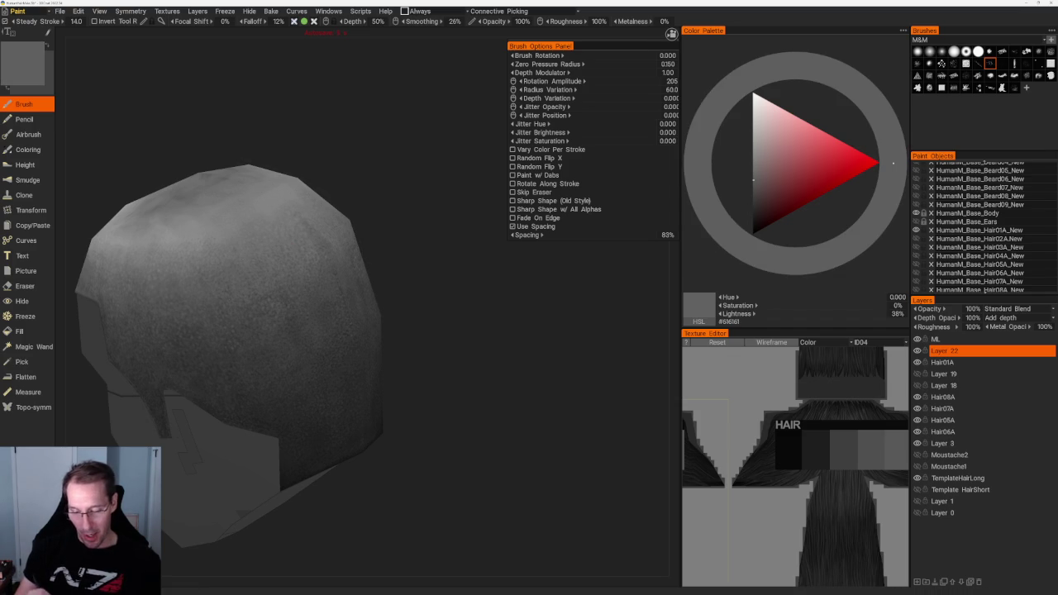
Turn the side and back into view and lighten the paint to mid grey #868686.
right_click_drag(322, 198, 358, 179)
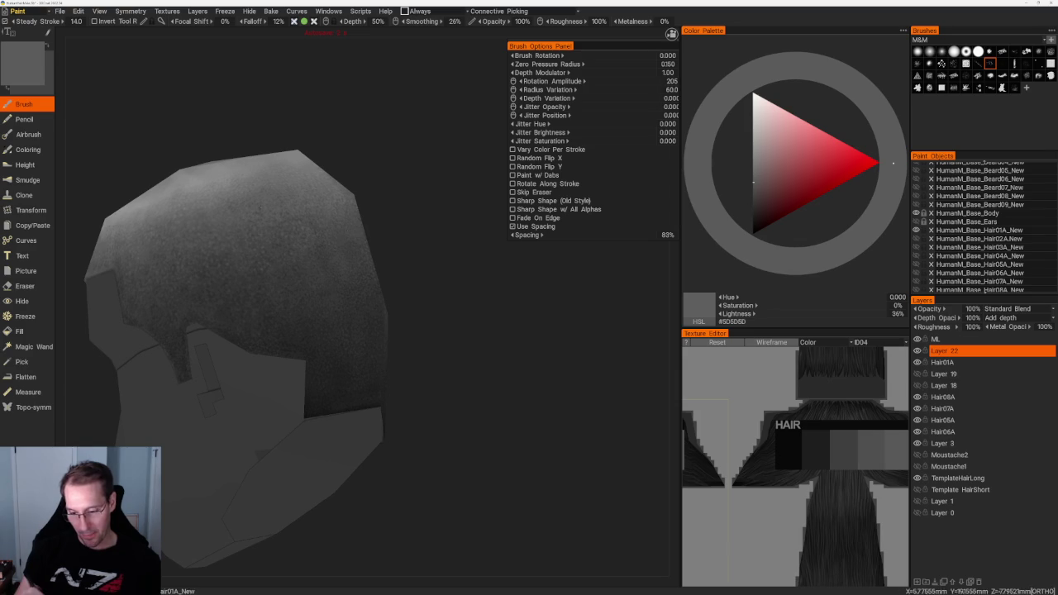
middle_click_drag(389, 209, 378, 199)
mouse_move(379, 199)
right_mouse_down()
mouse_move(270, 196)
mouse_move(288, 102)
mouse_move(409, 145)
mouse_move(330, 134)
mouse_move(461, 198)
mouse_move(370, 237)
right_mouse_up()
key("v")
key("v")
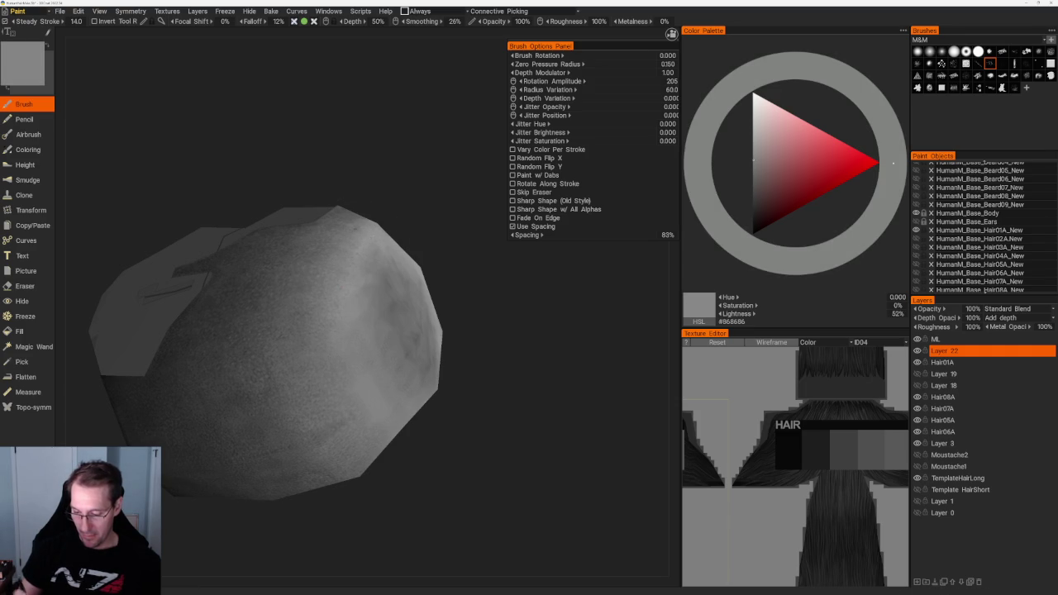
Rotate toward the crown and face side, alternating darker and lighter paint greys.
right_click_drag(405, 232, 442, 236)
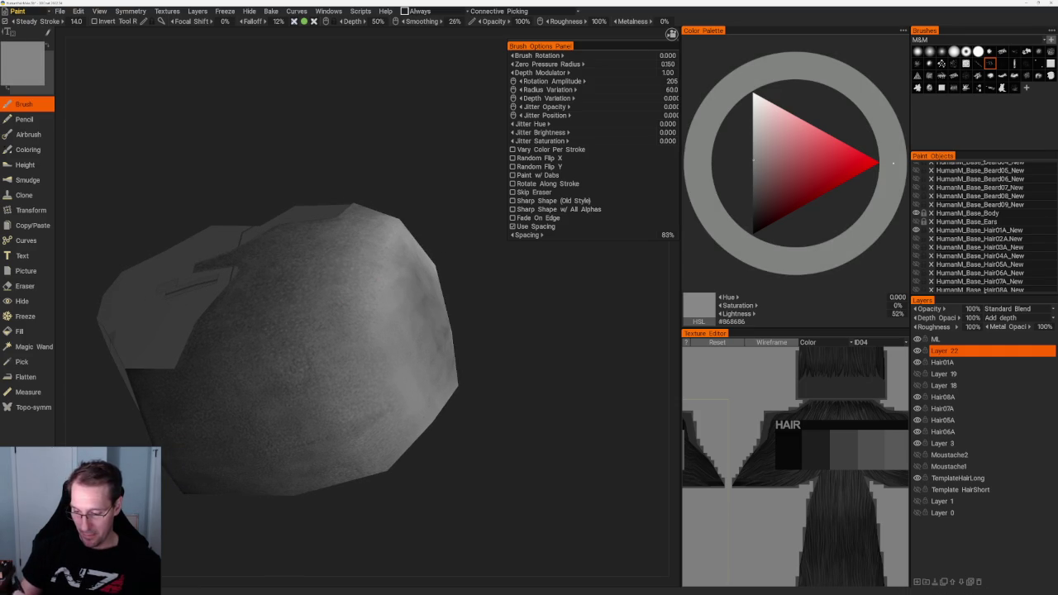
key("v")
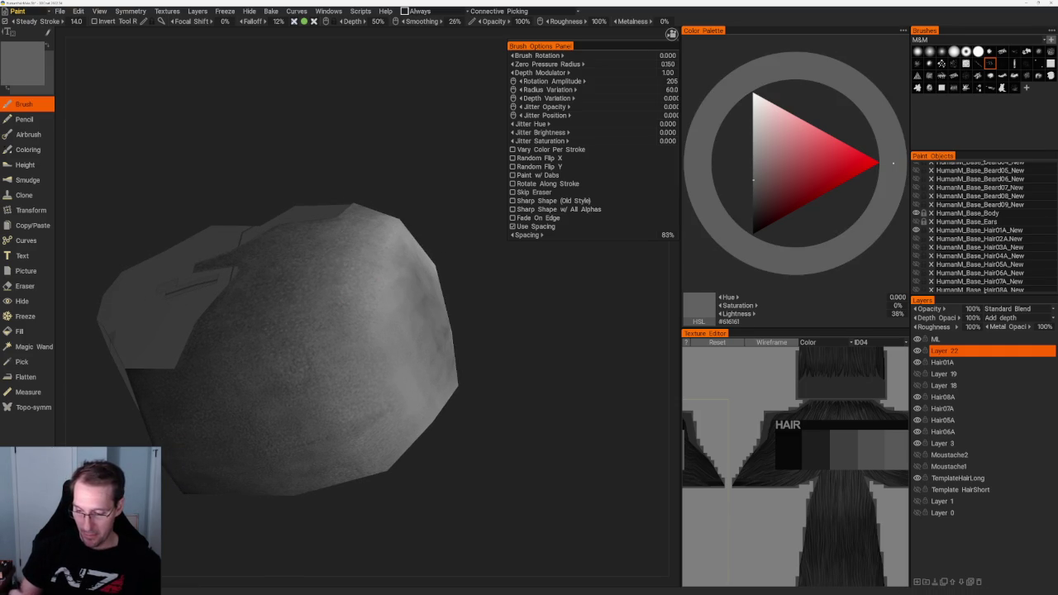
scroll(361, 189, "down", 3)
left_click_drag(362, 190, 424, 347)
scroll(425, 347, "up", 4)
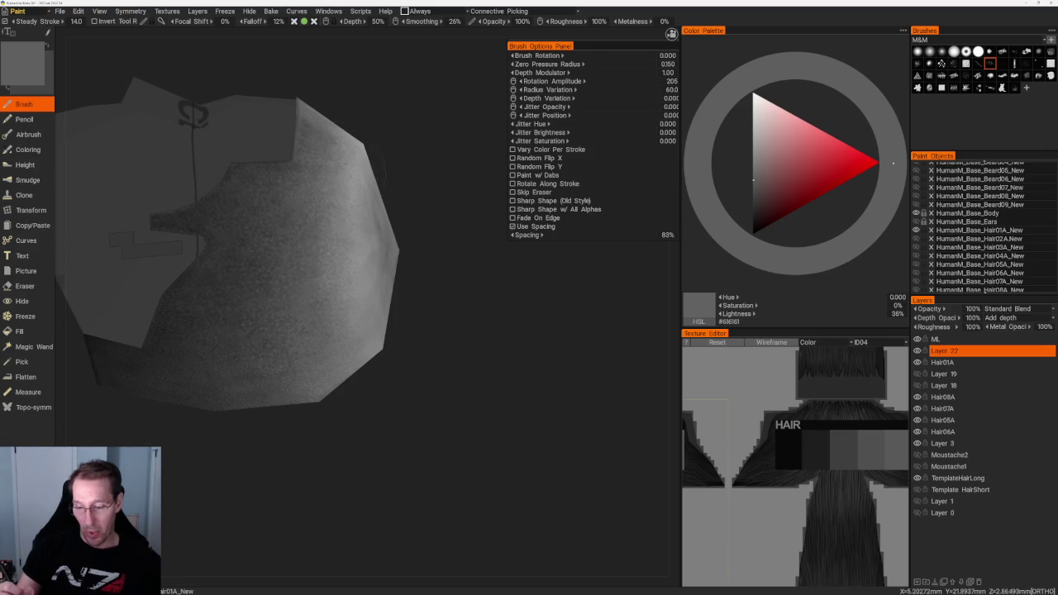
key("v")
From the ICE-lettered side and top of the head, sample dark grey #323232.
left_click_drag(446, 356, 496, 355)
key("v")
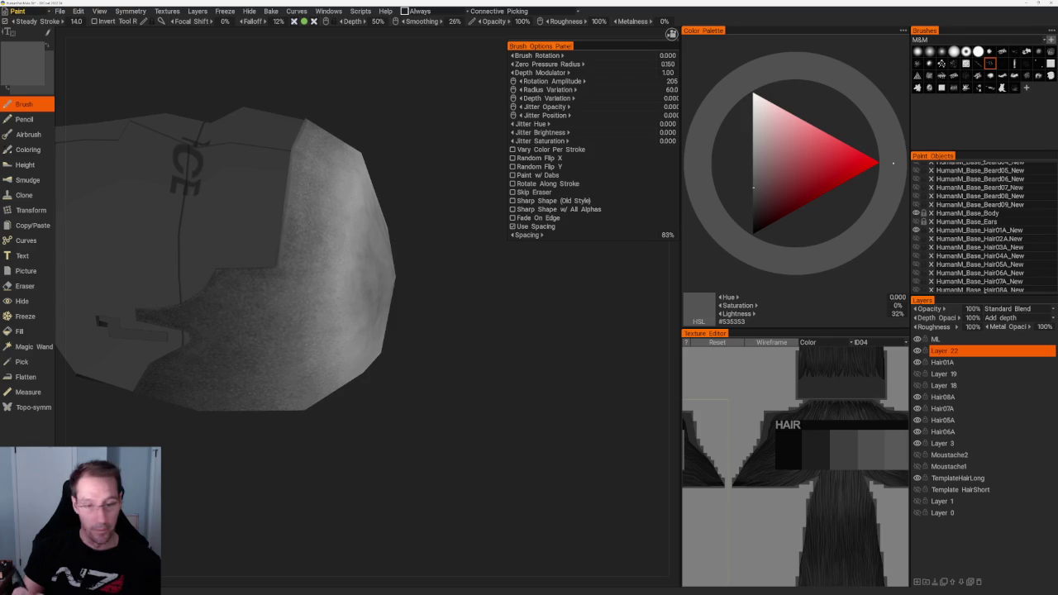
left_click_drag(331, 133, 397, 141)
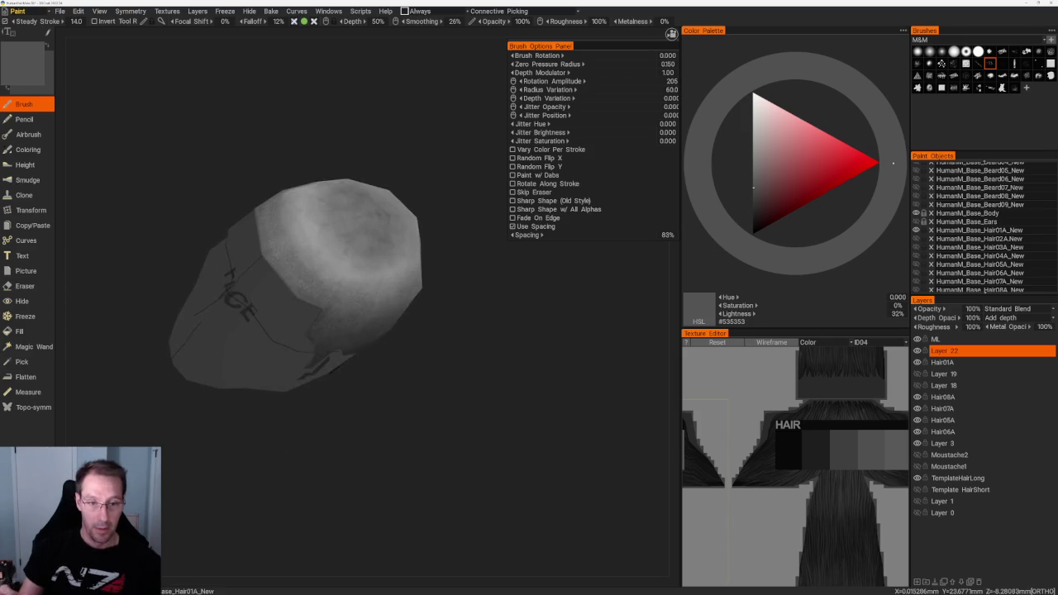
scroll(297, 293, "up", 2)
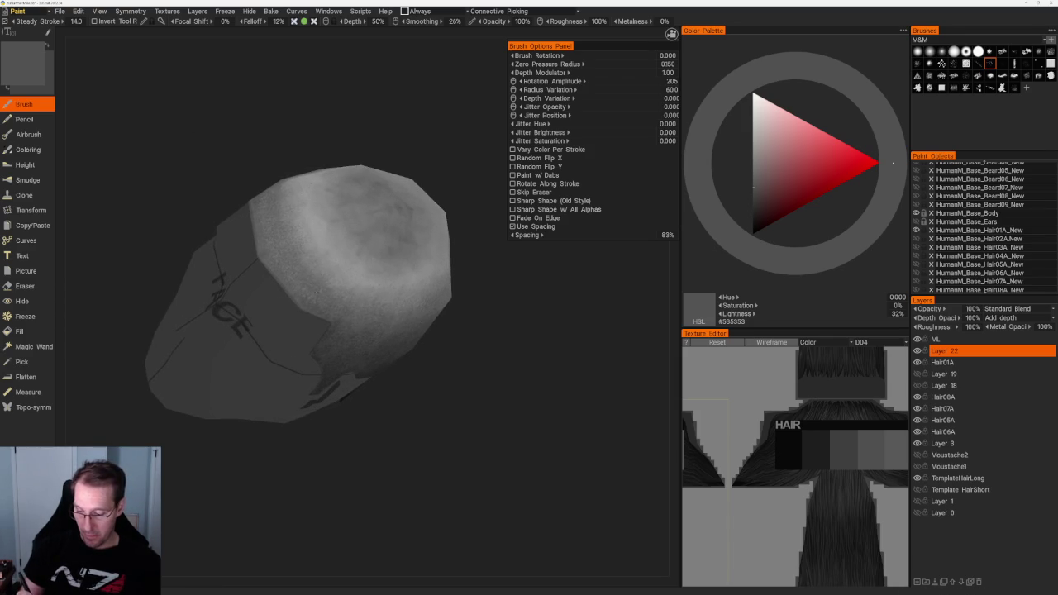
key("b")
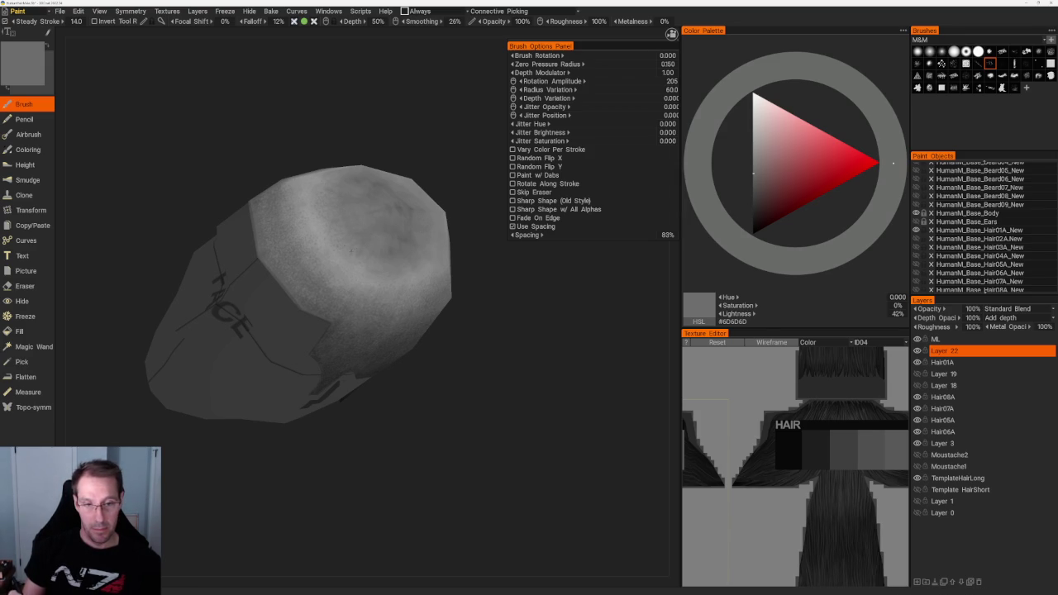
left_click_drag(411, 137, 389, 149)
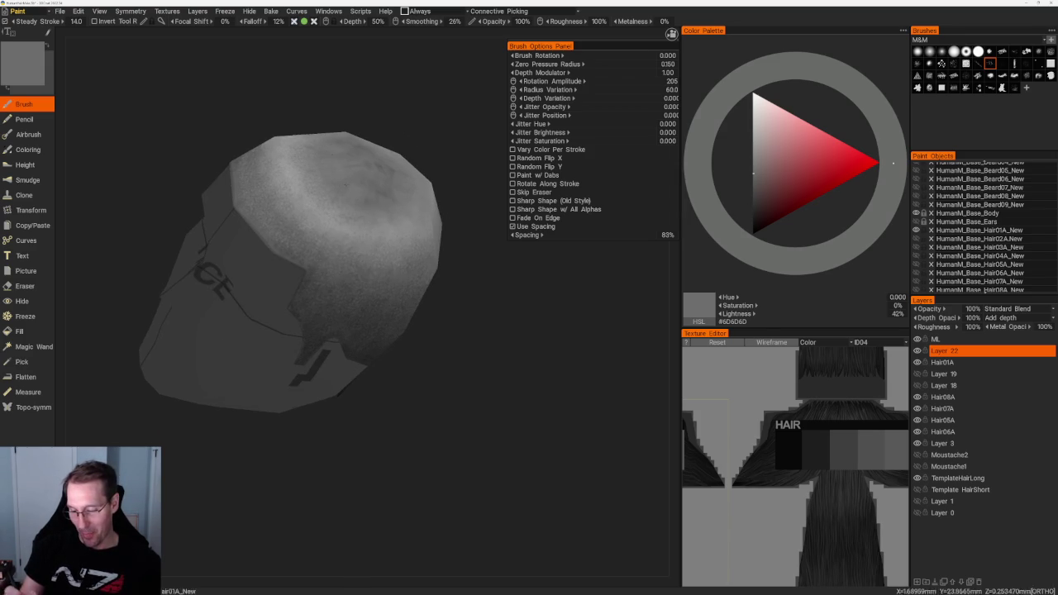
key("v")
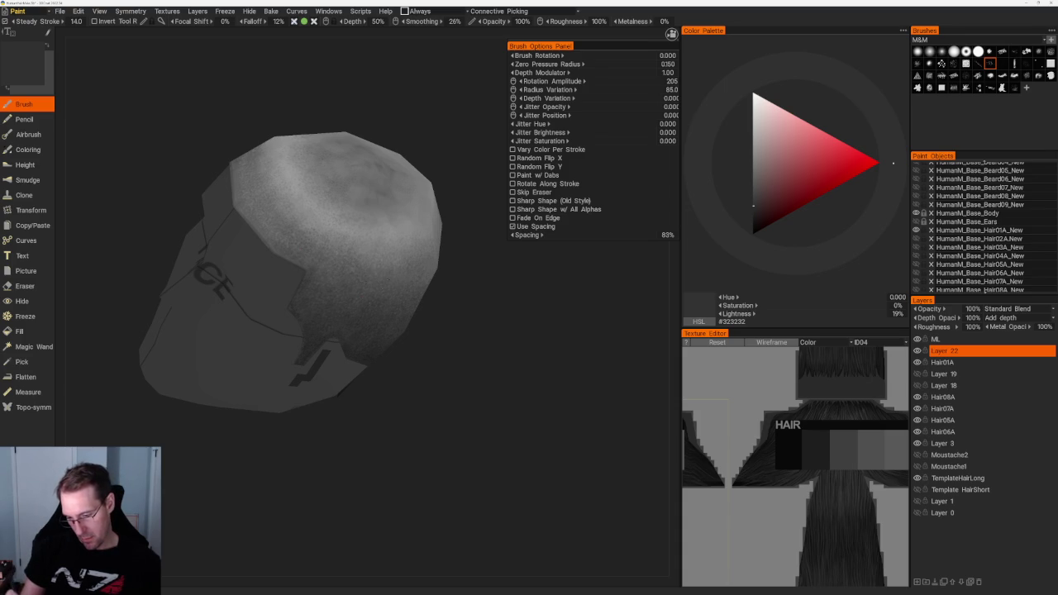
From a side view, sample a darker grey from the hair, then a lighter crown grey.
scroll(397, 236, "down", 5)
left_click_drag(396, 236, 422, 280)
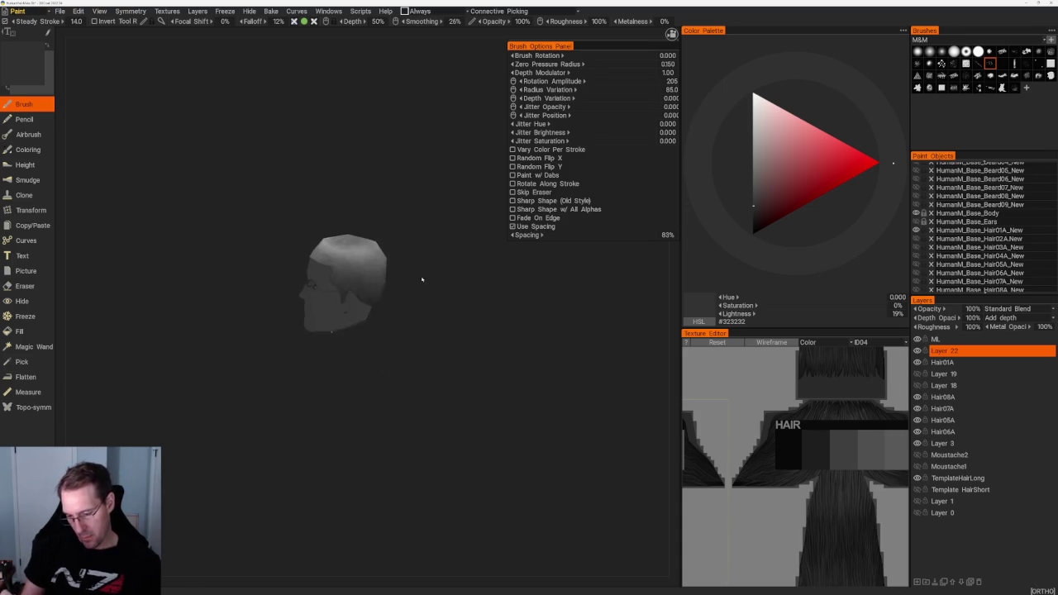
scroll(422, 279, "up", 4)
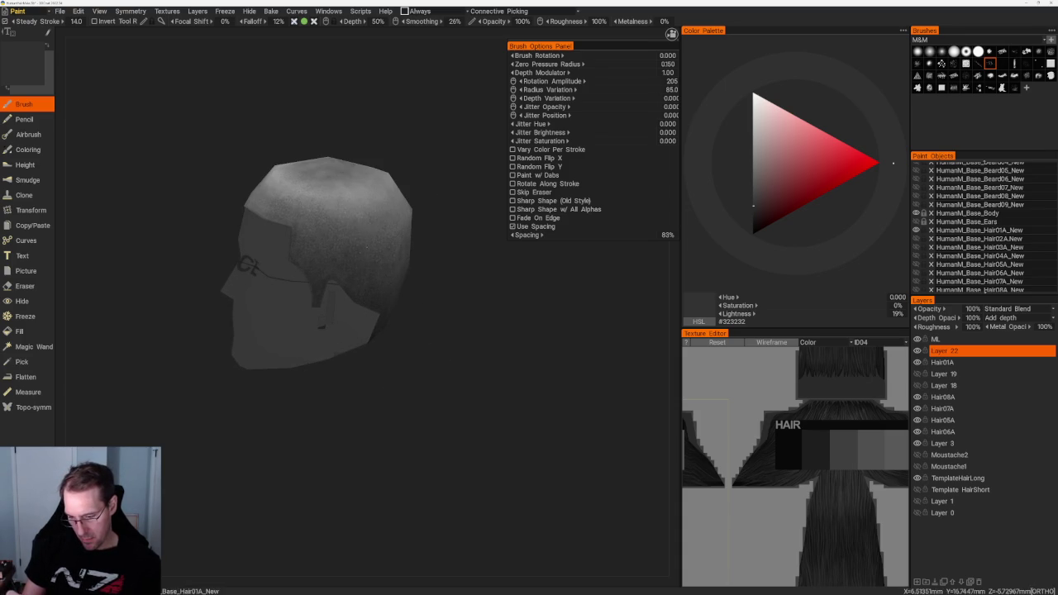
left_click_drag(421, 295, 373, 300)
key("v")
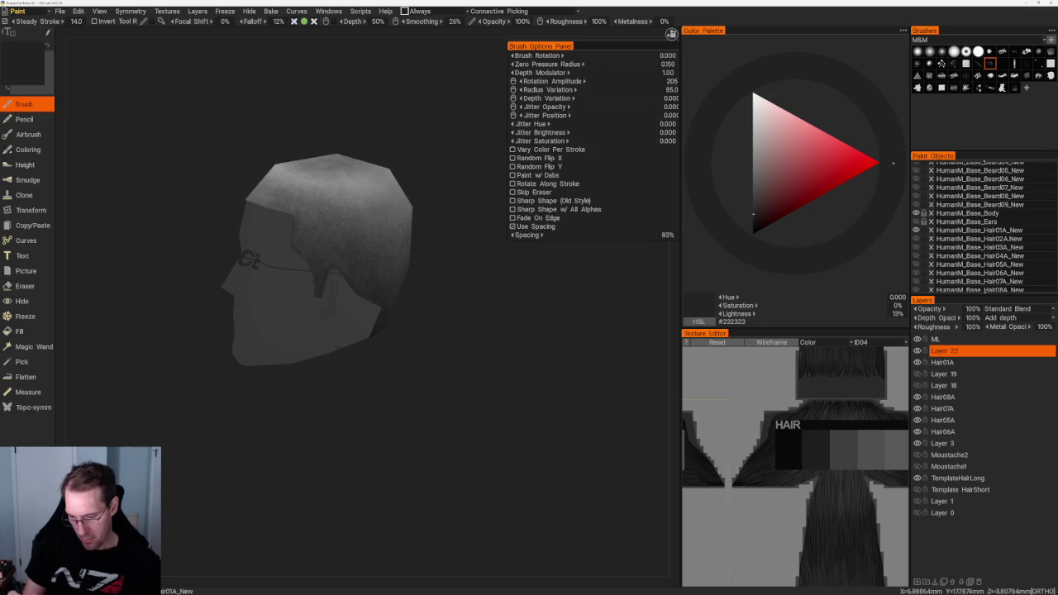
middle_click_drag(312, 245, 436, 300)
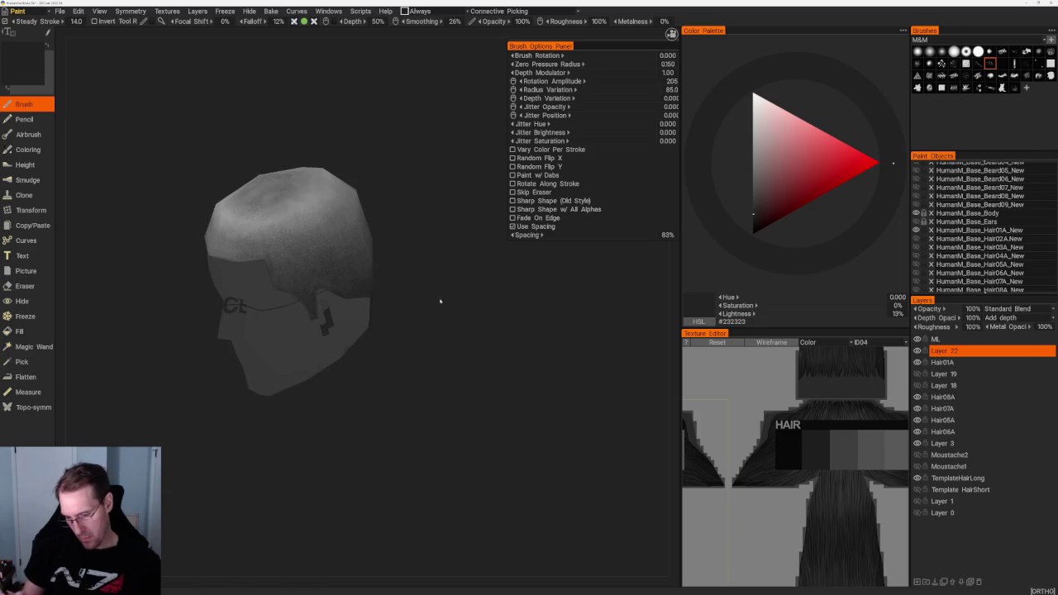
key("v")
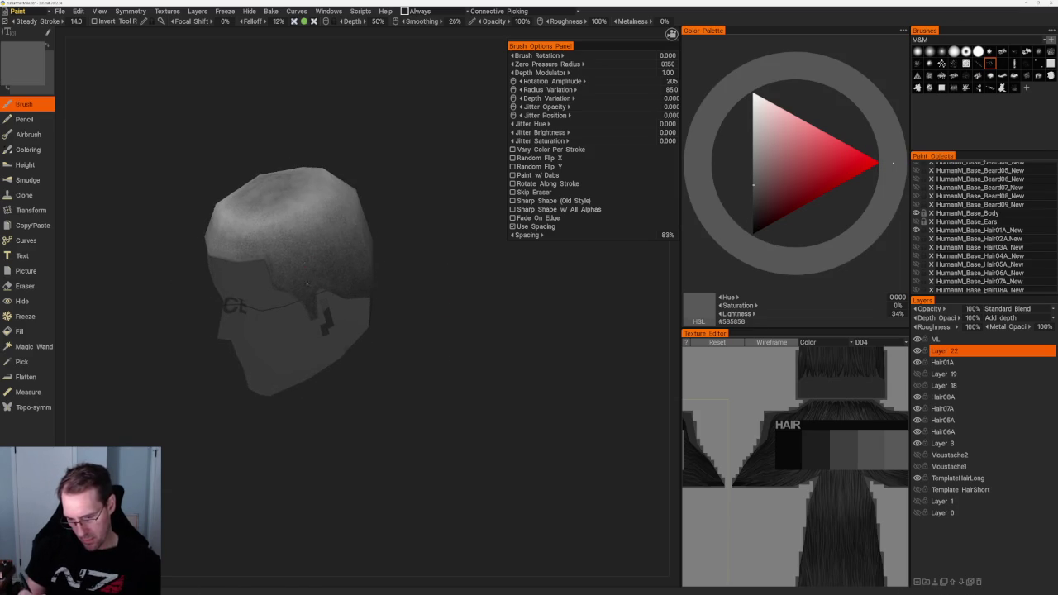
Sample near-black #202020 for the sides and darken around the crown's edges.
scroll(418, 208, "up", 3)
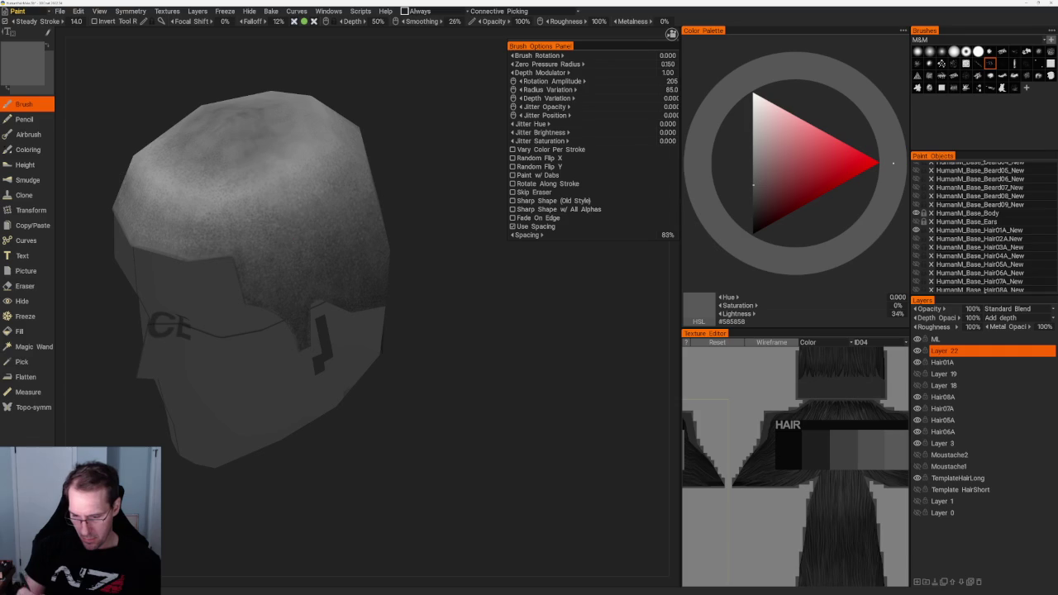
key("v")
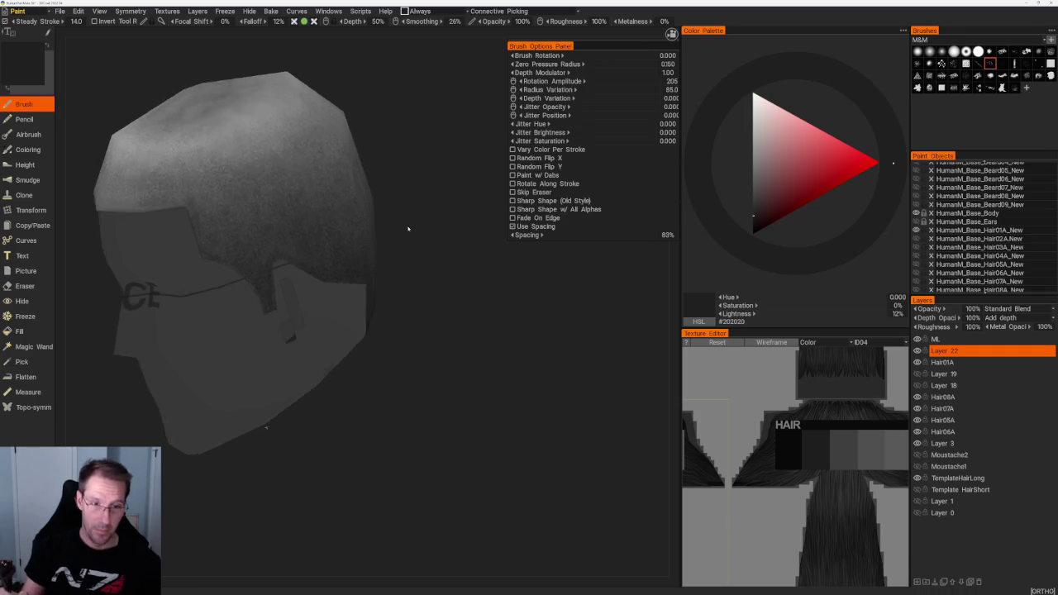
middle_click_drag(405, 228, 381, 172)
scroll(381, 173, "down", 3)
scroll(386, 196, "up", 2)
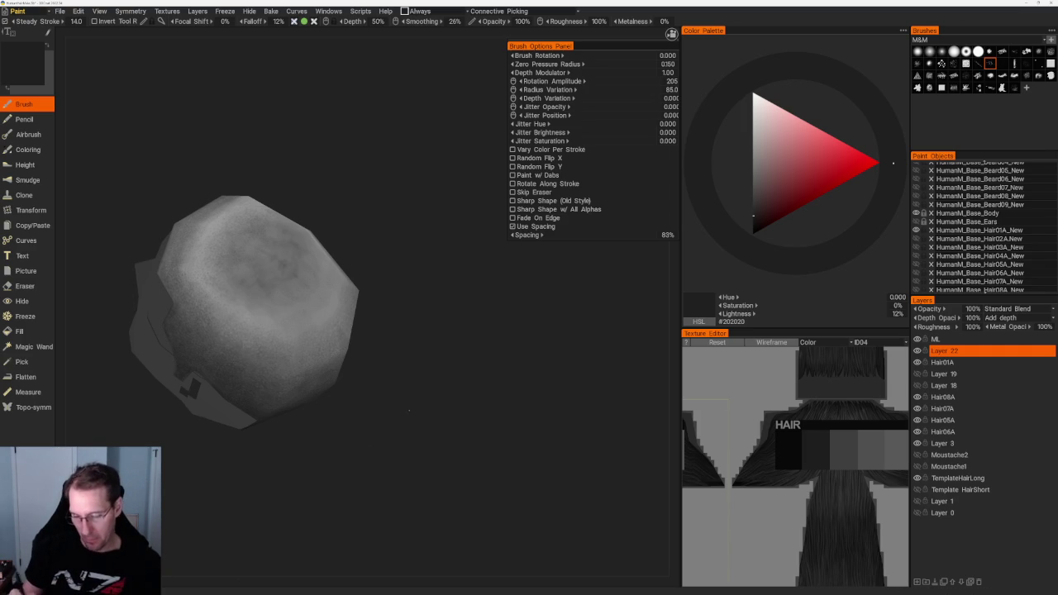
middle_click_drag(361, 302, 391, 295)
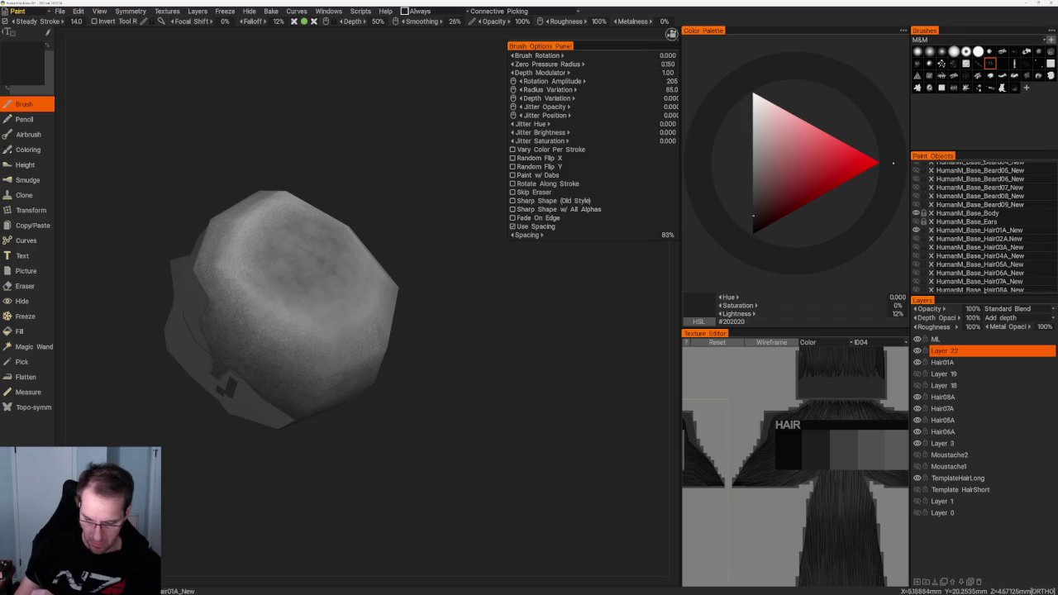
Zoom in and orbit to the back of the hair to darken the nape.
scroll(327, 163, "up", 3)
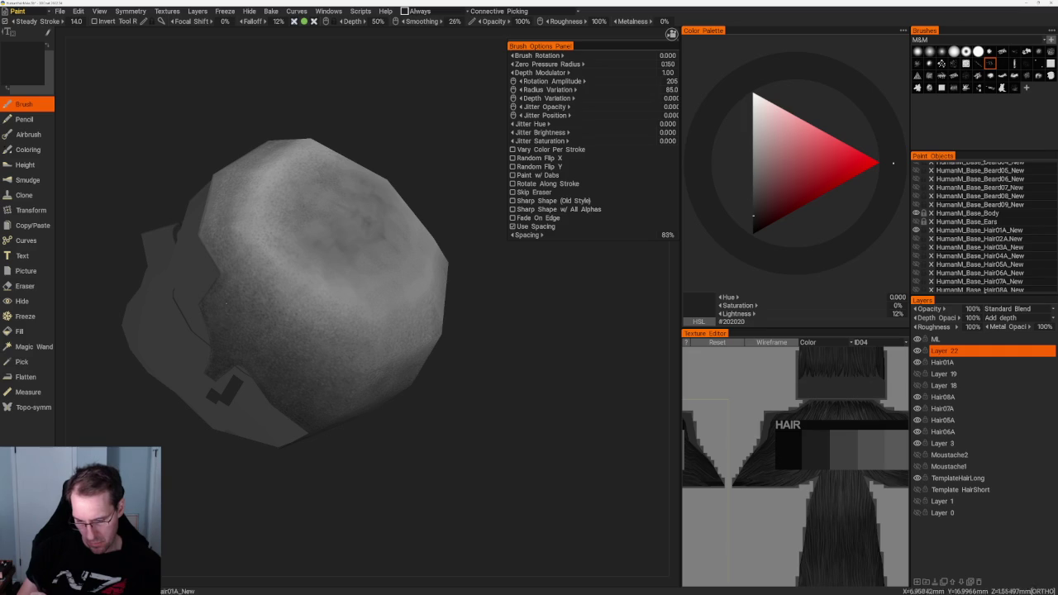
left_click_drag(578, 414, 570, 364)
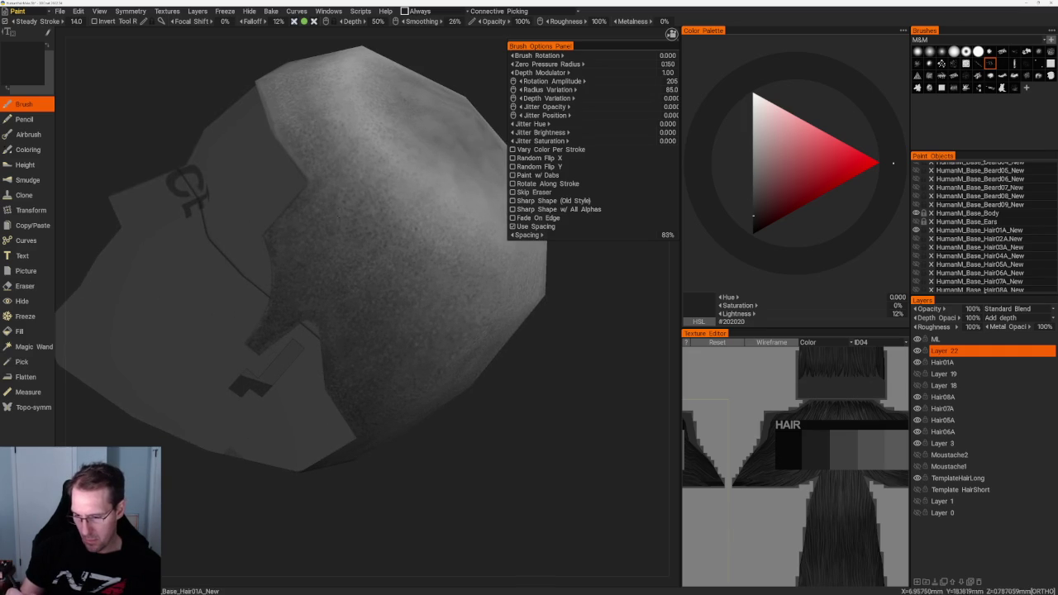
scroll(352, 286, "down", 3)
left_click_drag(406, 198, 402, 168)
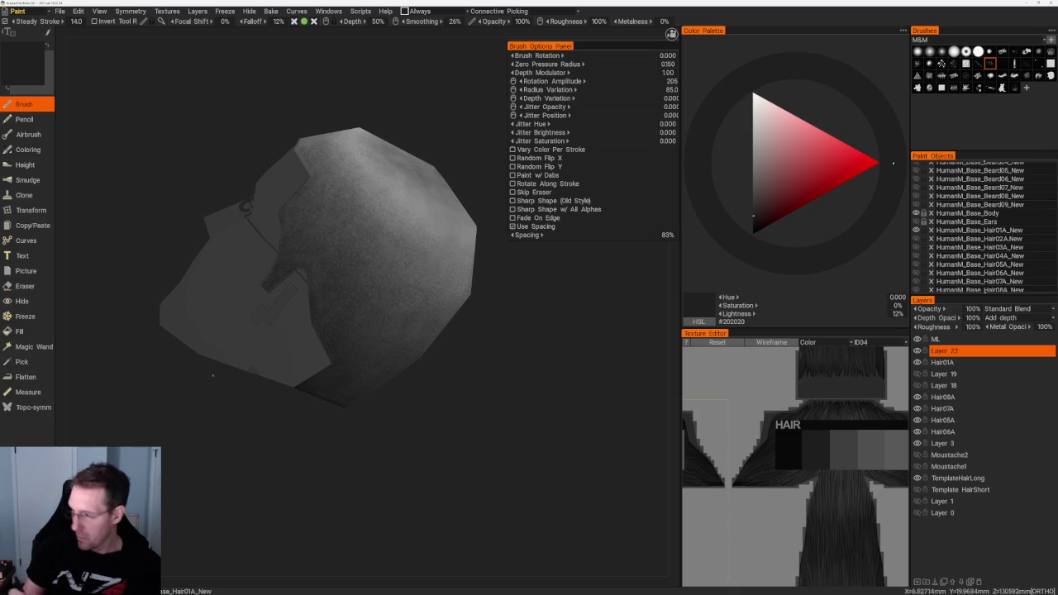
left_click_drag(359, 196, 347, 214)
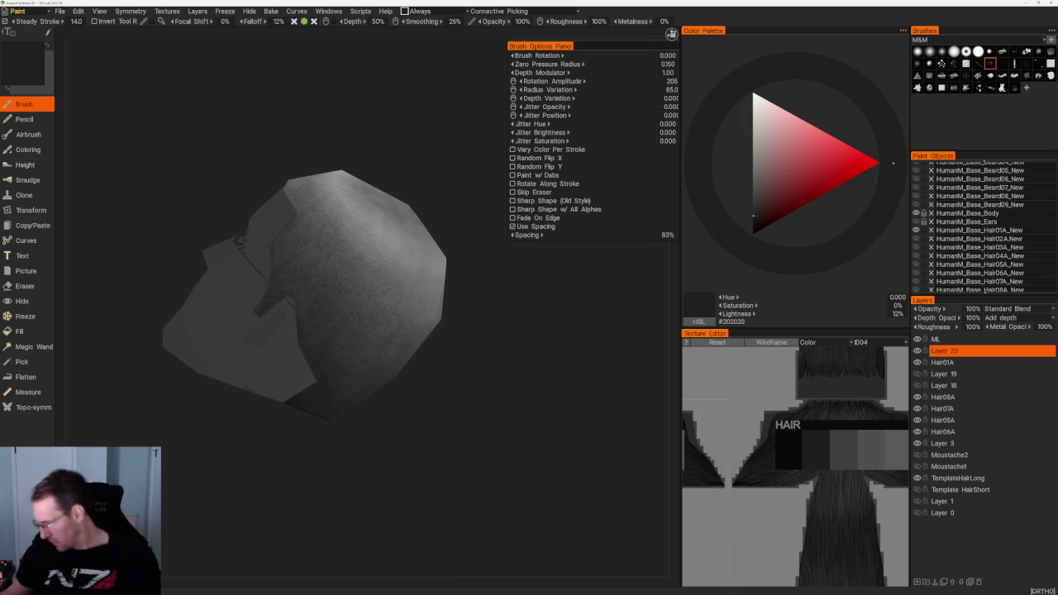
Add Layer 23 above Layer 22 and choose a scatter brush with Random Flip X/Y, 41% spacing.
left_click(916, 582)
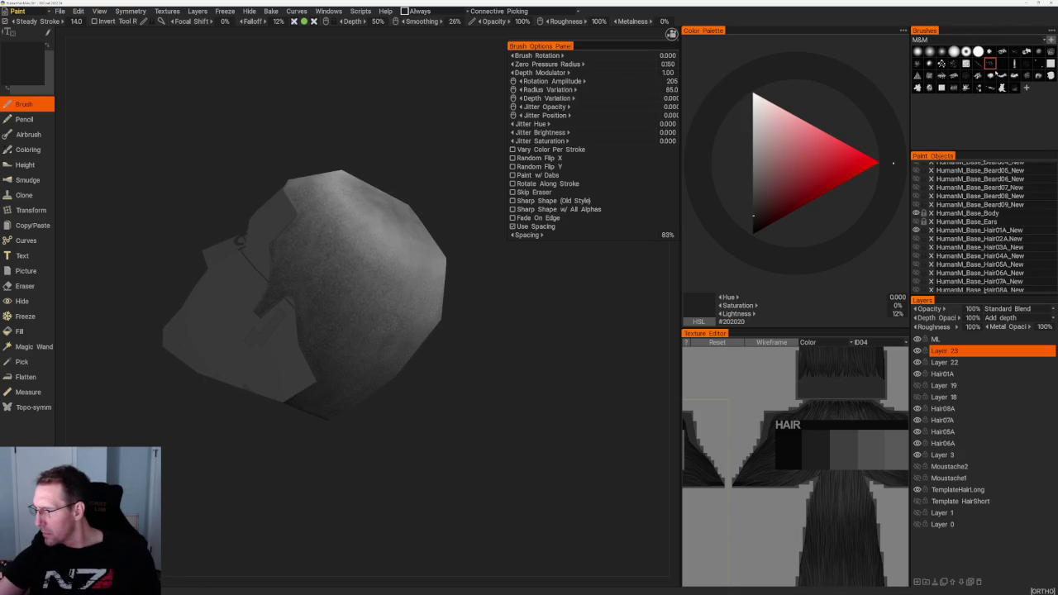
left_click(966, 86)
left_click_drag(402, 113, 388, 157)
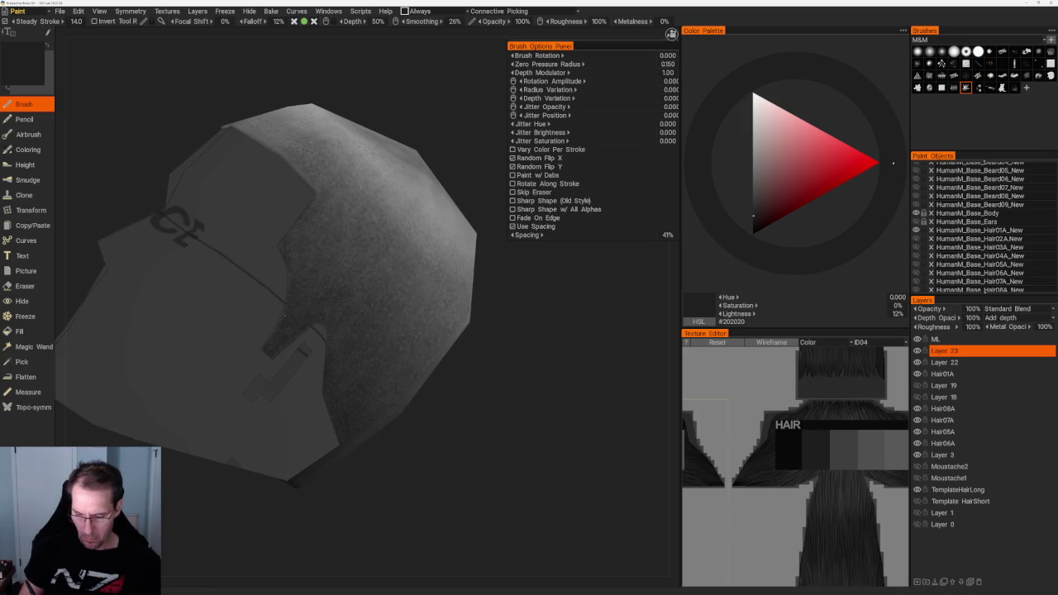
Reframe the head side-on and sample several hair greys, ending on #3C3C3C for Layer 23.
mouse_move(272, 328)
middle_mouse_down()
mouse_move(361, 177)
mouse_move(406, 143)
mouse_move(408, 118)
middle_mouse_up()
mouse_move(302, 224)
middle_mouse_down()
mouse_move(297, 499)
mouse_move(279, 243)
mouse_move(327, 266)
middle_mouse_up()
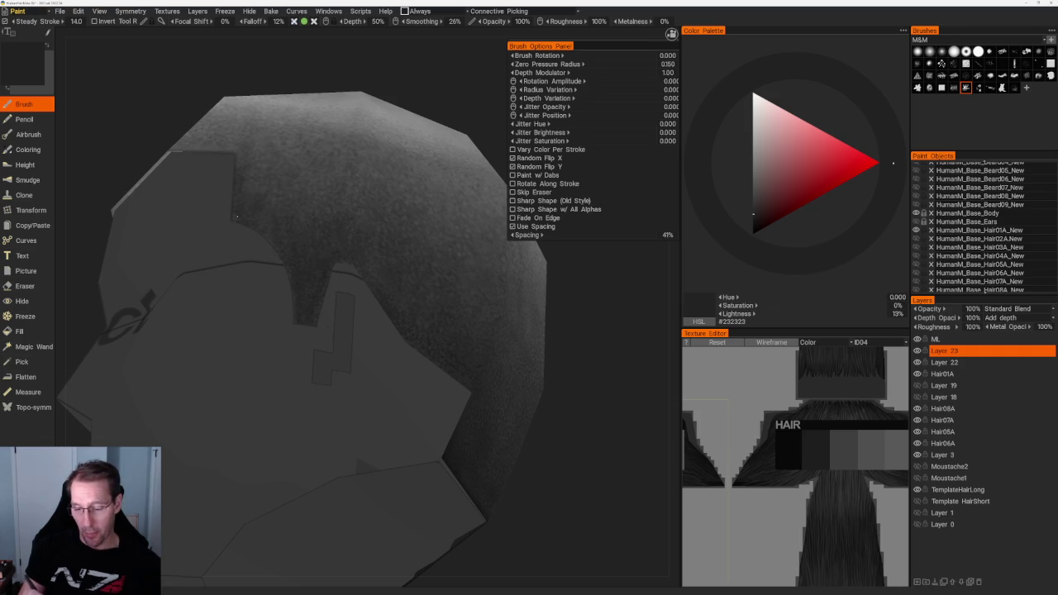
scroll(322, 125, "down", 3)
left_click_drag(321, 125, 336, 211)
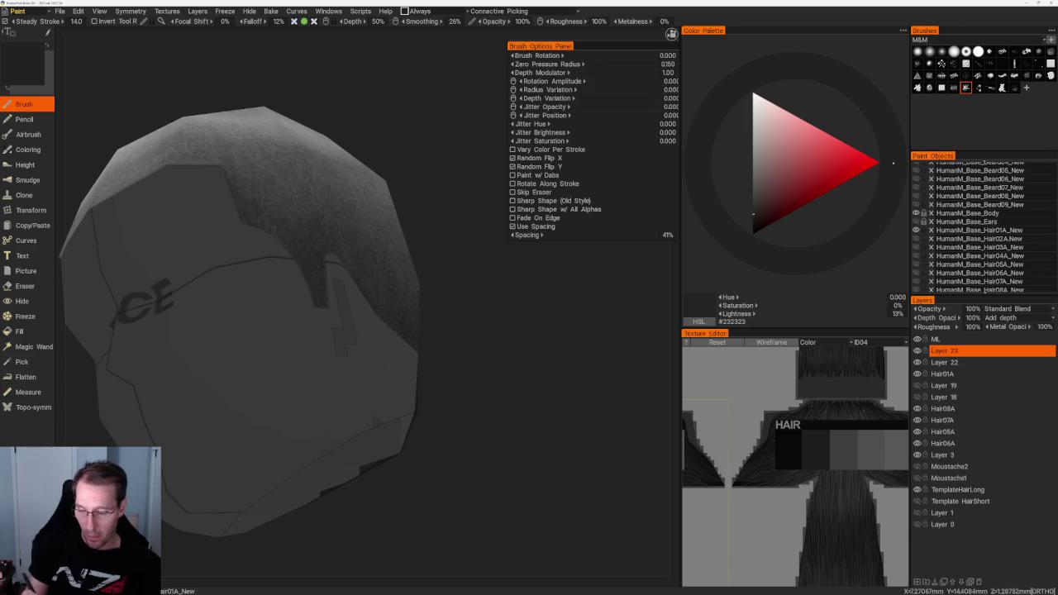
scroll(286, 212, "down", 3)
left_click_drag(286, 211, 347, 187)
scroll(347, 187, "up", 5)
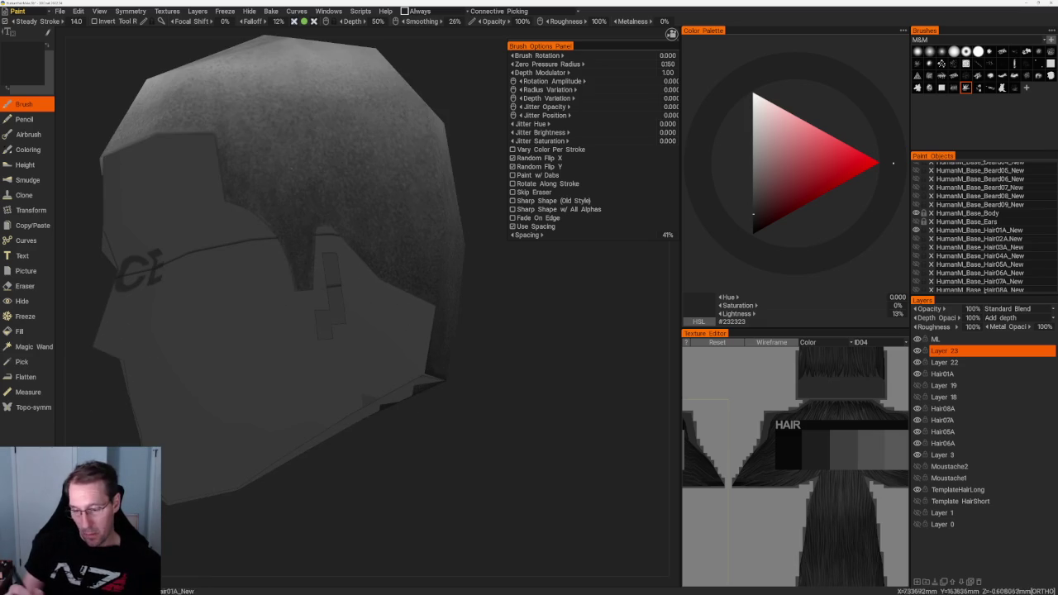
key("v")
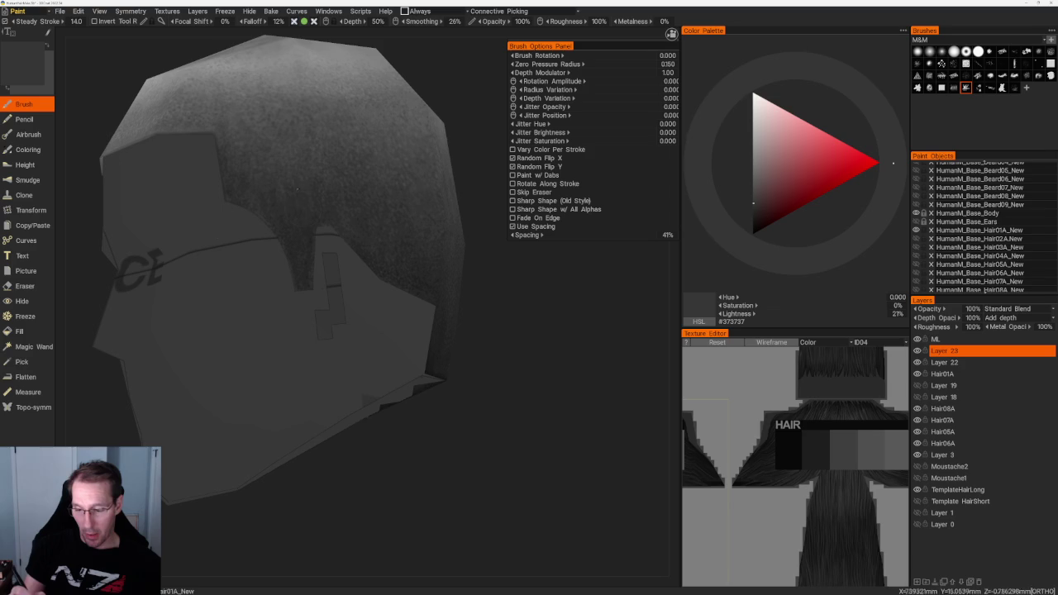
key("v")
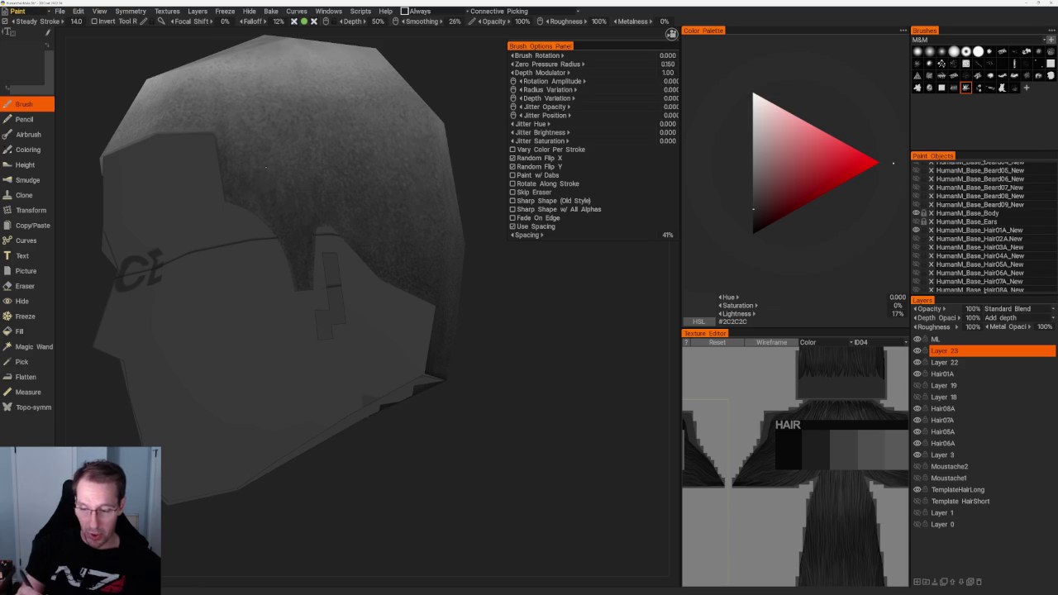
key("v")
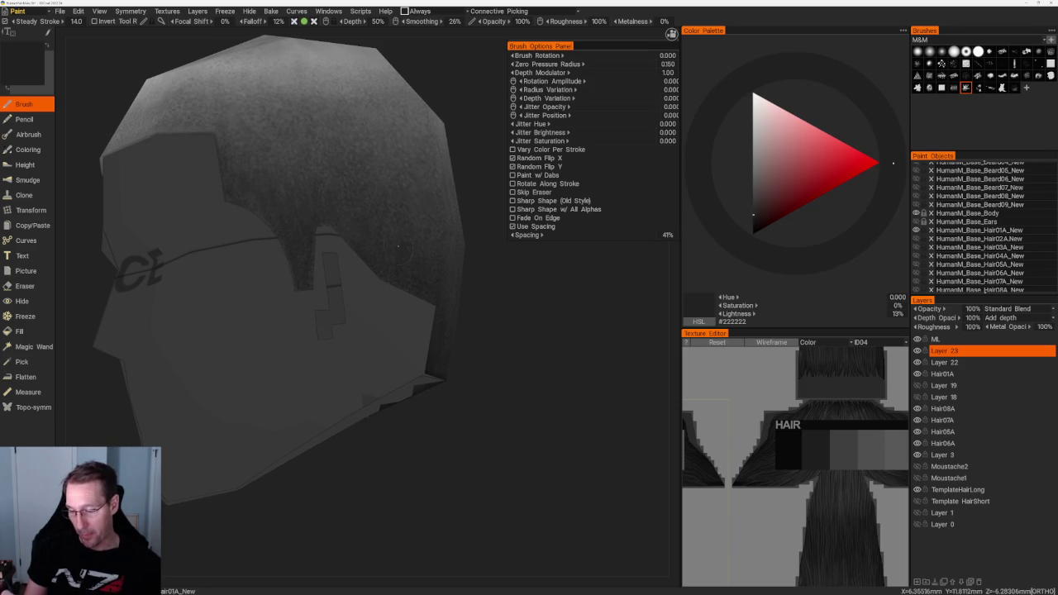
key("v")
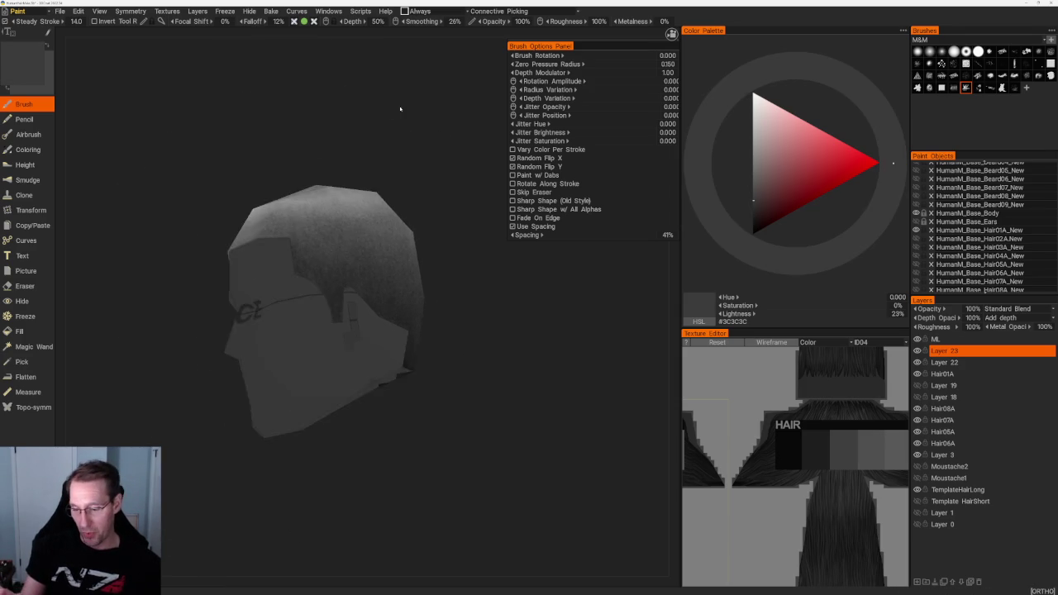
Sample successively darker greys and streak grain down the hair sides, ending with #2A2A2A.
middle_click_drag(399, 106, 427, 210)
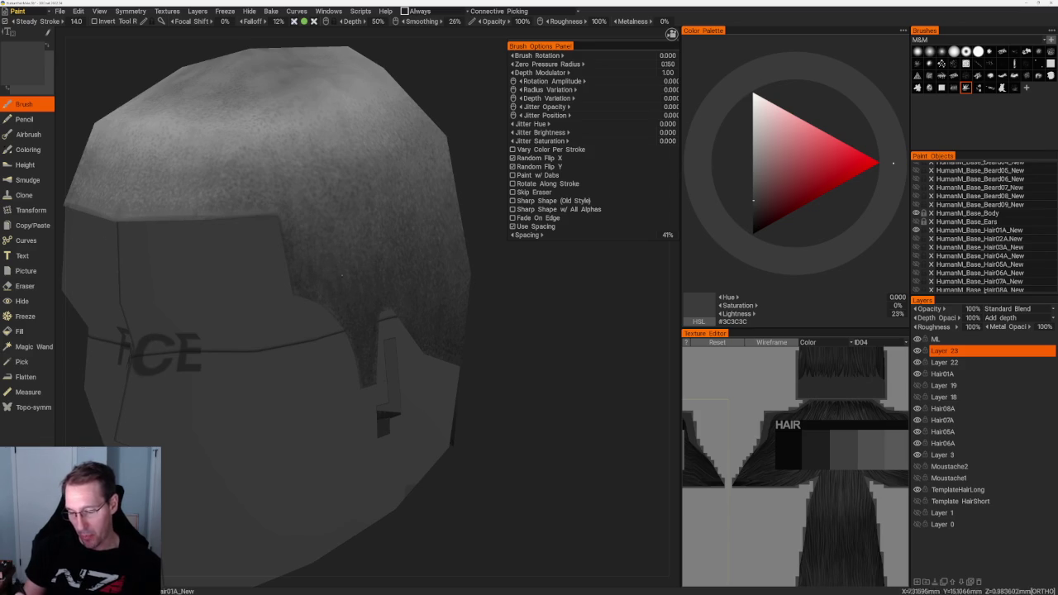
key("v")
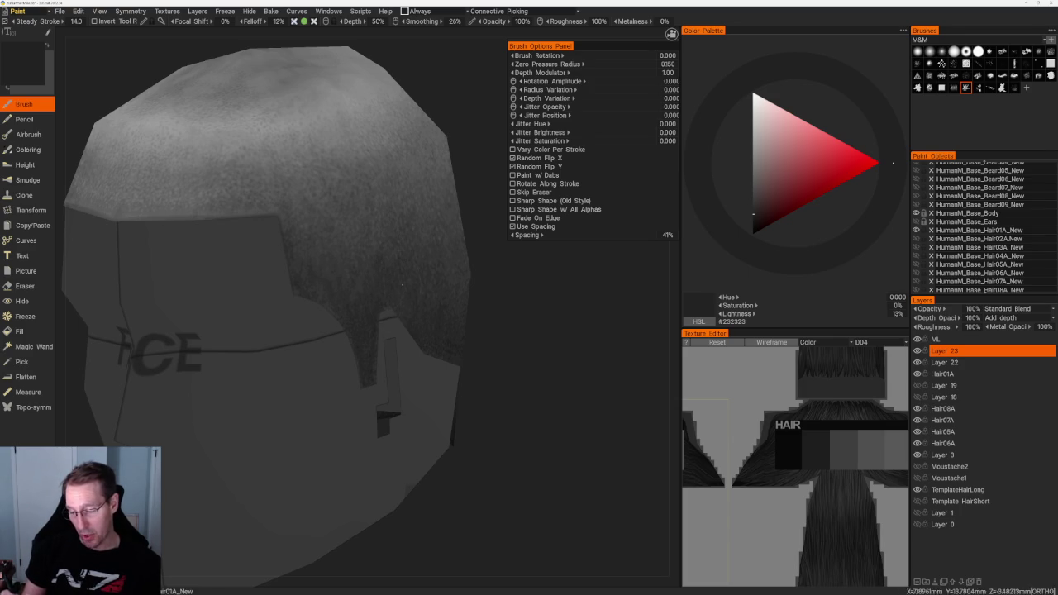
key("v")
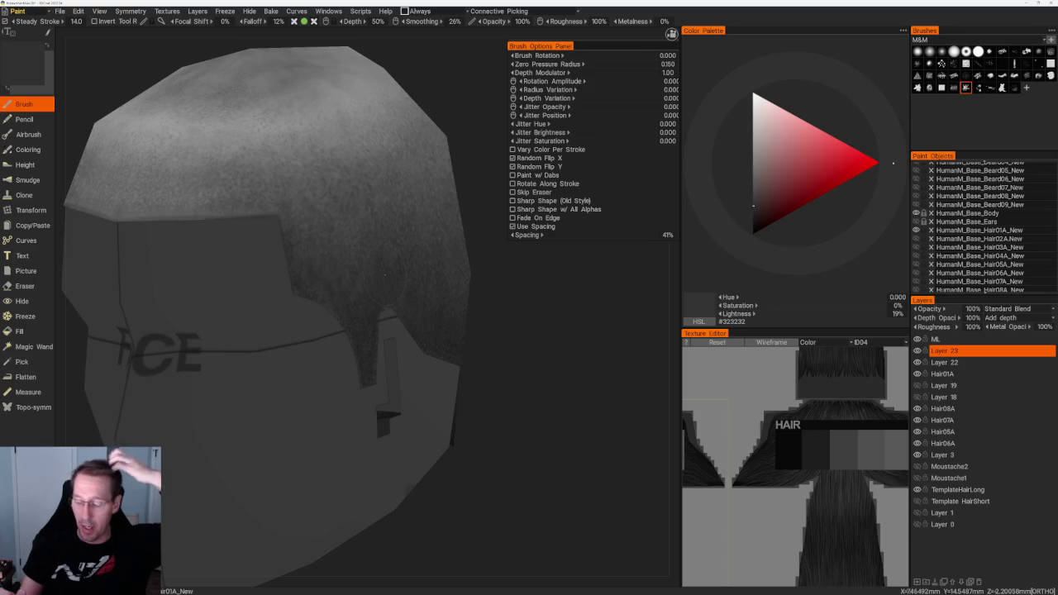
mouse_move(384, 274)
middle_mouse_down()
mouse_move(456, 301)
mouse_move(322, 286)
middle_mouse_up()
key("v")
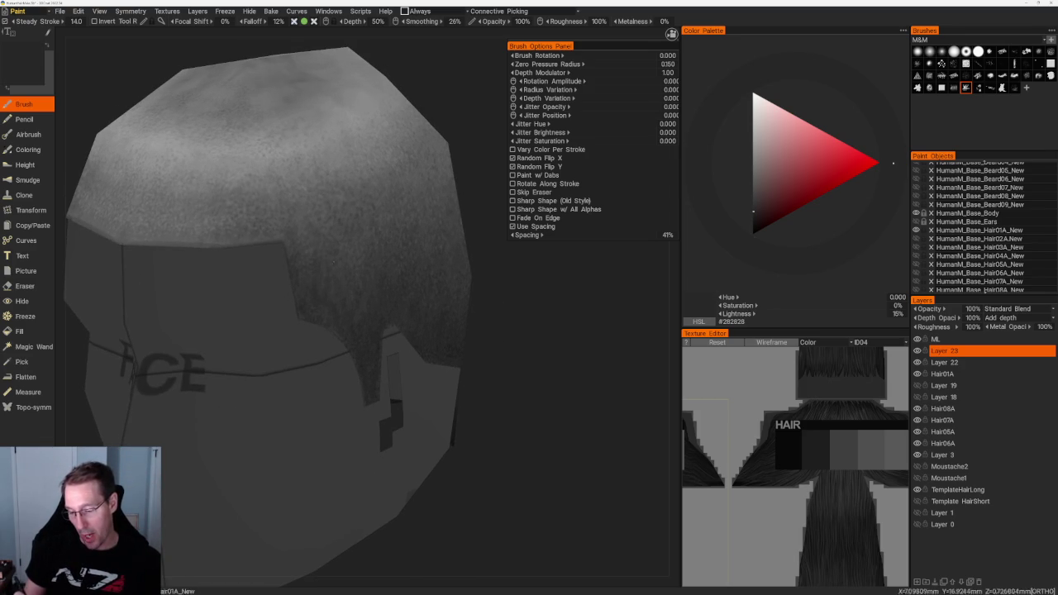
middle_click_drag(359, 337, 388, 234)
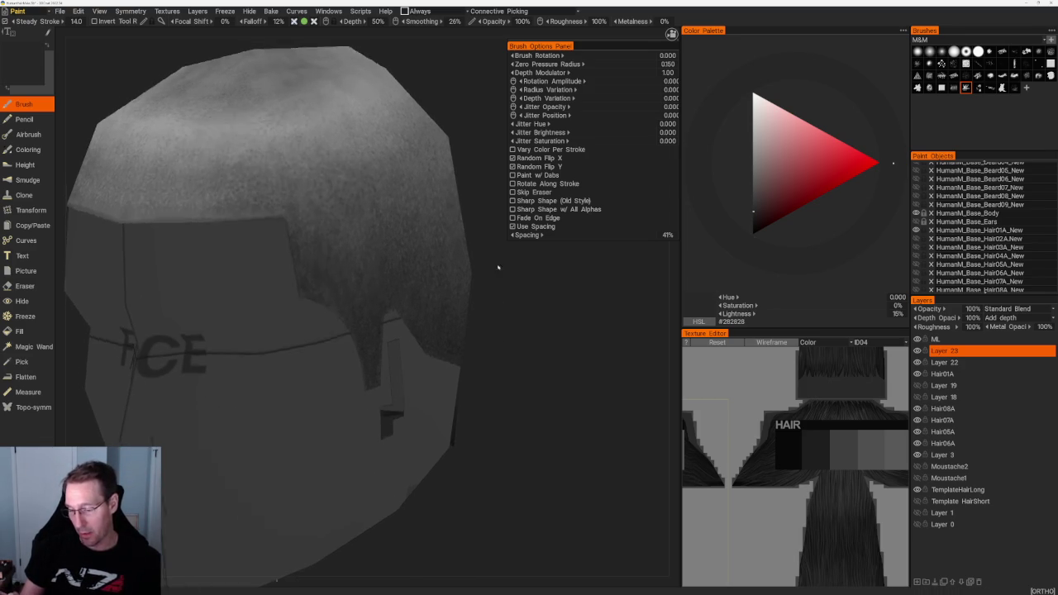
key("v")
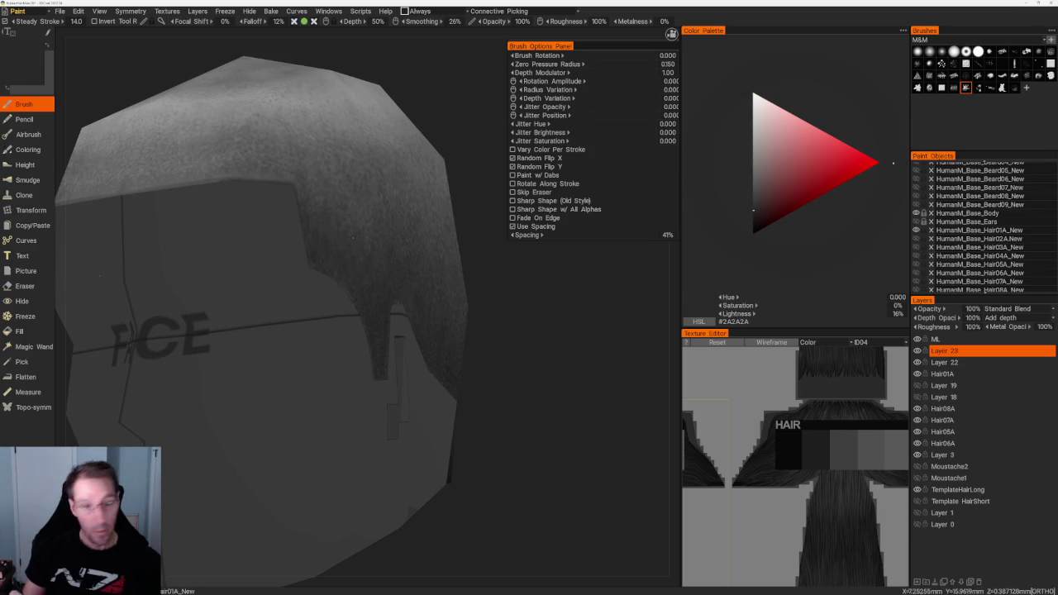
scroll(298, 314, "down", 3)
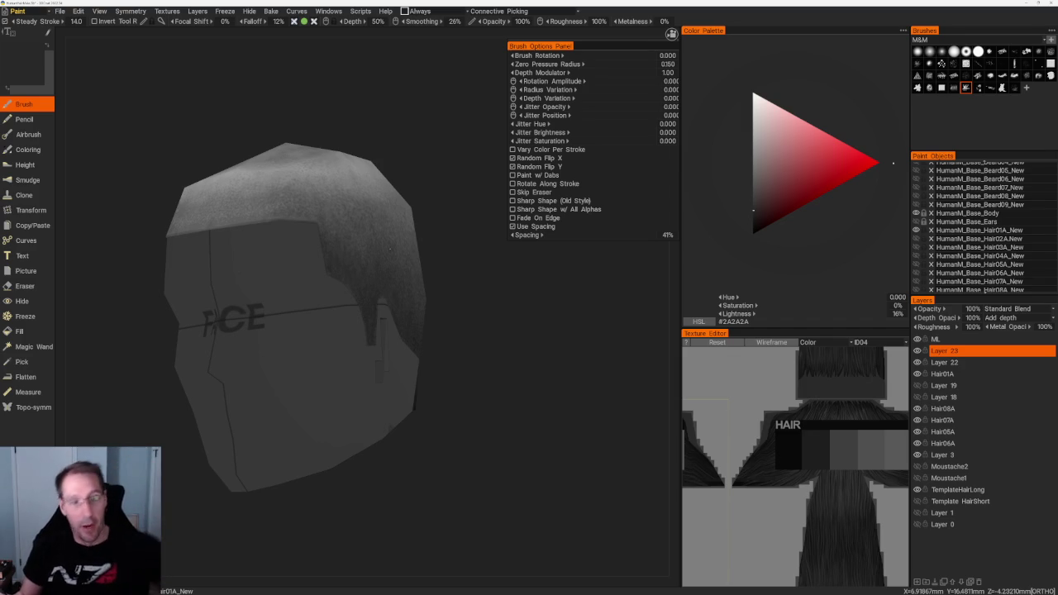
From a side-on view, darken the paint grey to 11% and streak the lower side edge.
left_click_drag(470, 286, 354, 246)
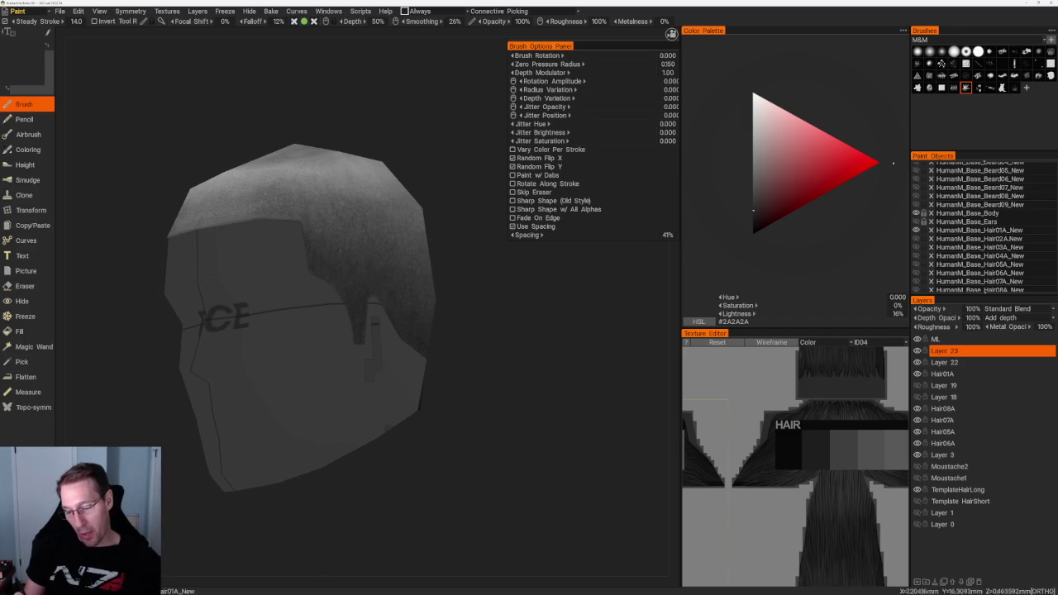
left_click_drag(426, 141, 429, 184)
scroll(429, 183, "up", 2)
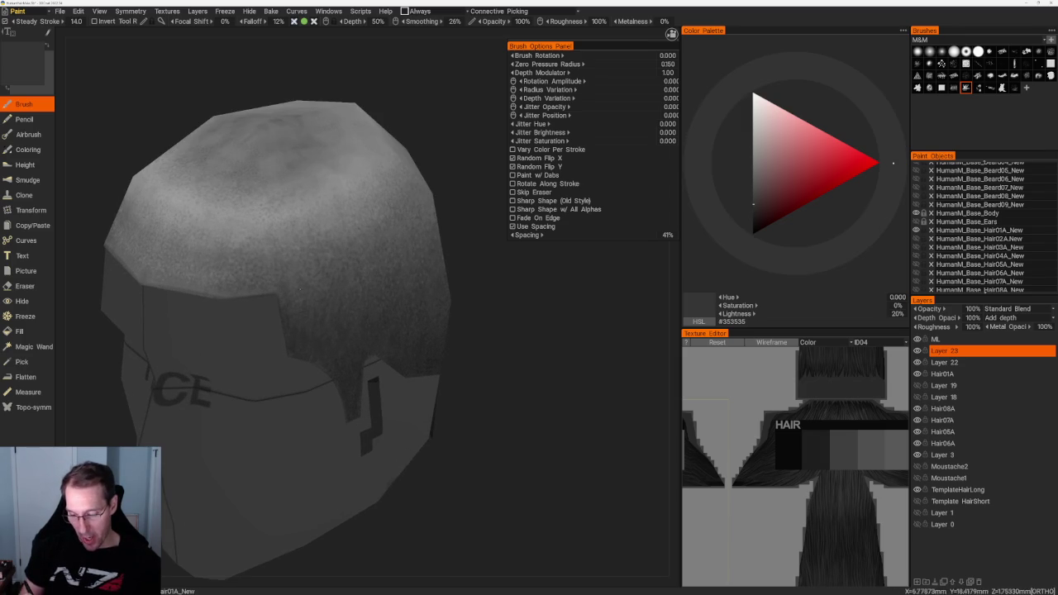
key("v")
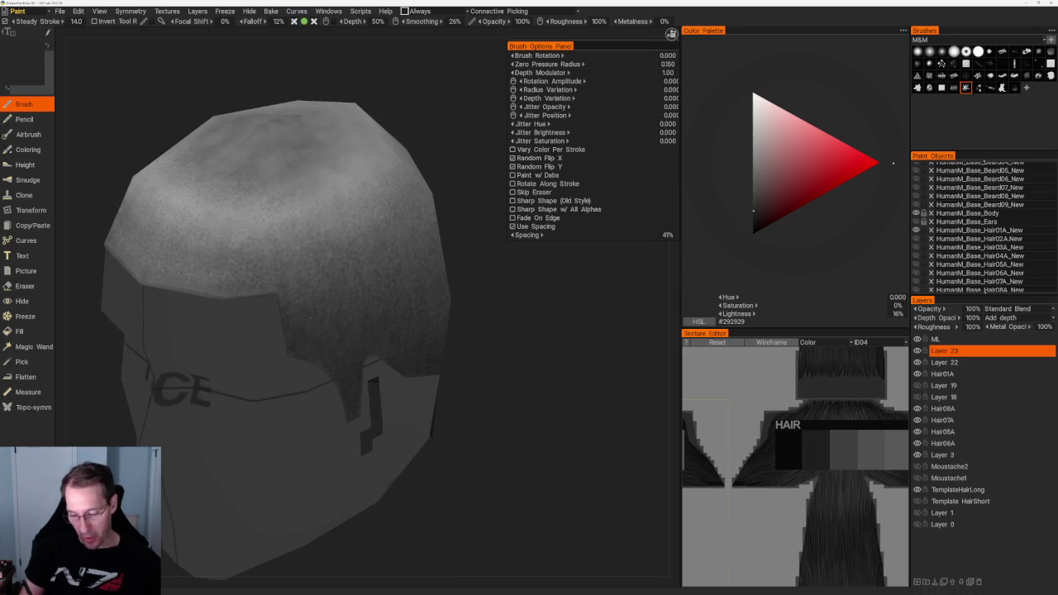
key("v")
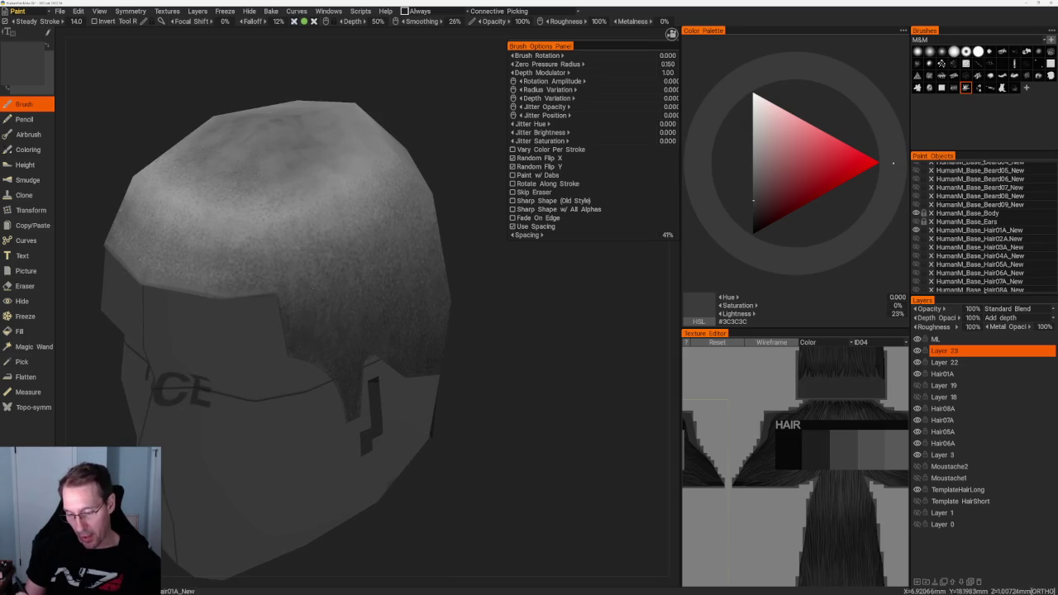
mouse_move(423, 304)
middle_mouse_down()
mouse_move(460, 264)
mouse_move(448, 286)
middle_mouse_up()
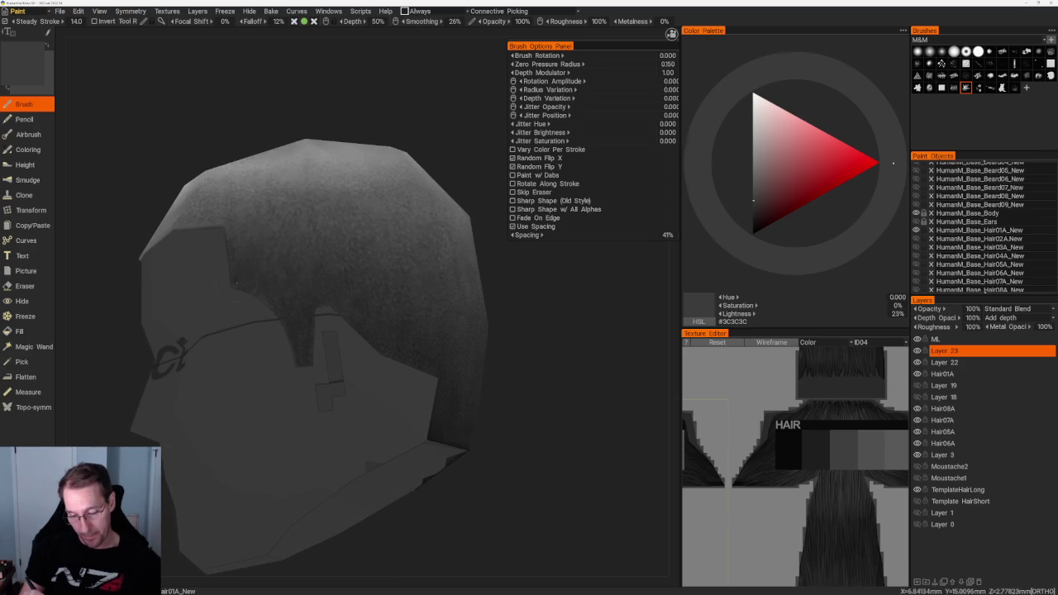
key("v")
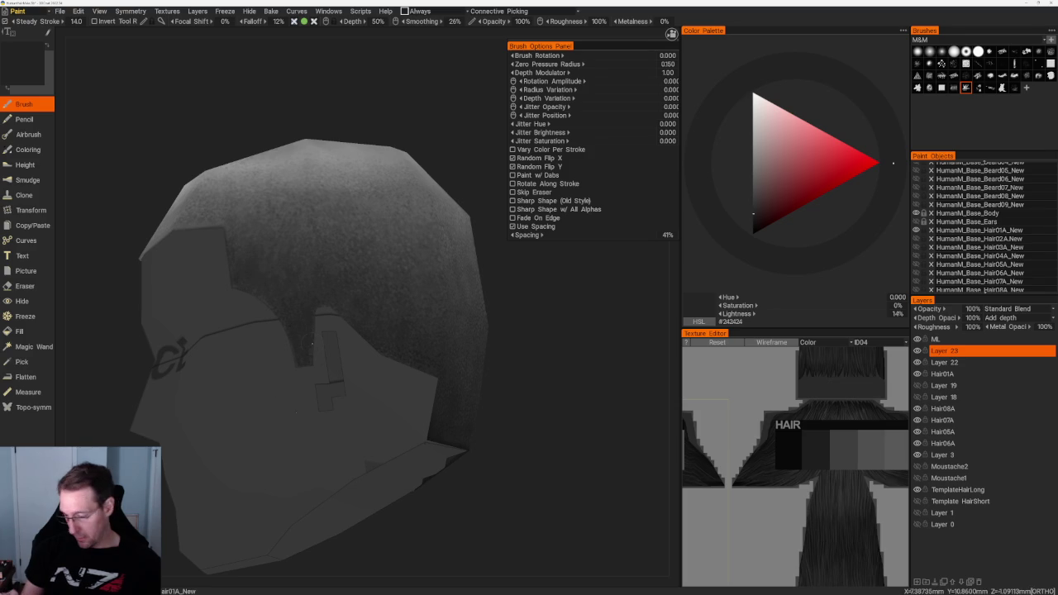
key("v")
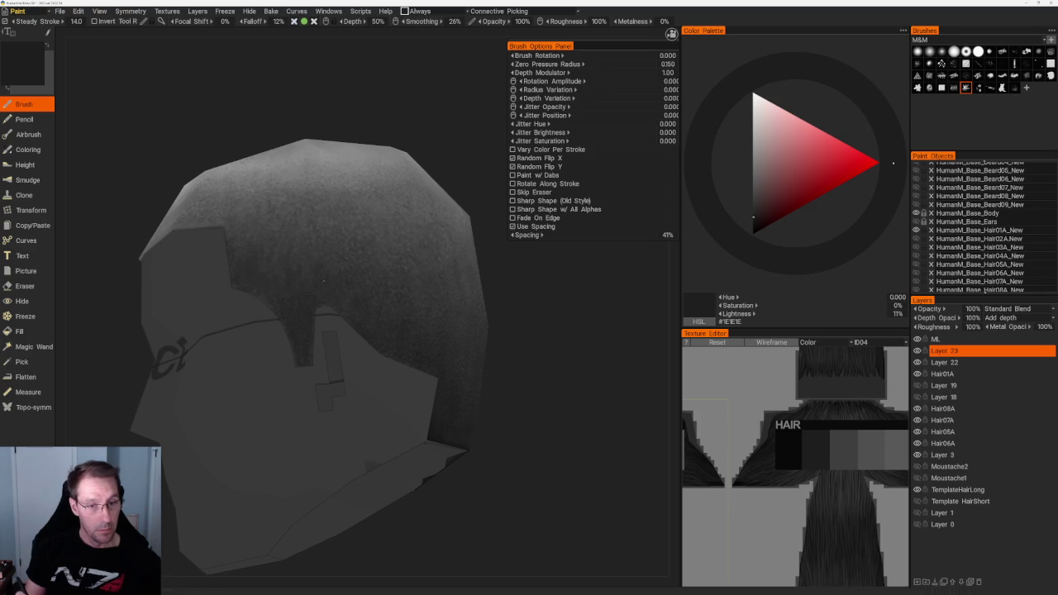
scroll(324, 281, "down", 3)
left_click_drag(323, 281, 385, 172)
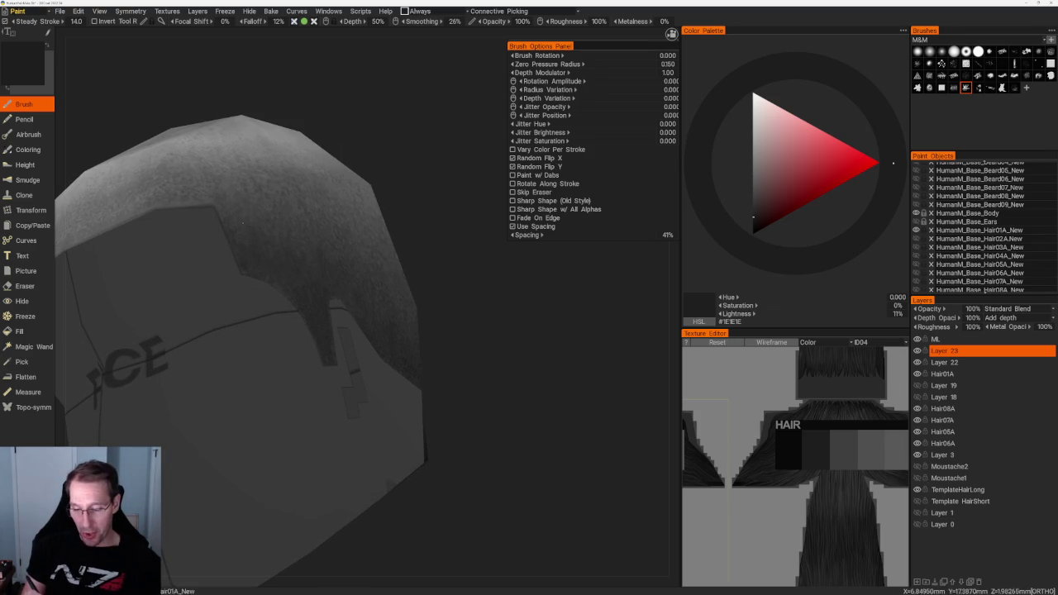
Tilt the crown into view and adjust the paint grey lighter and darker for the side hair.
left_click_drag(352, 142, 355, 161)
key("v")
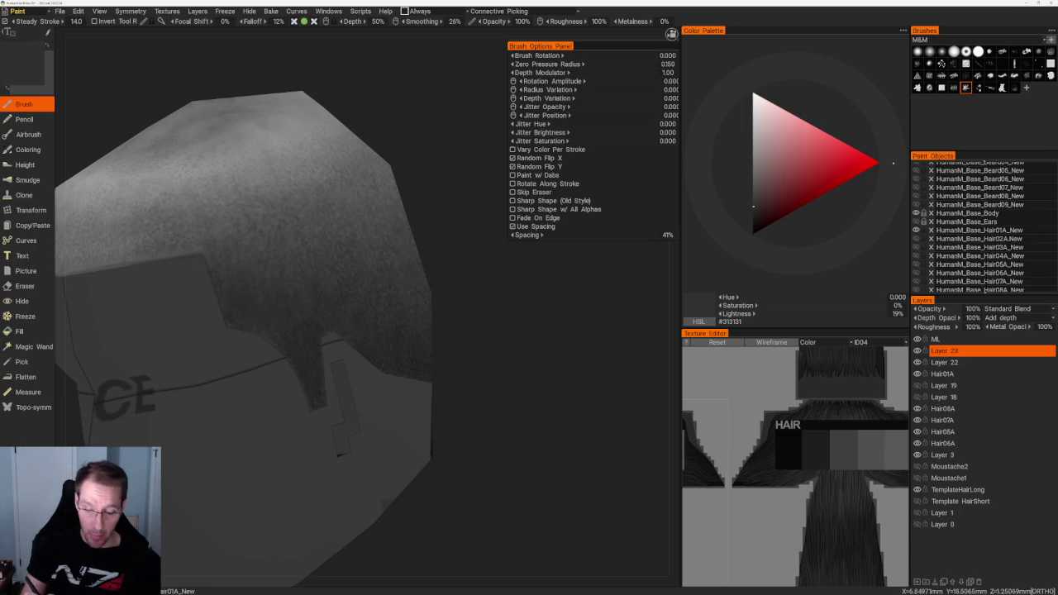
key("v")
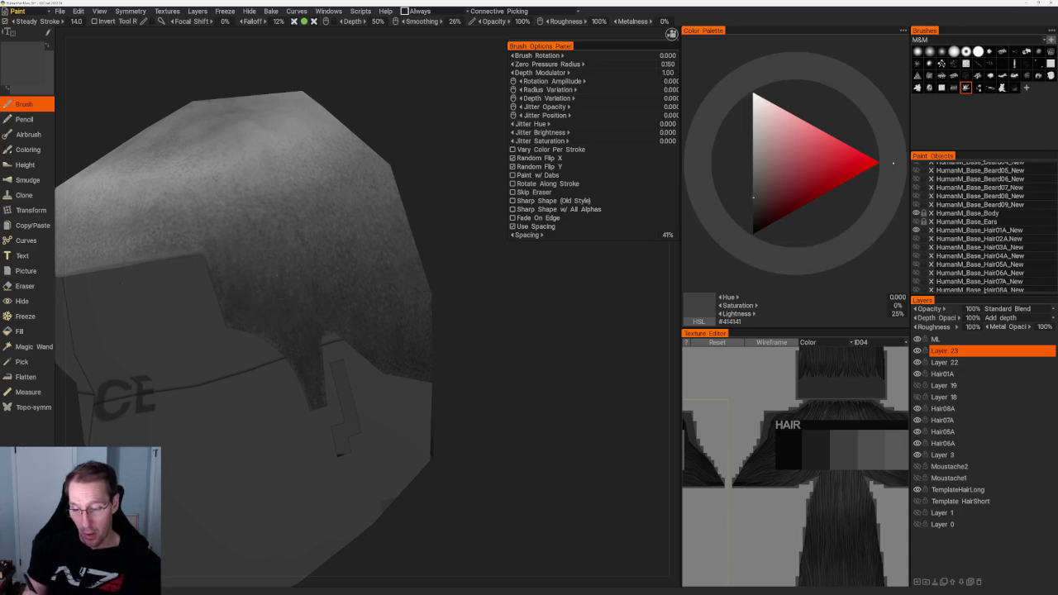
key("v")
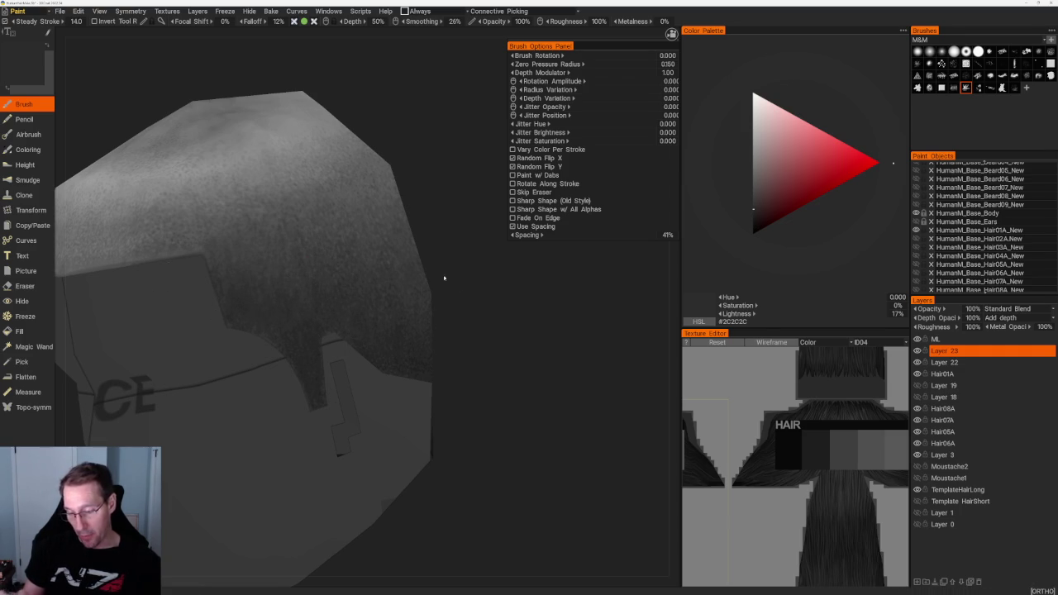
right_click_drag(358, 325, 413, 322)
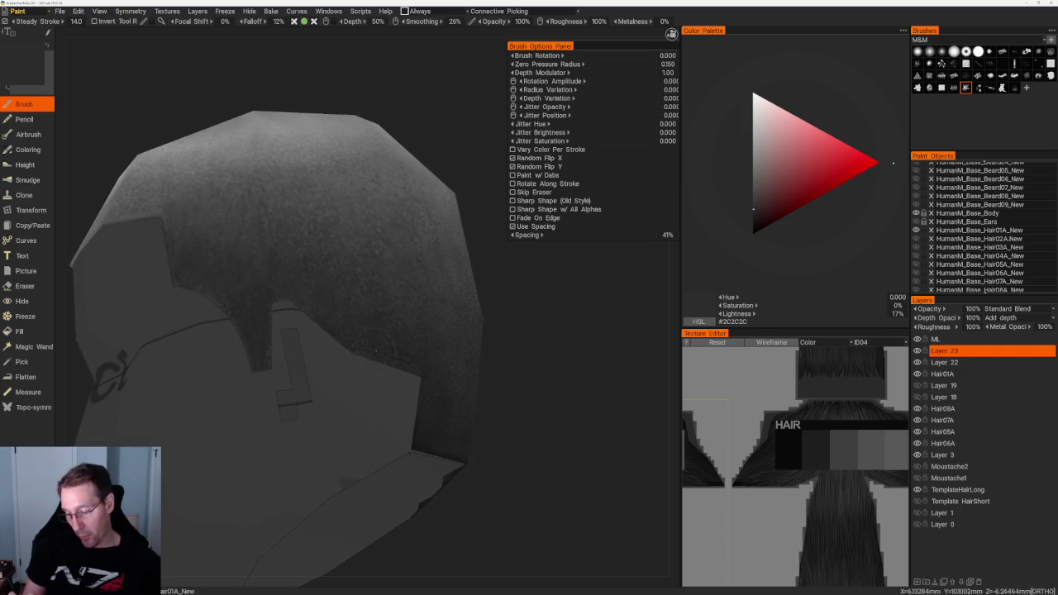
key("v")
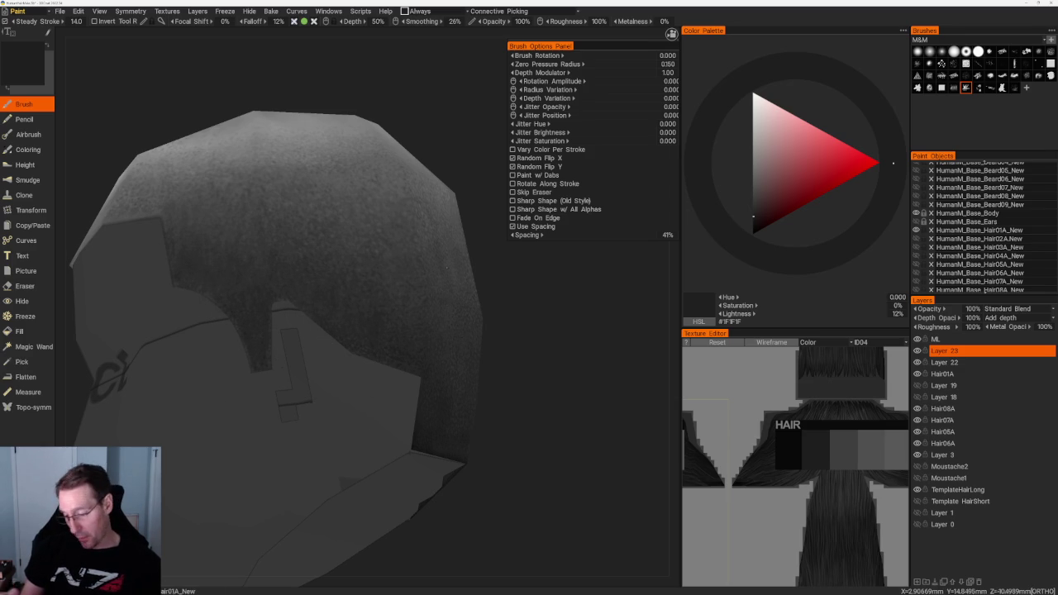
left_click_drag(578, 413, 578, 372)
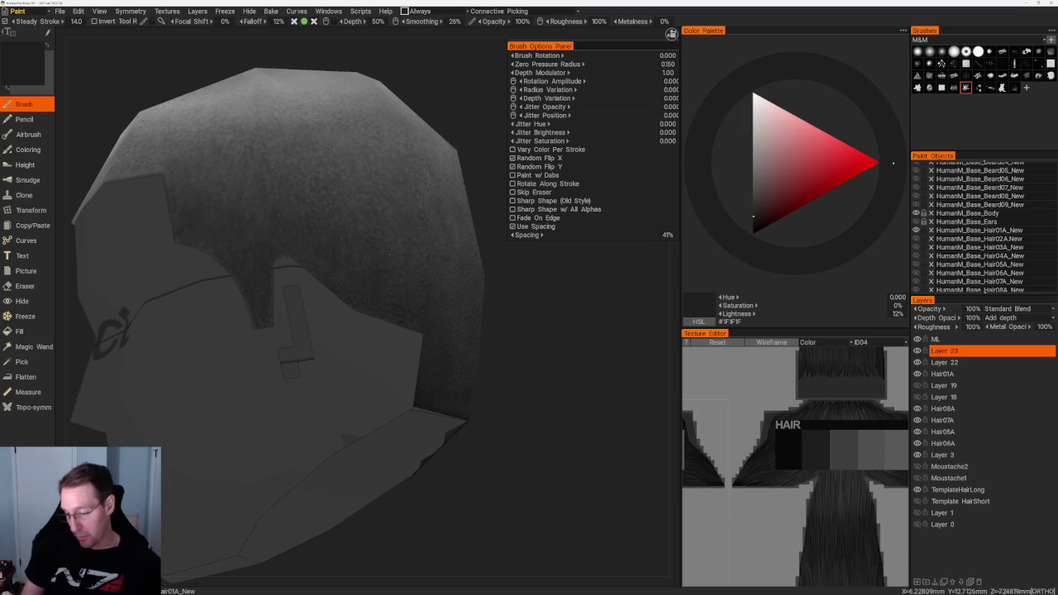
Sample darker greys from the hair and settle on #464646 at 27% lightness above the ear.
left_click_drag(753, 217, 753, 202)
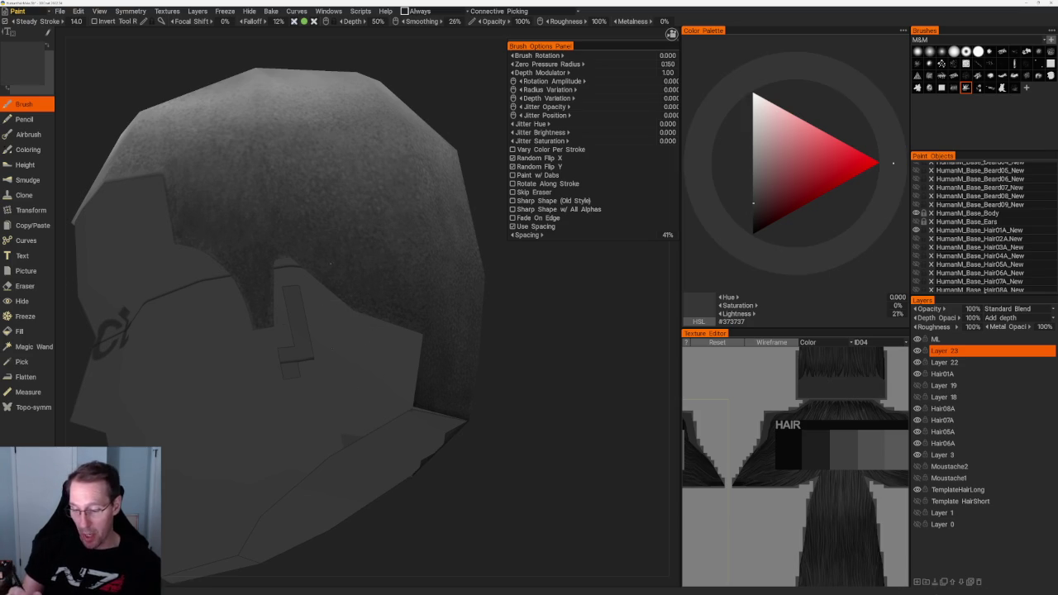
mouse_move(314, 272)
left_mouse_down()
mouse_move(303, 105)
mouse_move(318, 260)
left_mouse_up()
key("v")
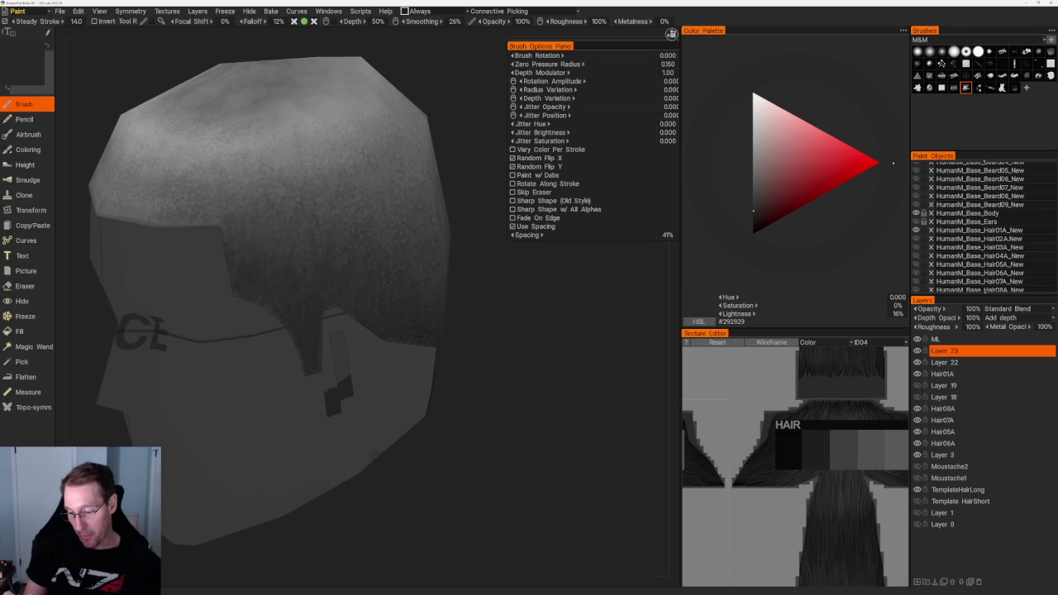
key("v")
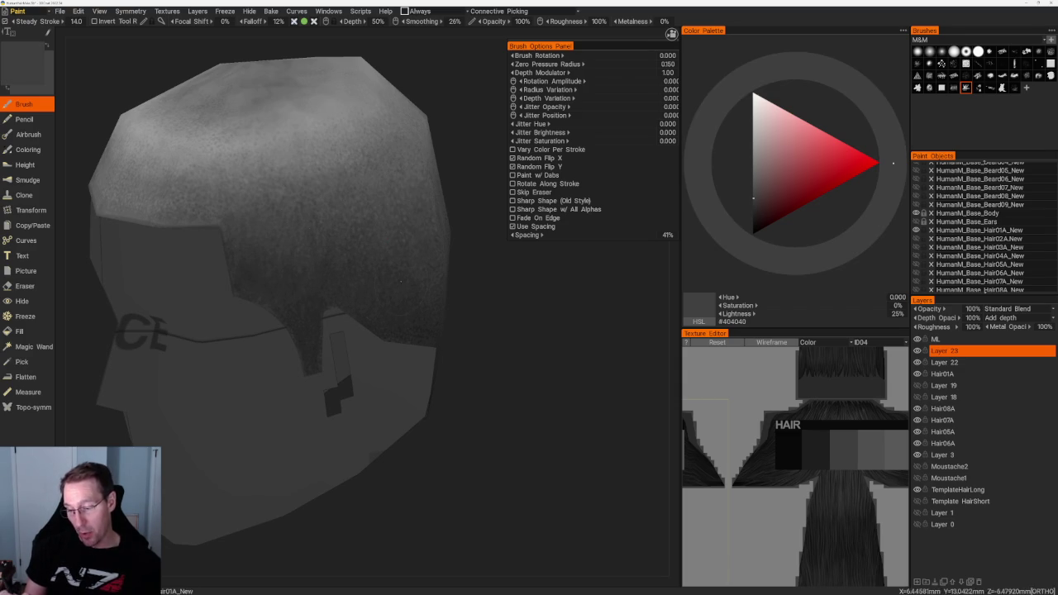
key("v")
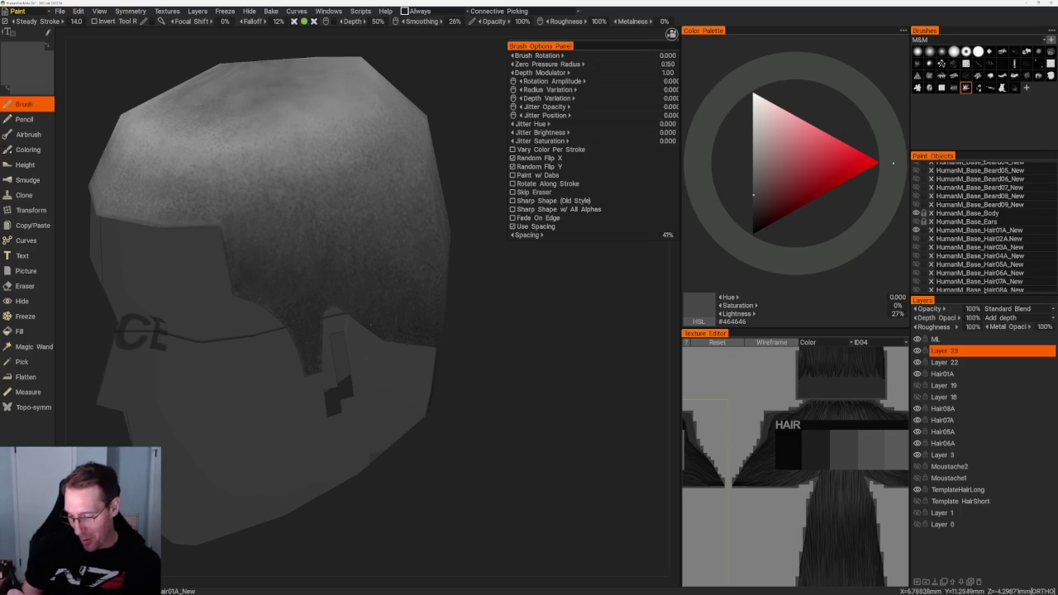
key("v")
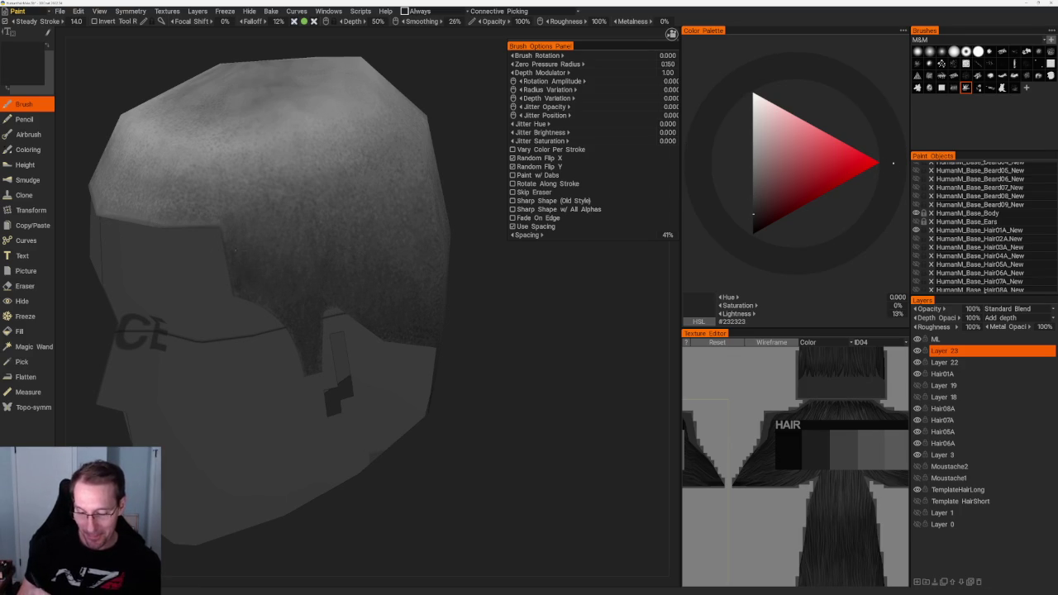
Orbit to the head's side and lighten the paint grey to a mid grey.
middle_click_drag(264, 234, 272, 270)
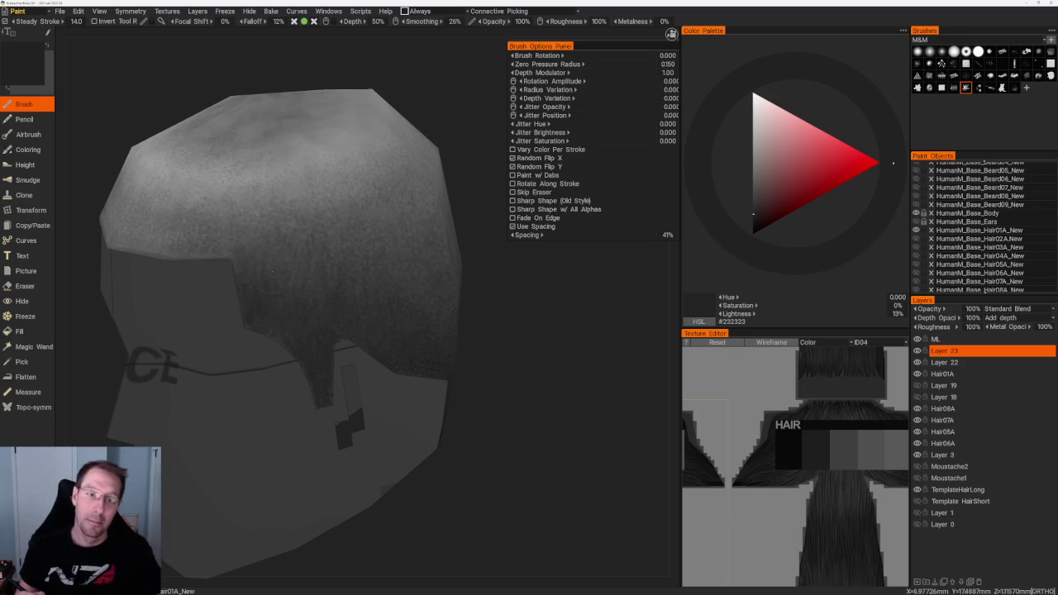
left_click_drag(273, 271, 322, 274, "alt")
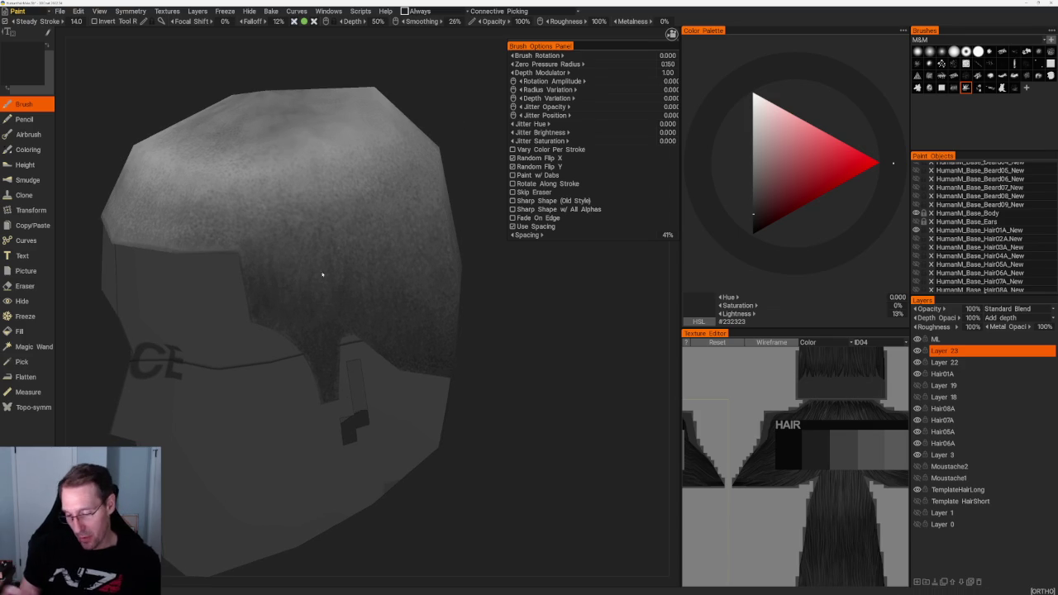
key("v")
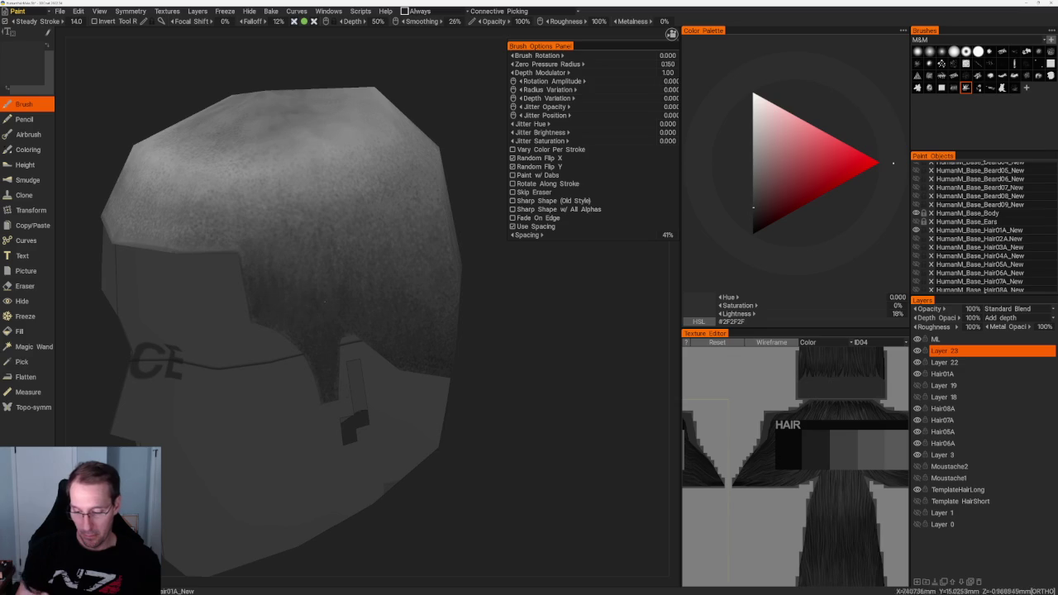
key("v")
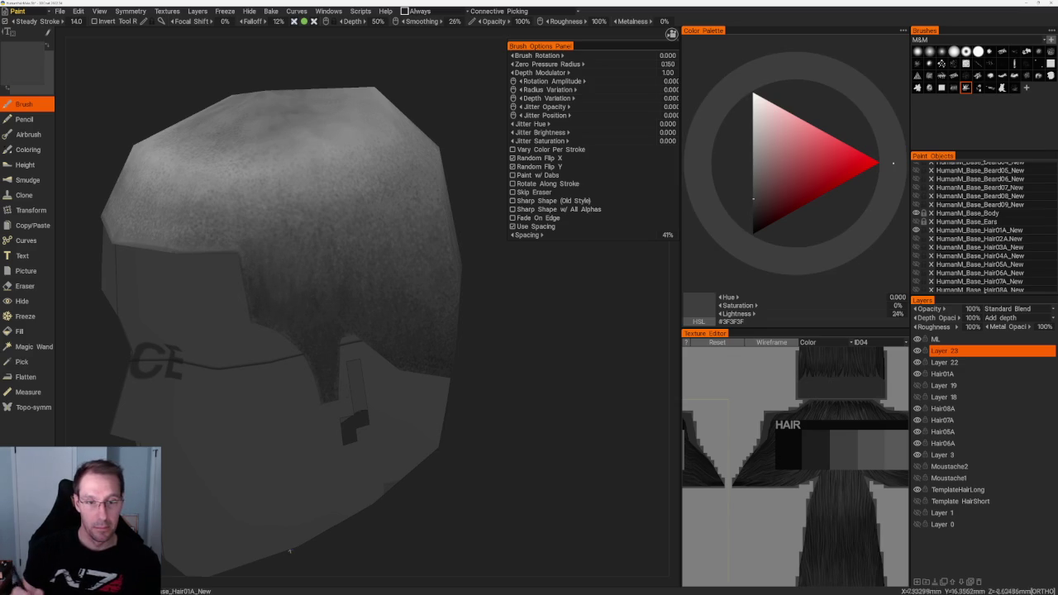
scroll(380, 127, "down", 3)
scroll(380, 127, "up", 2)
scroll(380, 128, "up", 2)
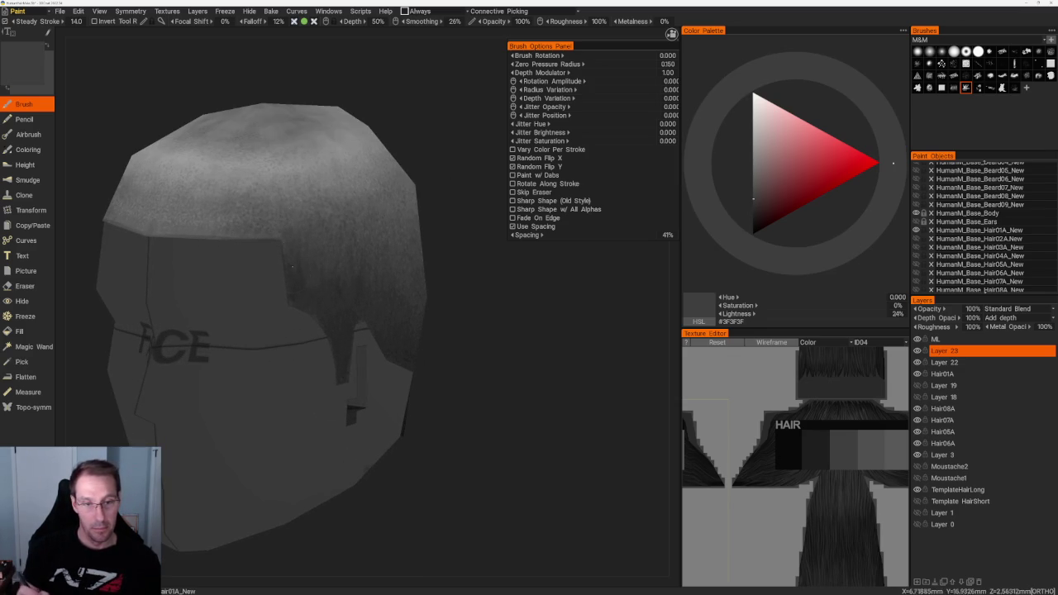
left_click_drag(293, 267, 305, 259, "alt")
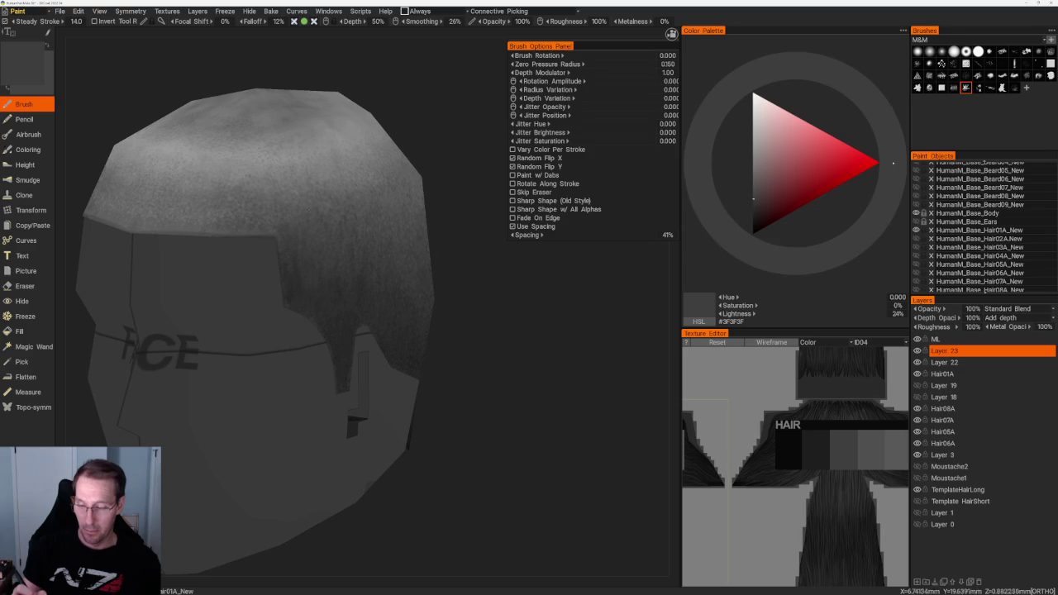
left_click_drag(753, 199, 753, 186)
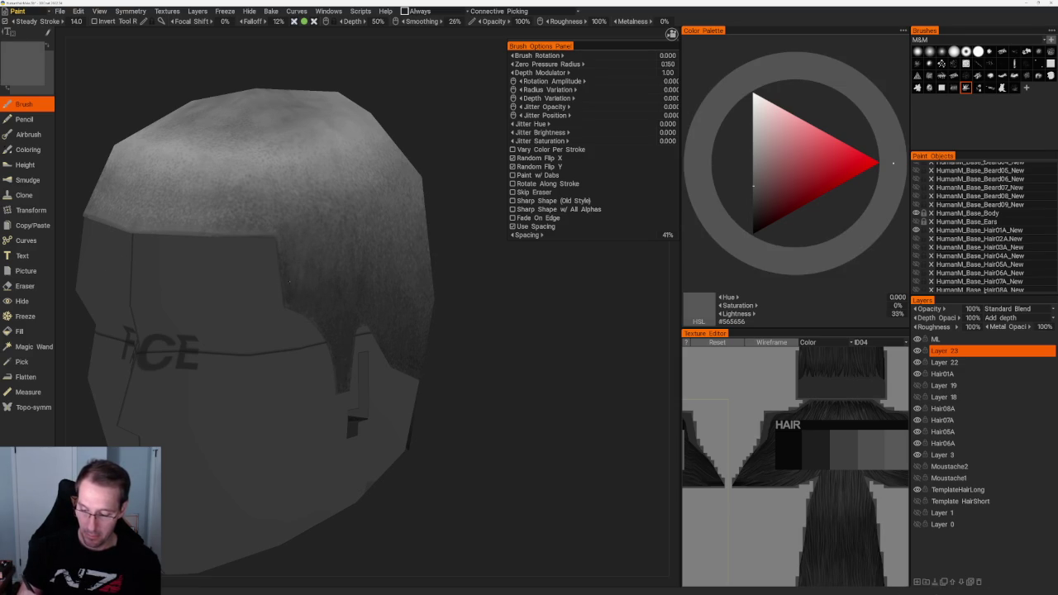
Around the back of the hair, sample darker greys and settle on #404040 (25% lightness).
left_click_drag(310, 292, 334, 265, "alt")
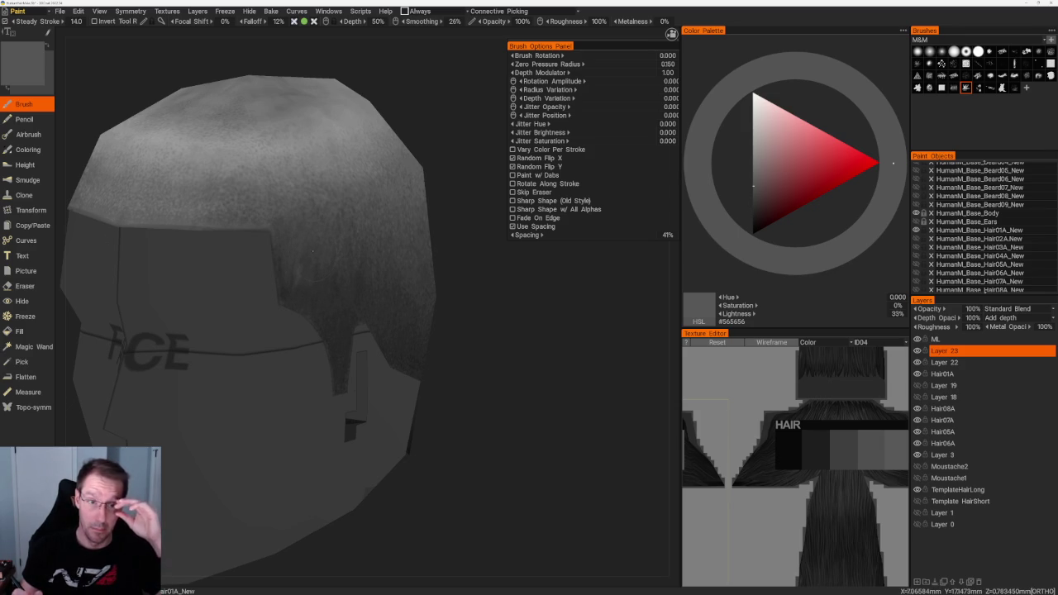
middle_click_drag(312, 250, 314, 278)
left_click_drag(424, 304, 449, 323)
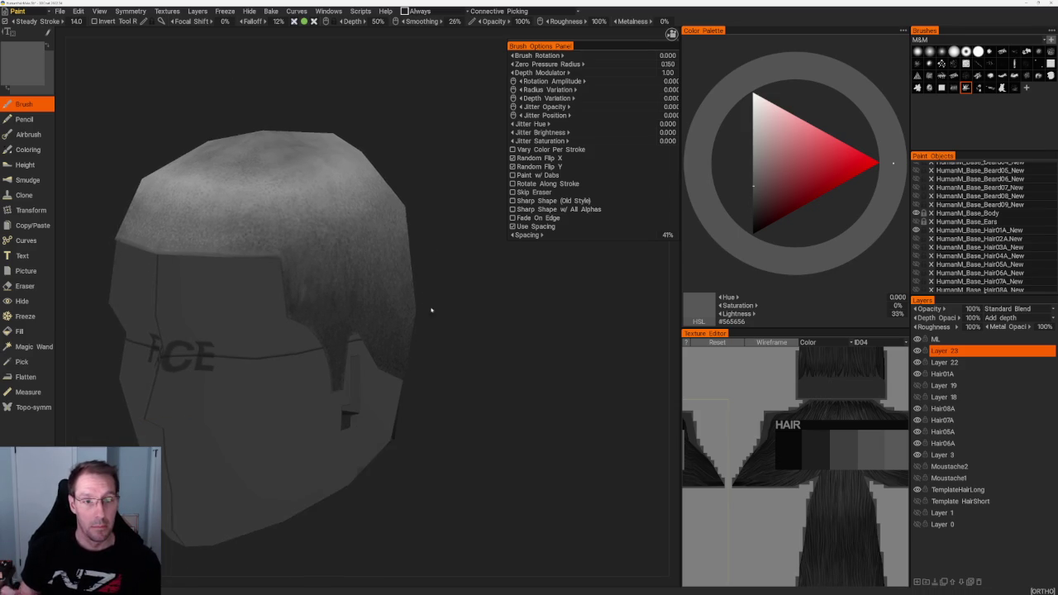
scroll(256, 331, "up", 2)
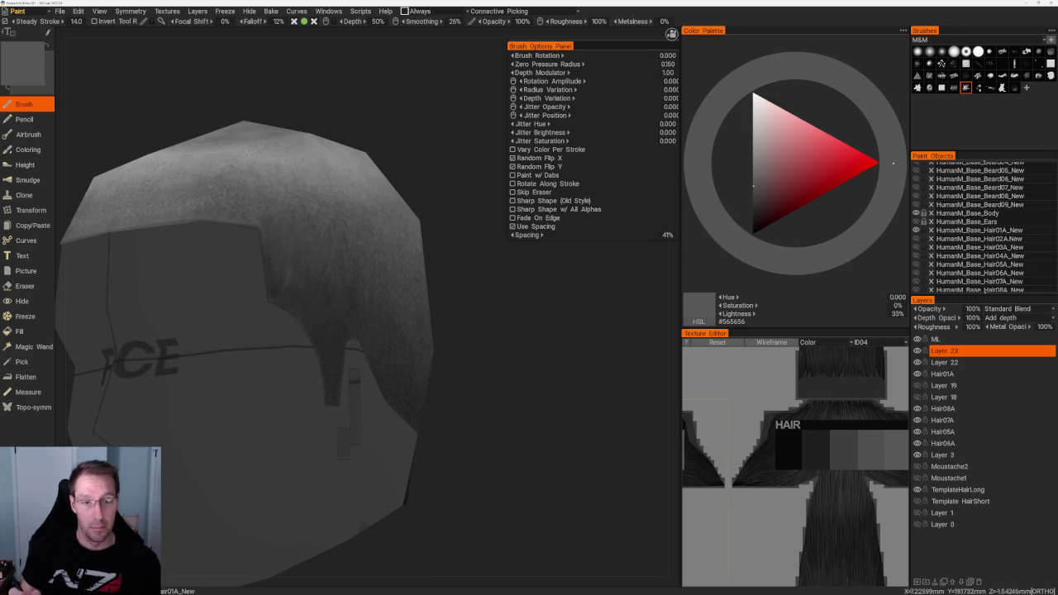
mouse_move(439, 217)
left_mouse_down()
mouse_move(418, 189)
mouse_move(425, 163)
mouse_move(438, 190)
left_mouse_up()
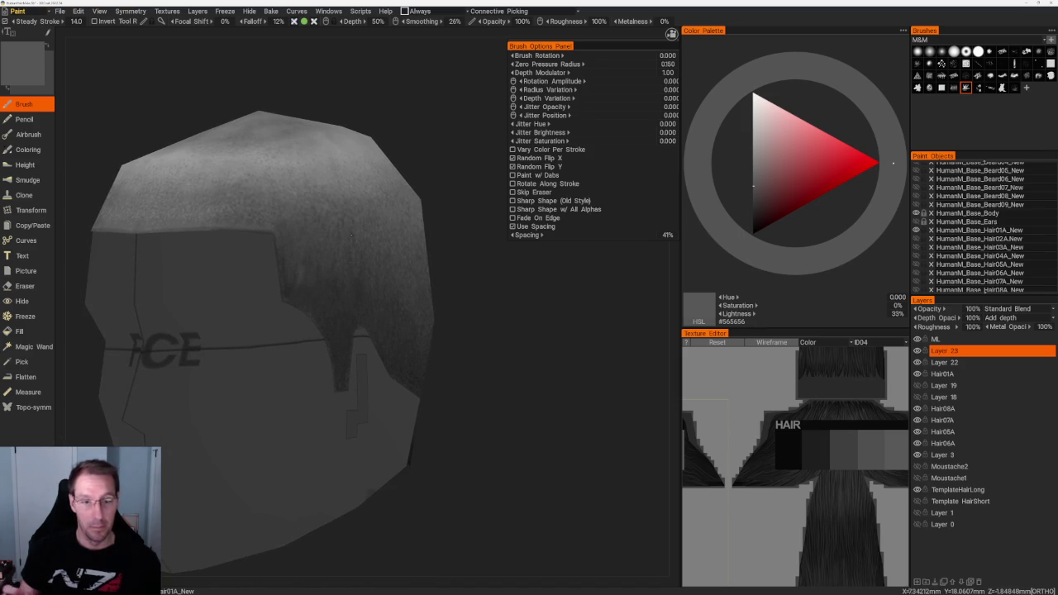
left_click_drag(477, 309, 328, 303)
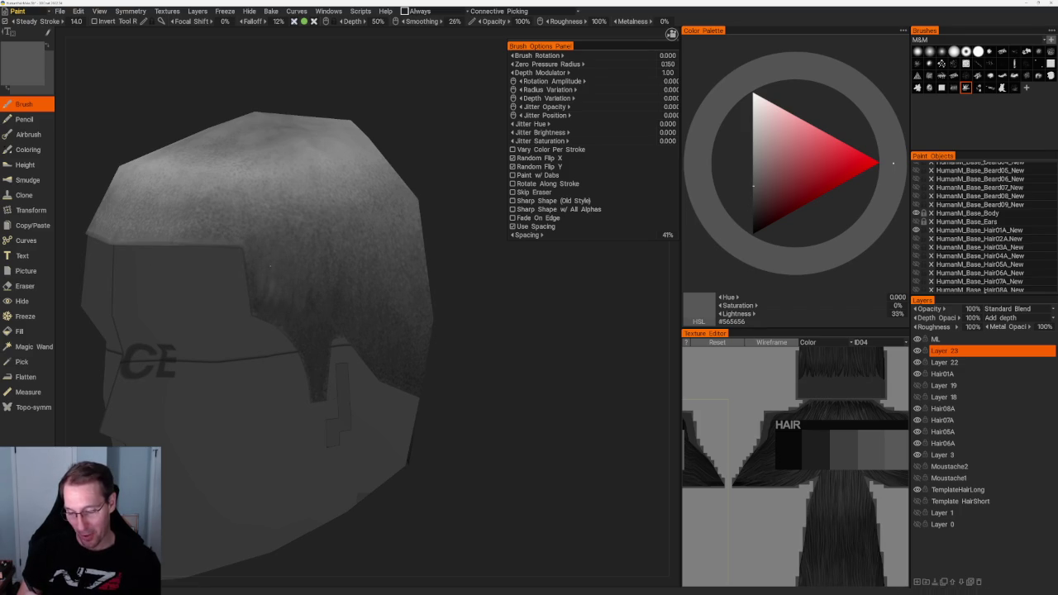
key("v")
key("v")
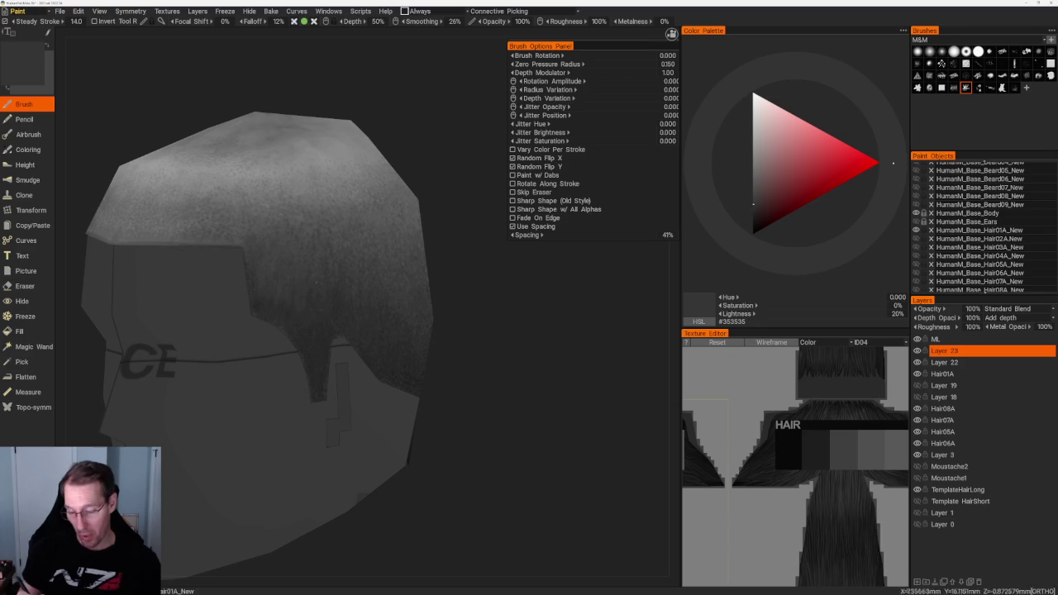
key("v")
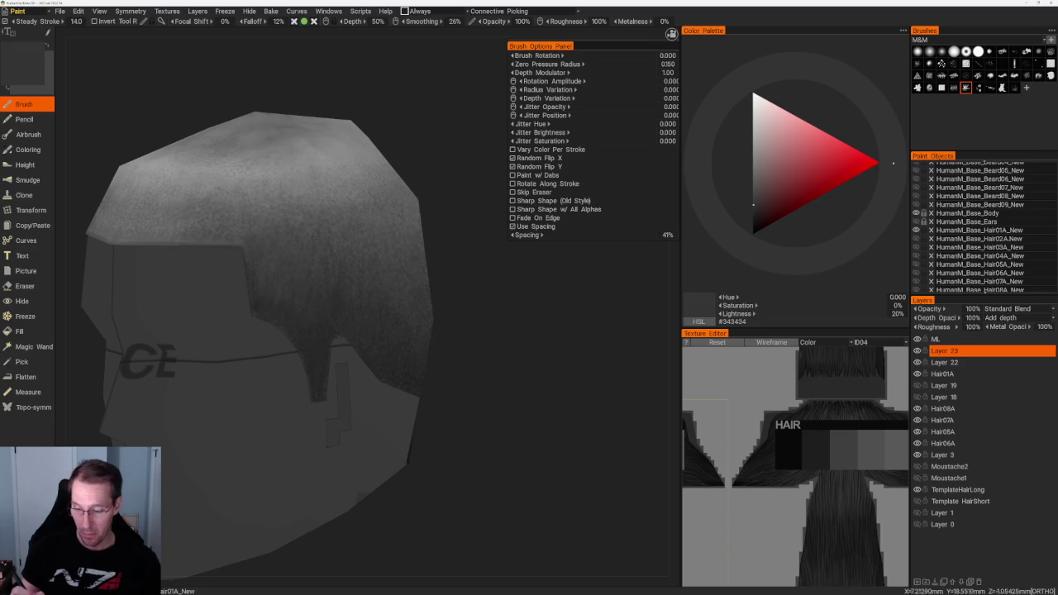
key("v")
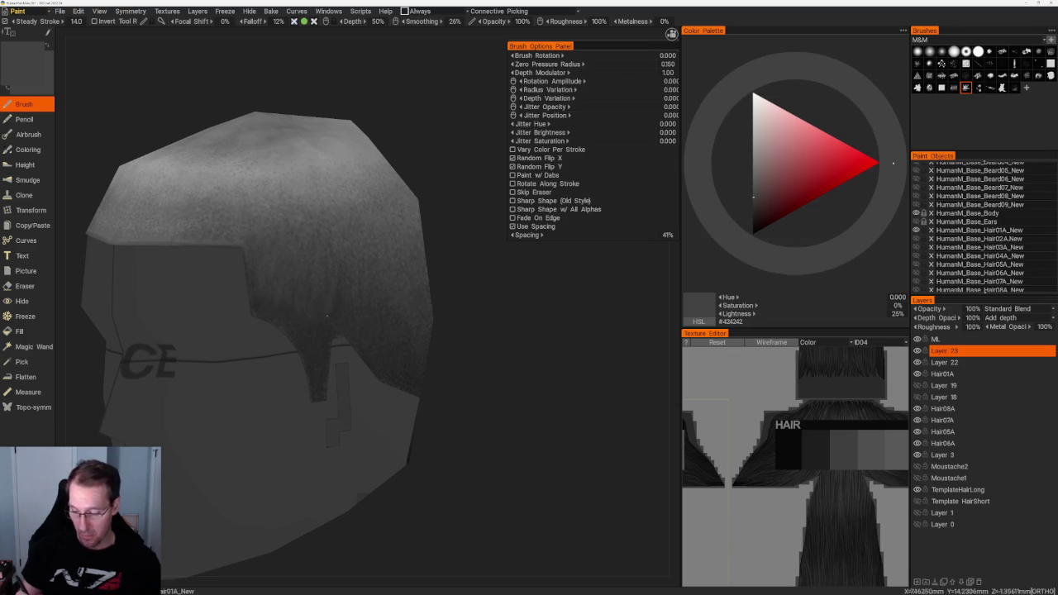
left_click_drag(358, 296, 394, 251, "alt")
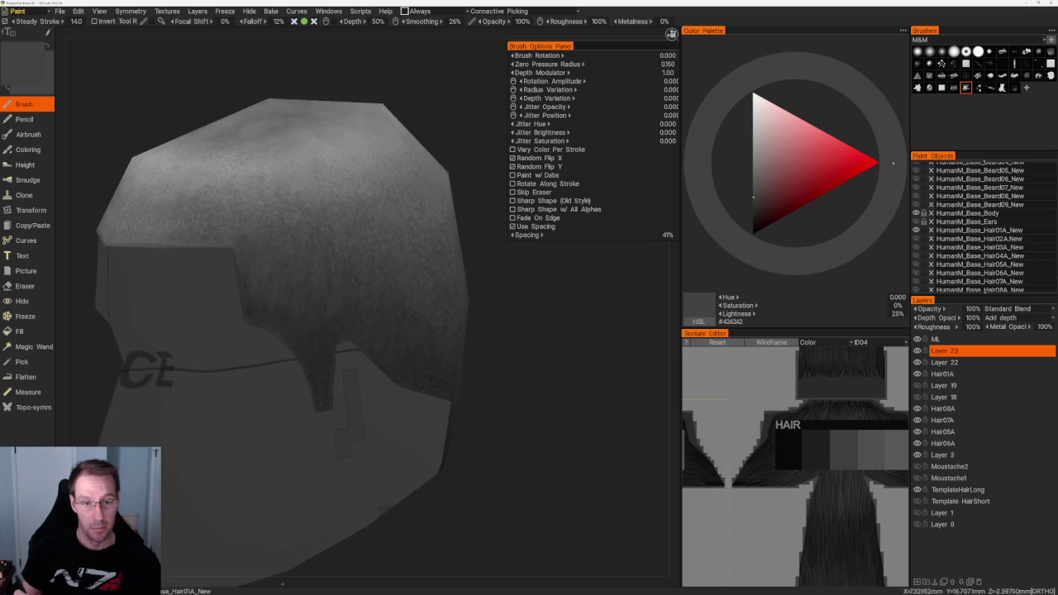
left_click_drag(394, 251, 411, 248, "alt")
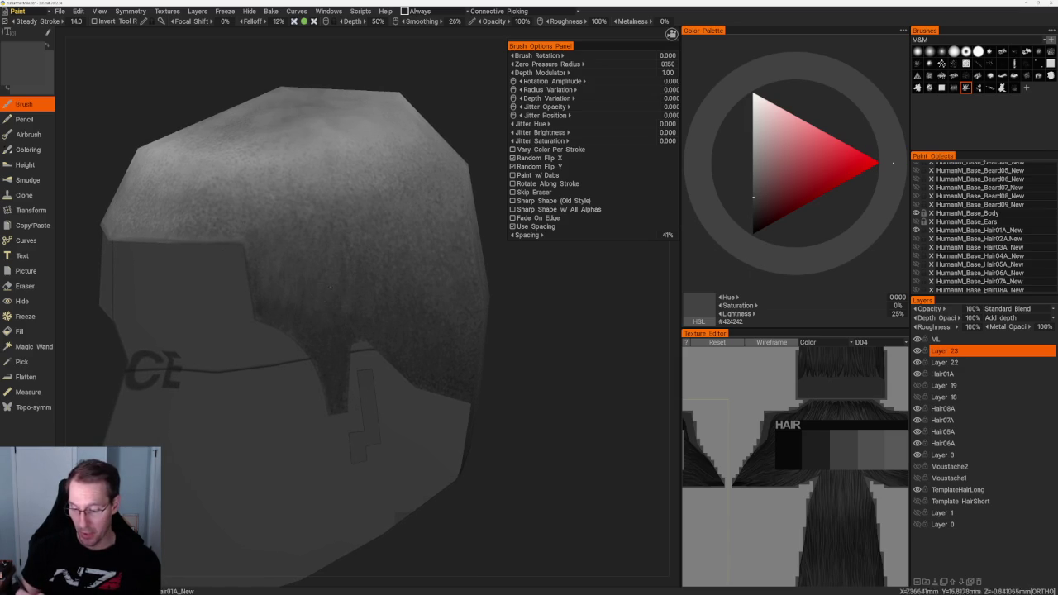
mouse_move(372, 248)
left_mouse_down("alt")
mouse_move(394, 248)
mouse_move(338, 247)
left_mouse_up("alt")
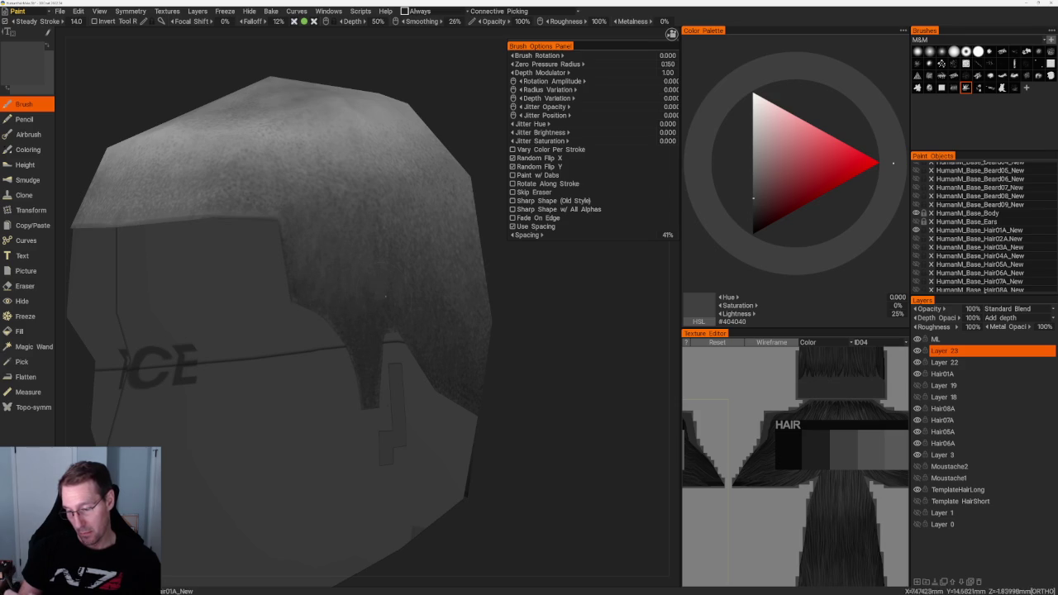
scroll(360, 269, "down", 5)
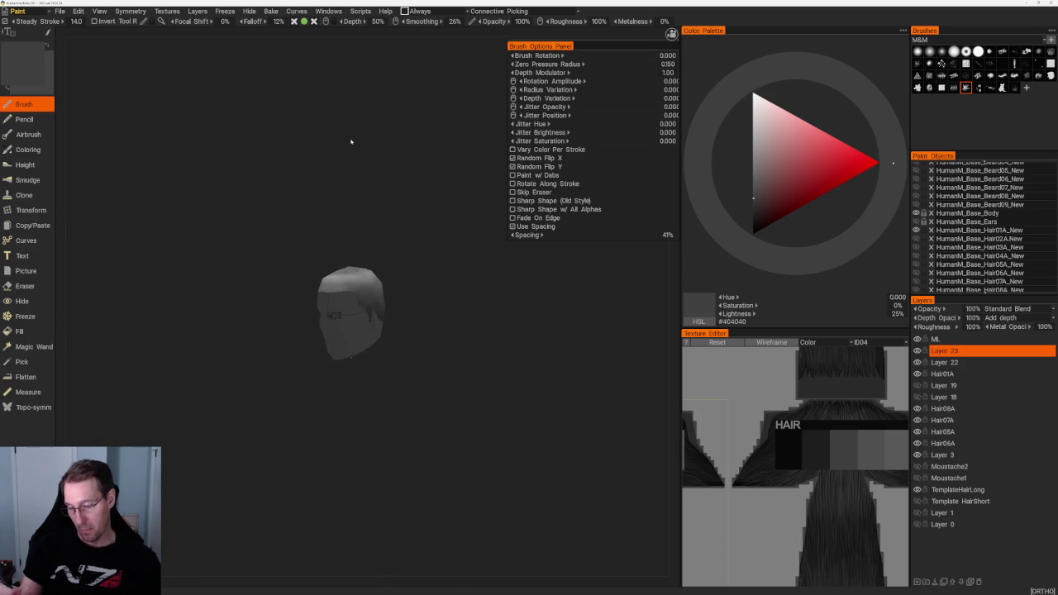
Lighten the paint grey a couple of steps while turning the head to its side and top.
scroll(359, 269, "up", 2)
scroll(359, 268, "up", 2)
key("v")
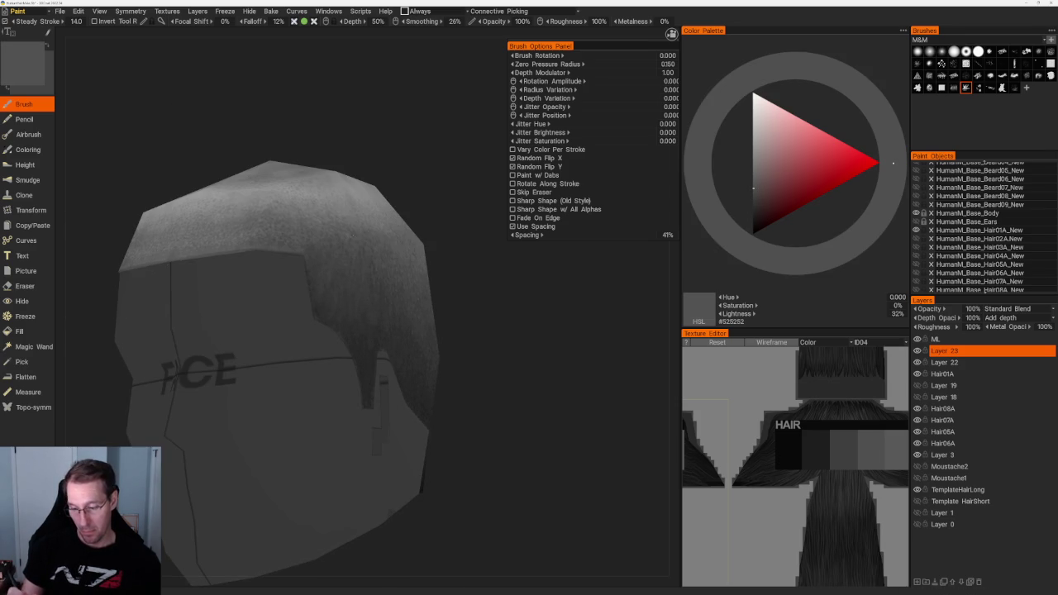
left_click_drag(529, 372, 496, 372)
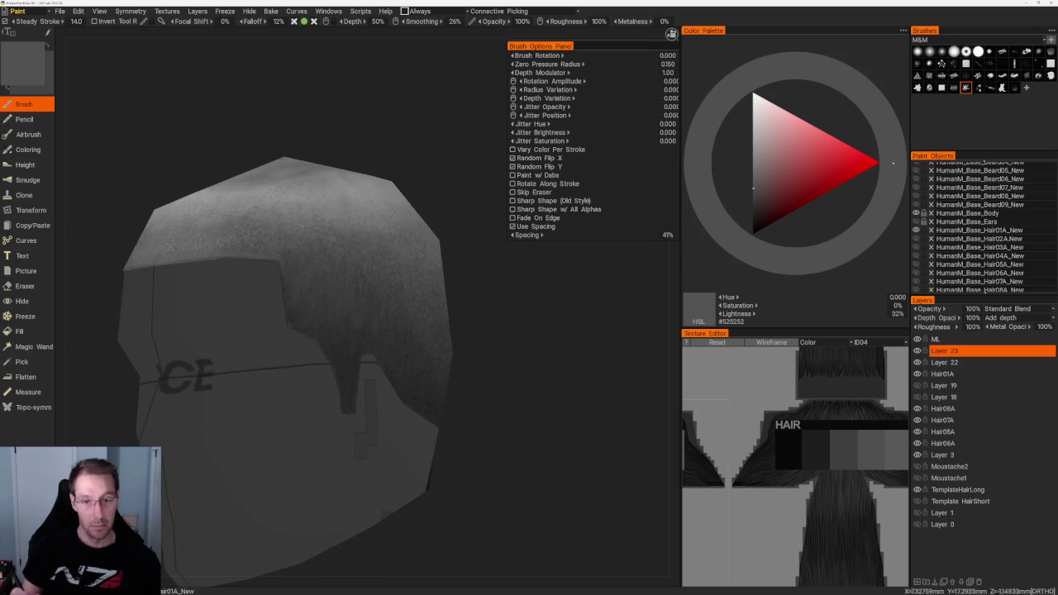
key("v")
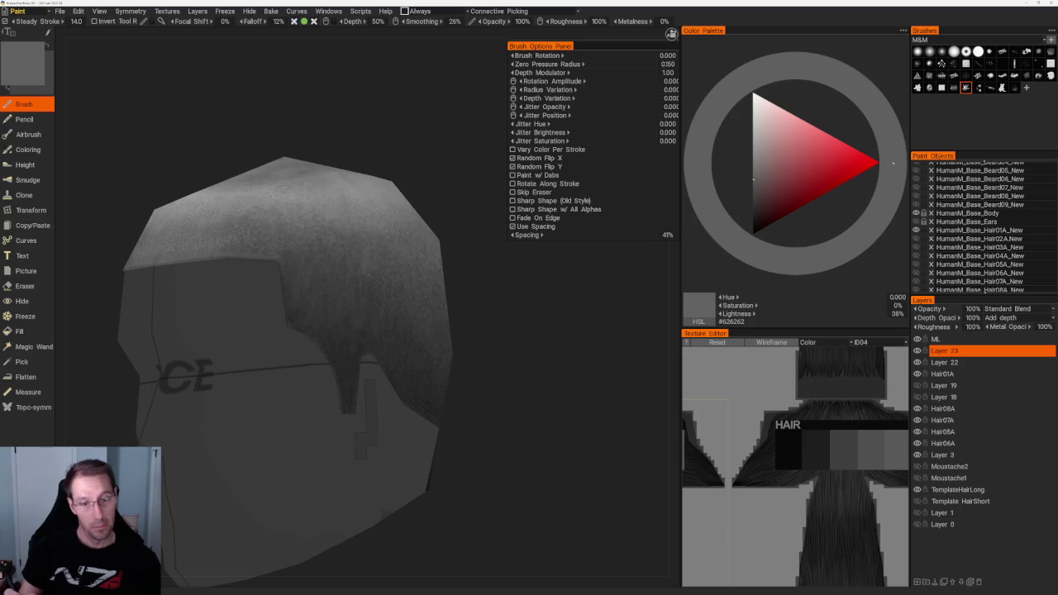
mouse_move(394, 300)
left_mouse_down()
mouse_move(390, 248)
mouse_move(437, 264)
mouse_move(439, 246)
mouse_move(465, 276)
mouse_move(443, 254)
mouse_move(454, 248)
left_mouse_up()
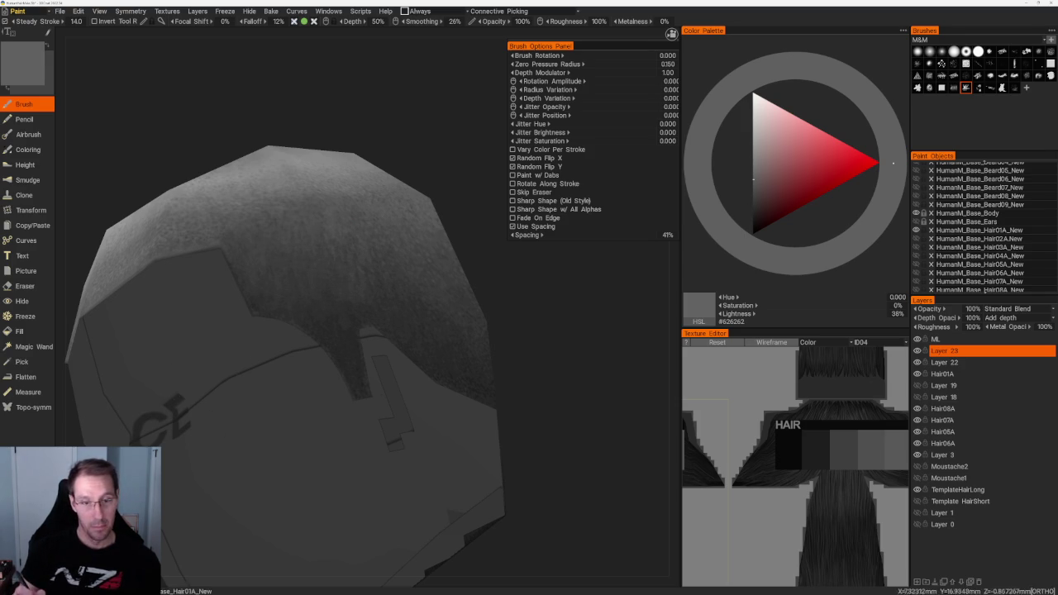
Adjust the grey to about 34–37% lightness and brush mid-grey along the hairline above FACE.
middle_click_drag(389, 173, 374, 196)
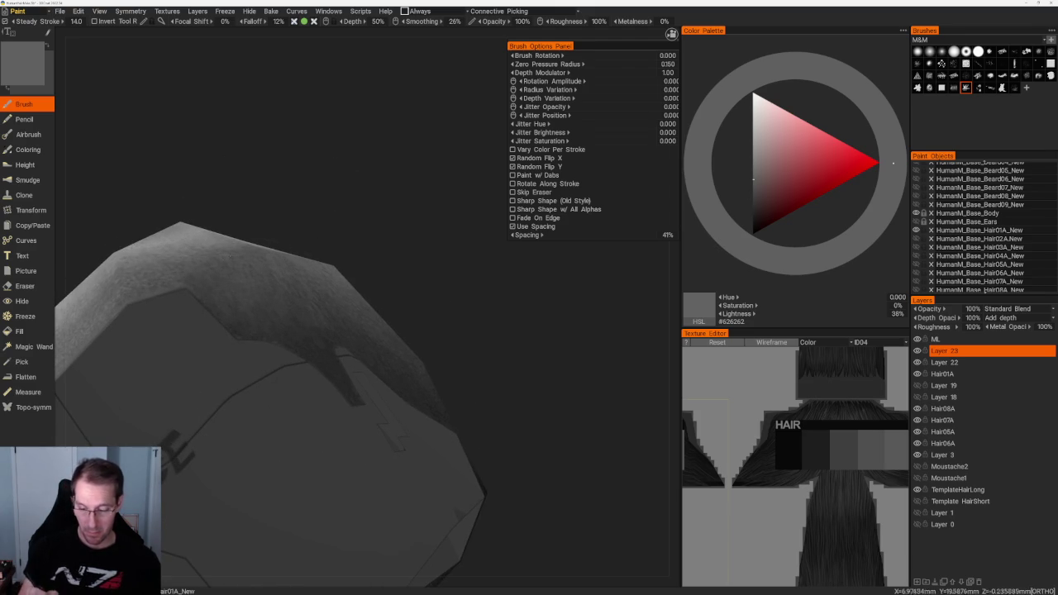
mouse_move(312, 193)
middle_mouse_down()
mouse_move(390, 214)
mouse_move(381, 202)
middle_mouse_up()
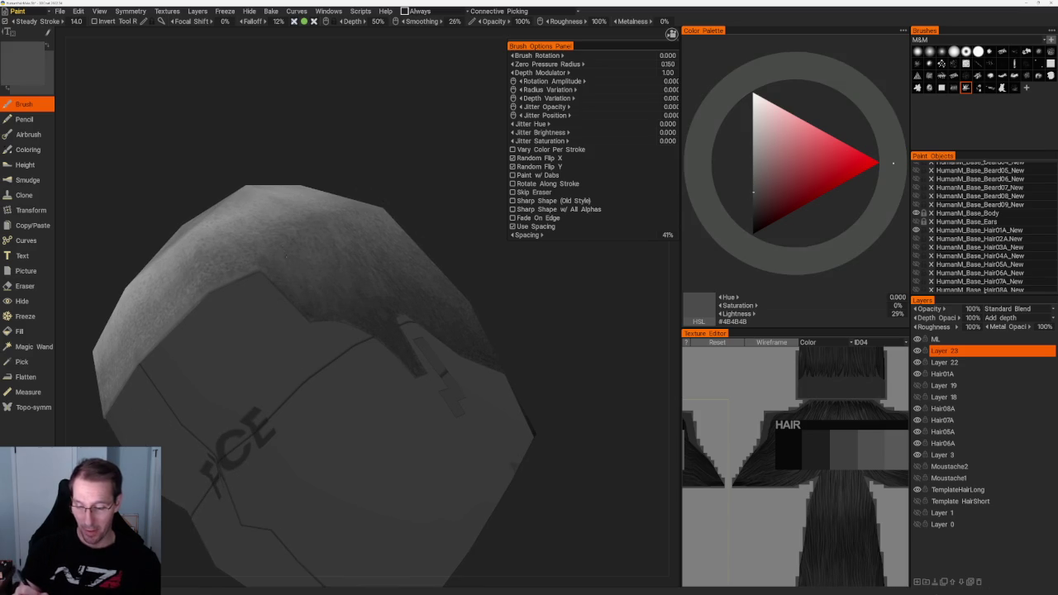
left_click_drag(753, 191, 753, 180)
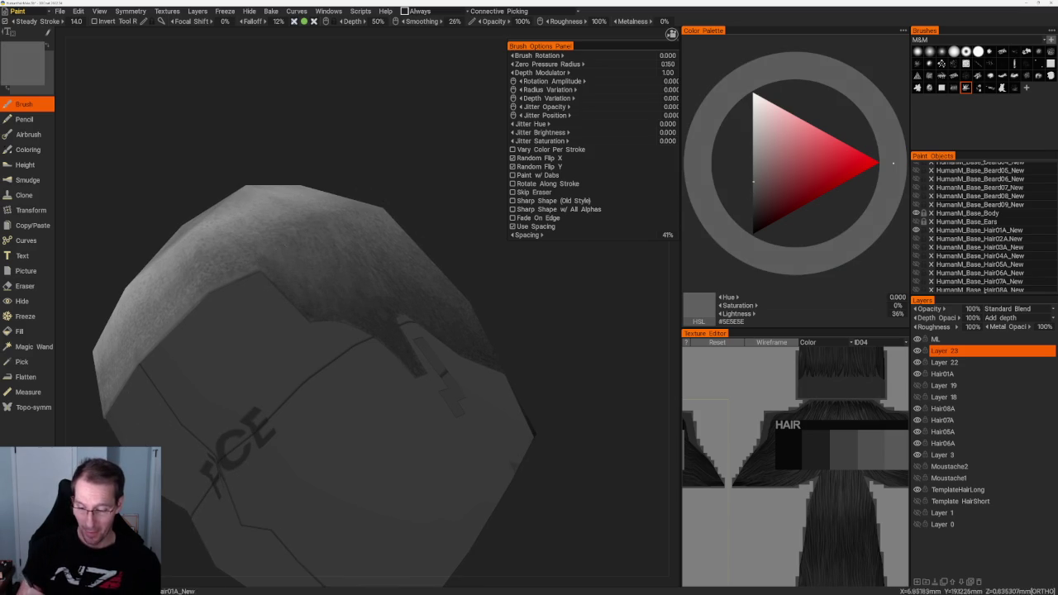
left_click_drag(753, 180, 753, 168)
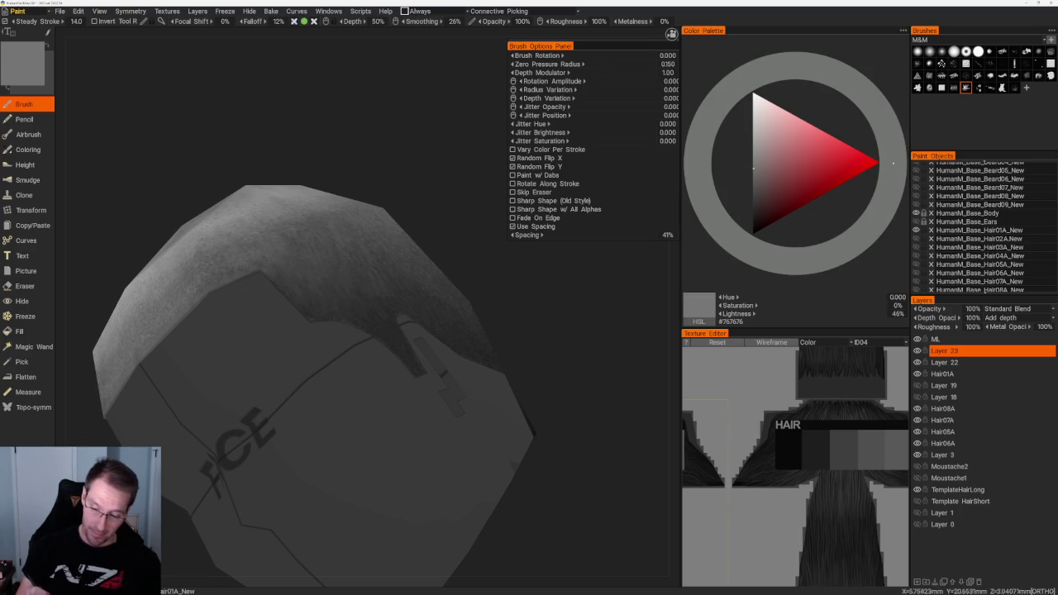
left_click_drag(319, 156, 297, 165)
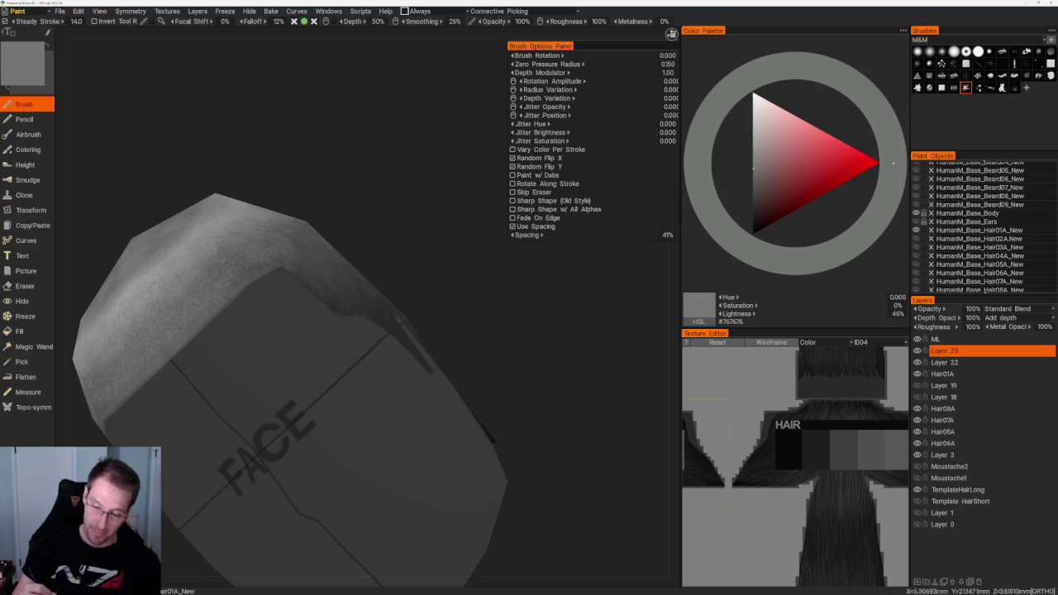
mouse_move(298, 173)
left_mouse_down()
mouse_move(231, 203)
mouse_move(309, 173)
mouse_move(371, 226)
mouse_move(360, 196)
mouse_move(349, 232)
mouse_move(354, 207)
mouse_move(322, 185)
mouse_move(382, 195)
left_mouse_up()
Darken the grey to #2D2D2D (17% lightness) and paint darker strokes on the sides and nape.
scroll(225, 207, "down", 3)
scroll(382, 196, "up", 2)
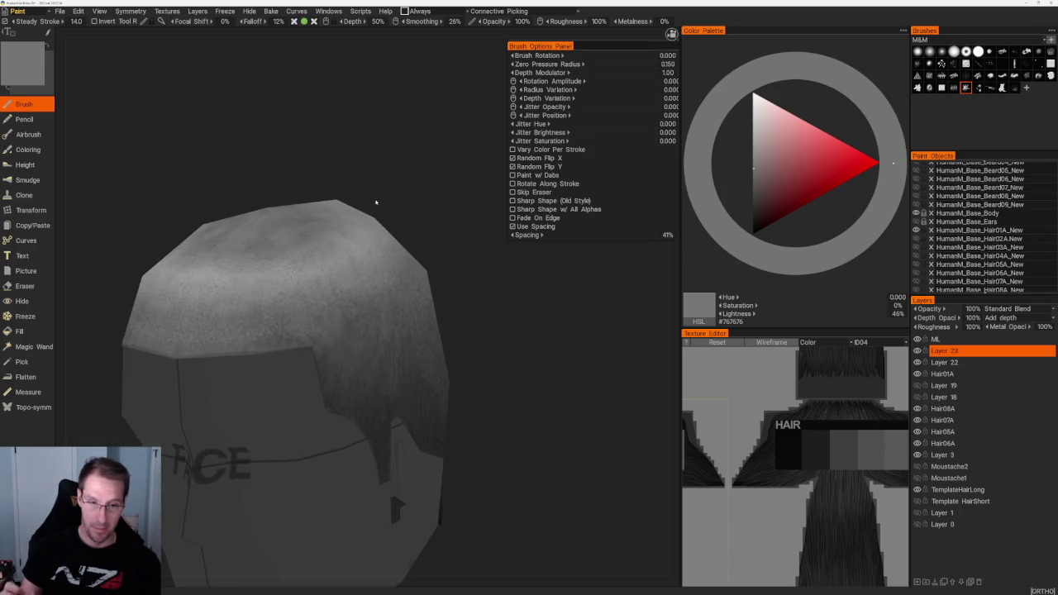
scroll(376, 203, "up", 2)
key("v")
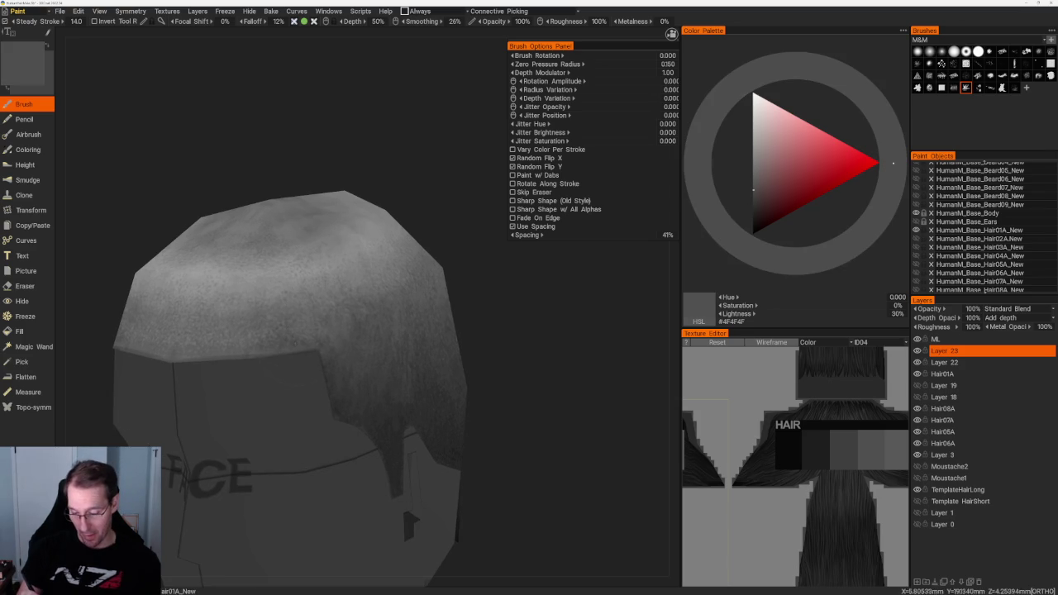
key("v")
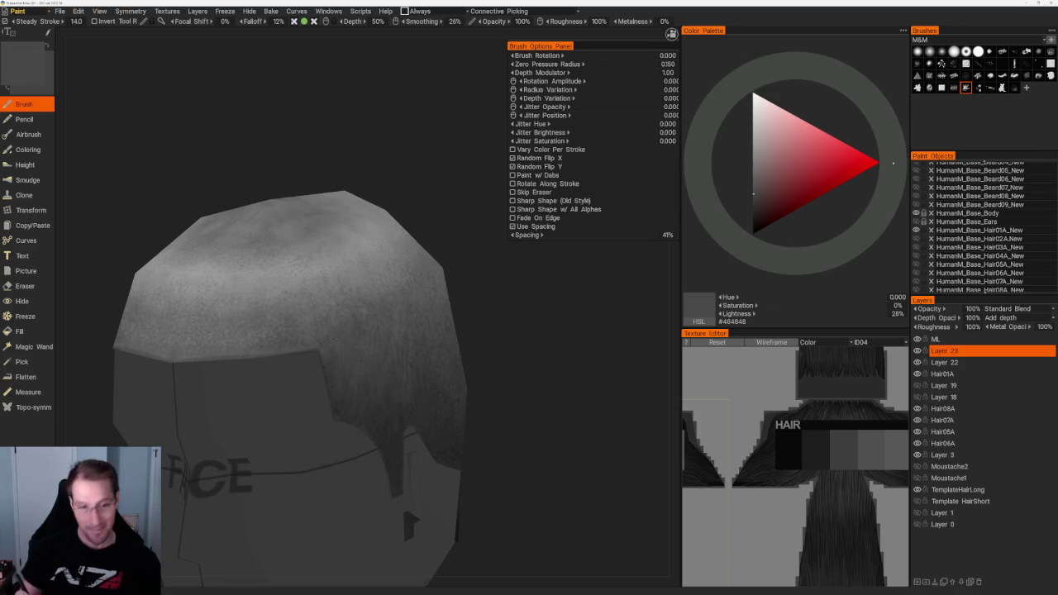
left_click_drag(345, 361, 384, 187, "alt")
scroll(383, 188, "up", 2)
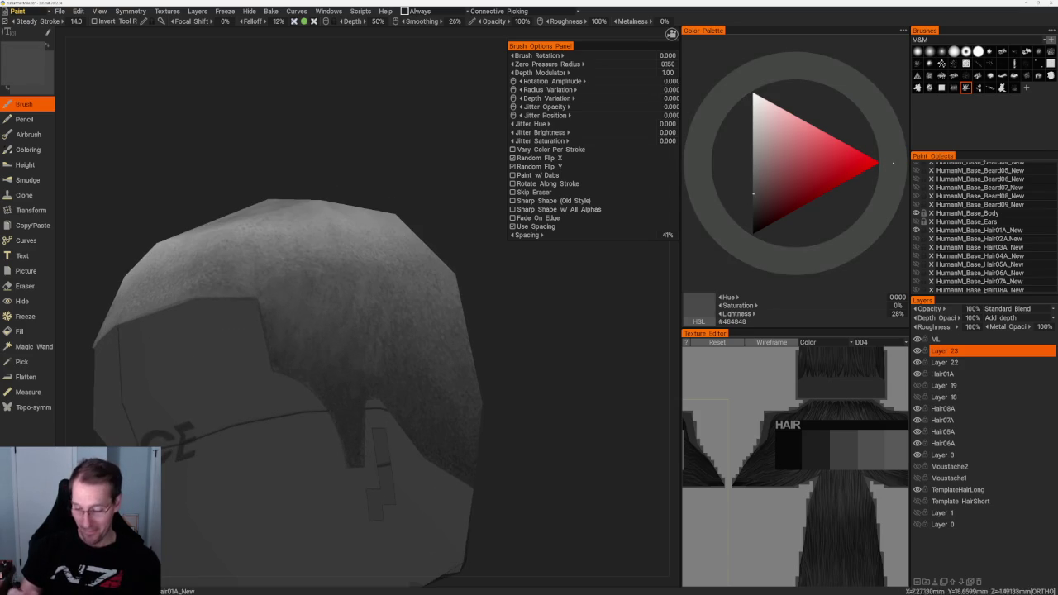
key("v")
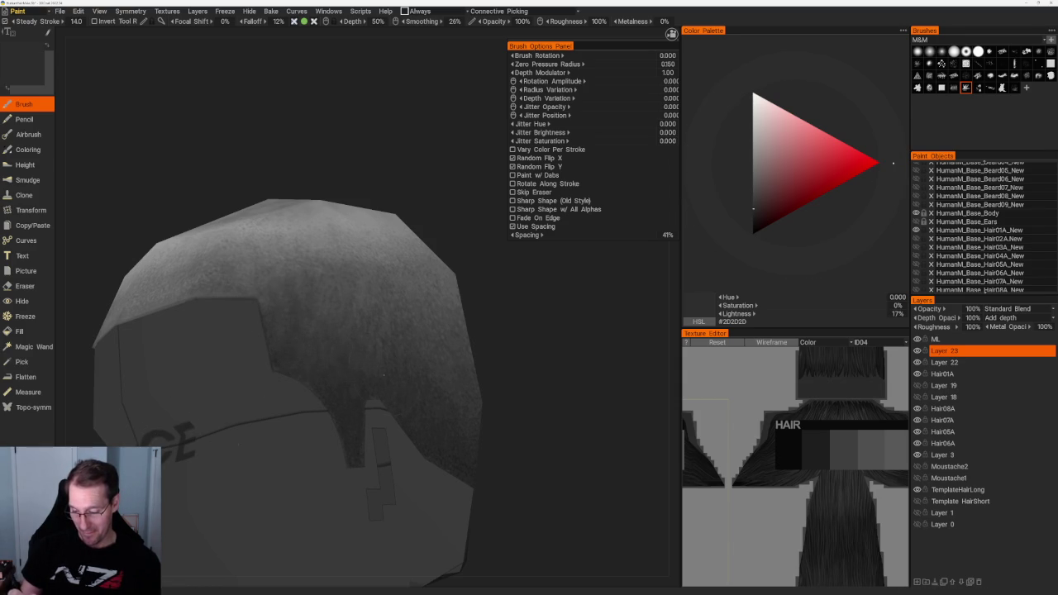
left_click_drag(331, 331, 380, 315, "alt")
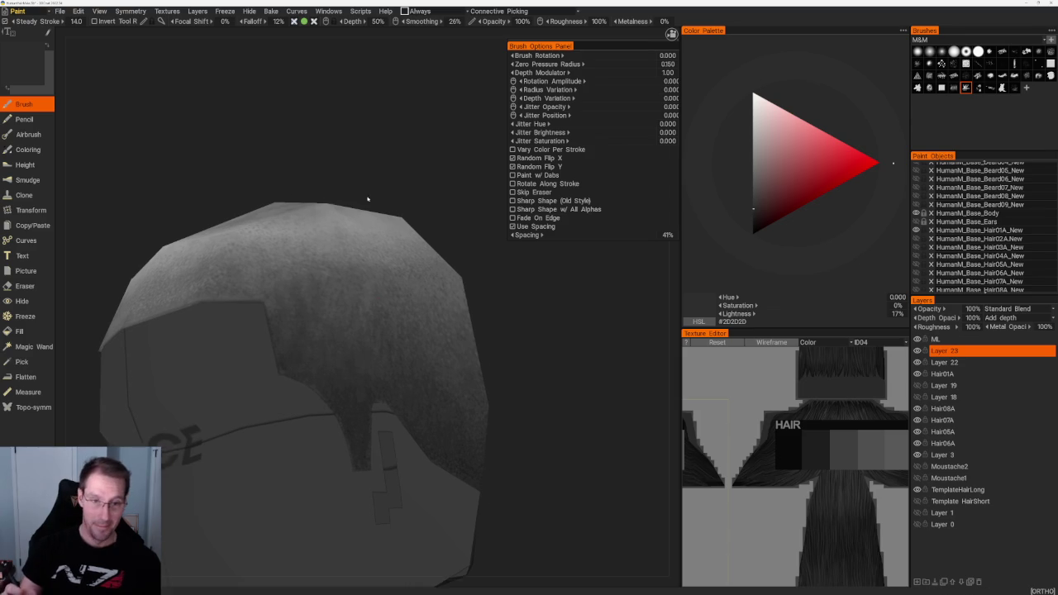
mouse_move(394, 228)
left_mouse_down("alt")
mouse_move(399, 162)
mouse_move(373, 200)
left_mouse_up("alt")
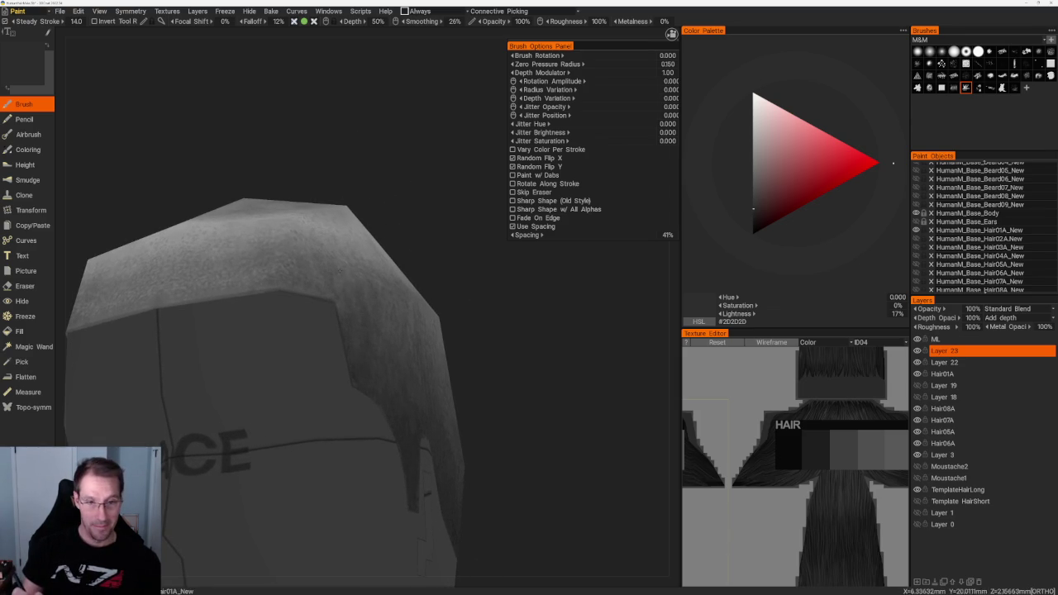
Shade the hair sides with greys between 23% and 35% lightness, ending at #5B5B5B.
mouse_move(373, 200)
left_mouse_down("alt")
mouse_move(418, 206)
mouse_move(333, 190)
left_mouse_up("alt")
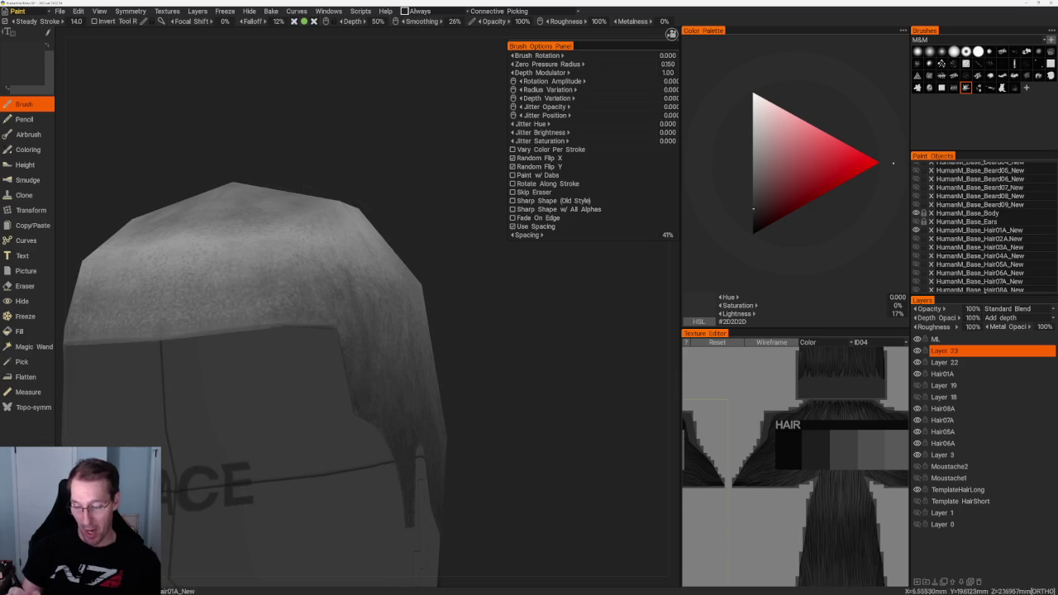
left_click(753, 186)
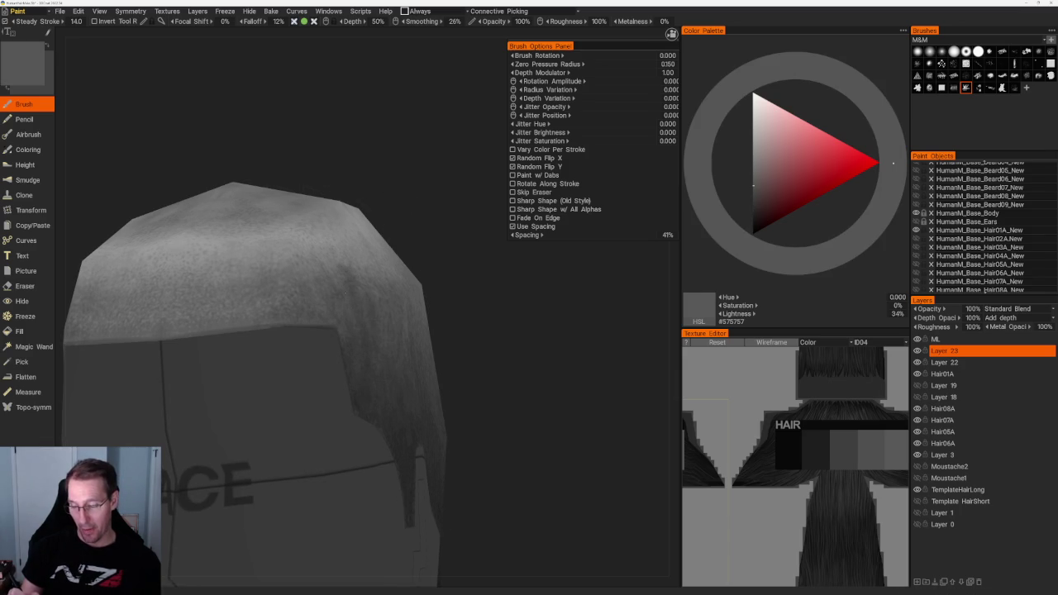
left_click_drag(753, 185, 753, 199)
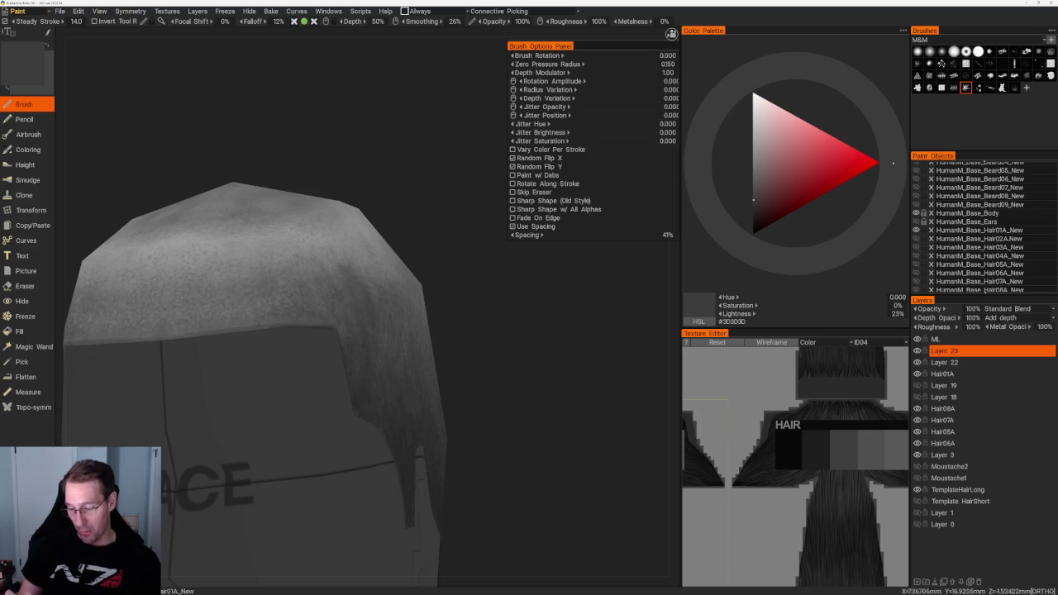
left_click(753, 185)
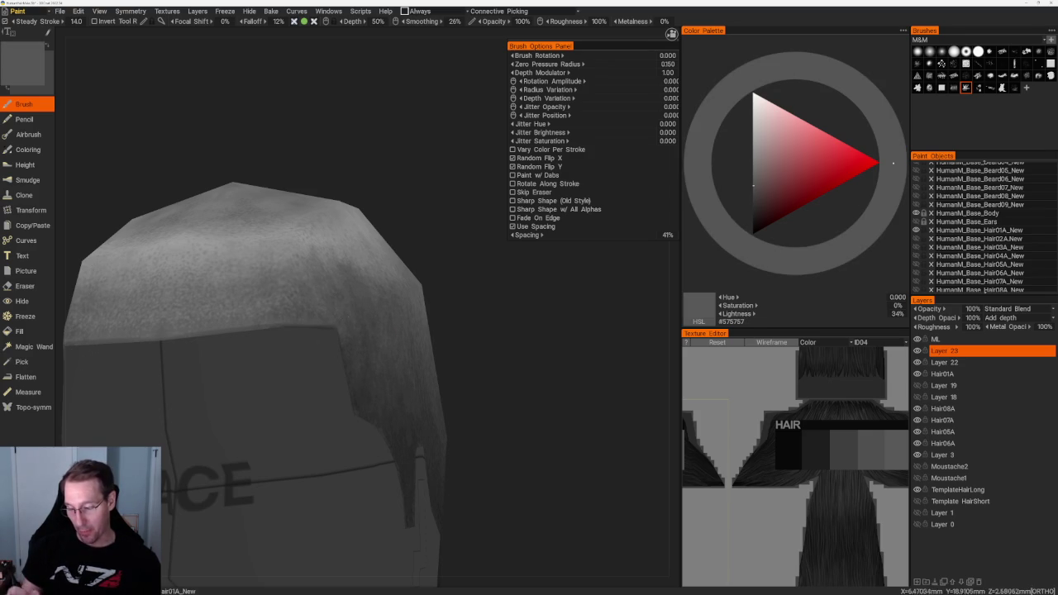
left_click(753, 198)
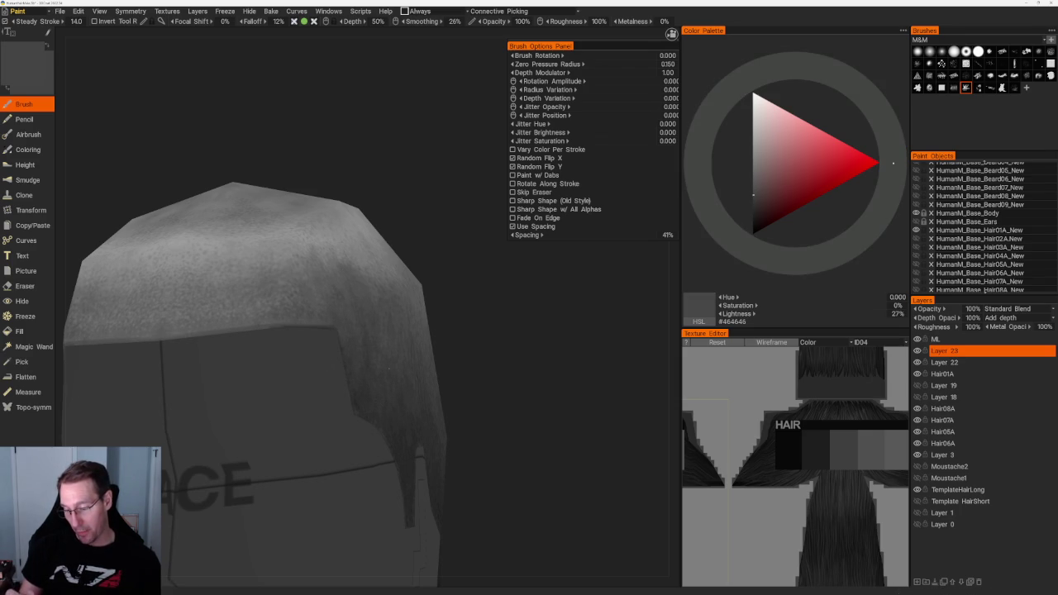
left_click_drag(579, 372, 629, 364)
left_click(753, 202)
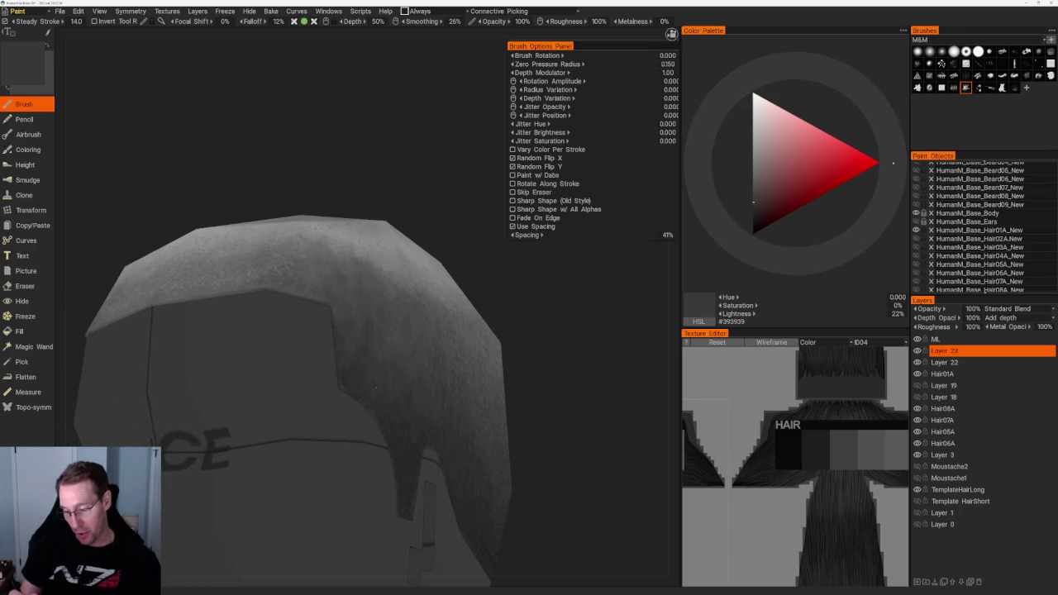
mouse_move(374, 387)
left_mouse_down("alt")
mouse_move(353, 335)
mouse_move(283, 506)
mouse_move(448, 301)
left_mouse_up("alt")
scroll(449, 300, "up", 3)
Brush the crown with greys varied between about 38% and 46% lightness.
left_click(753, 183)
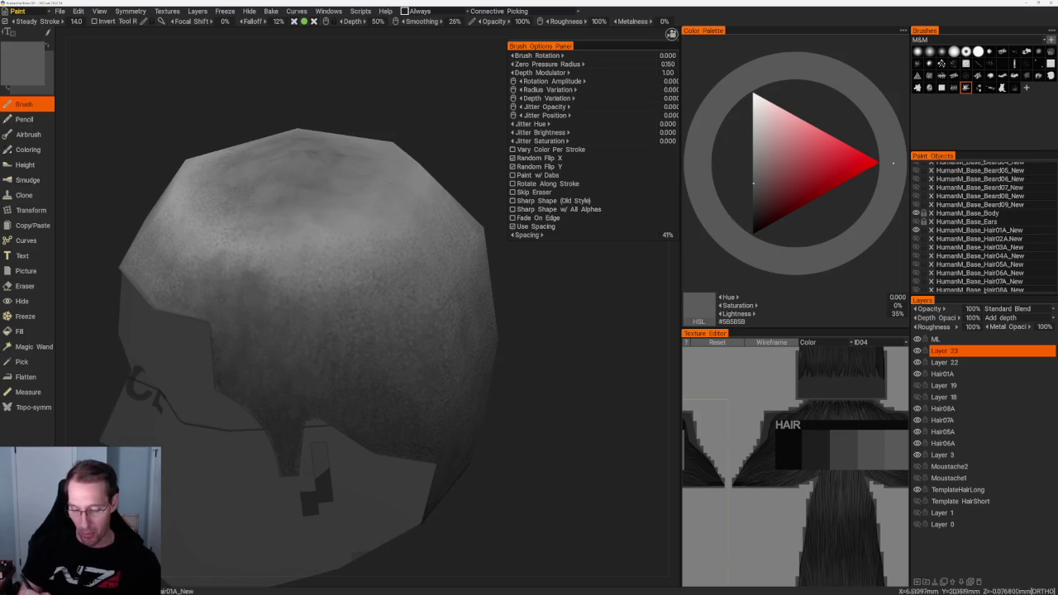
left_click_drag(449, 300, 496, 314, "alt")
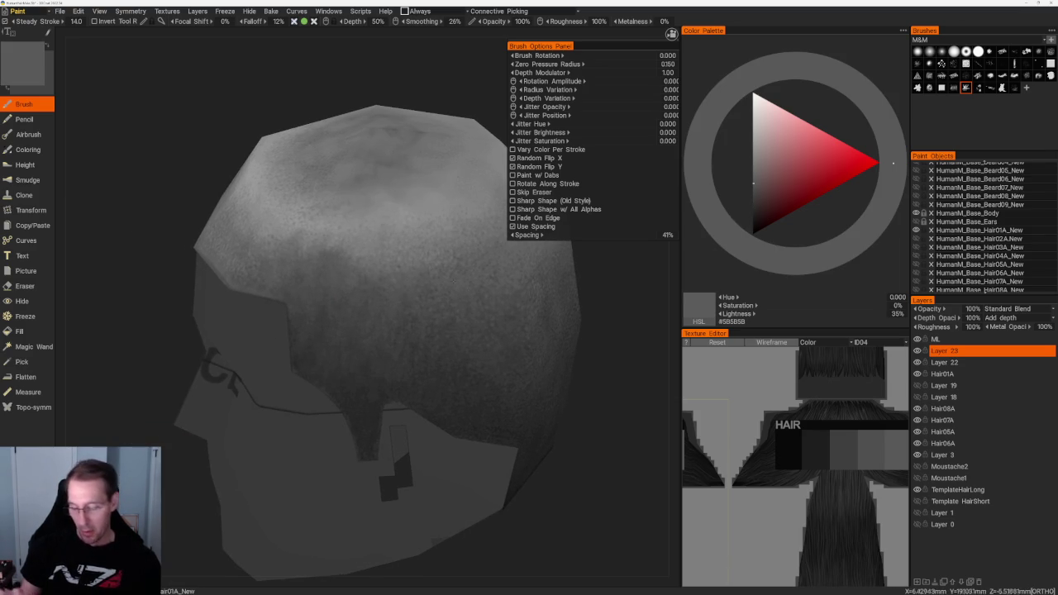
left_click(754, 179)
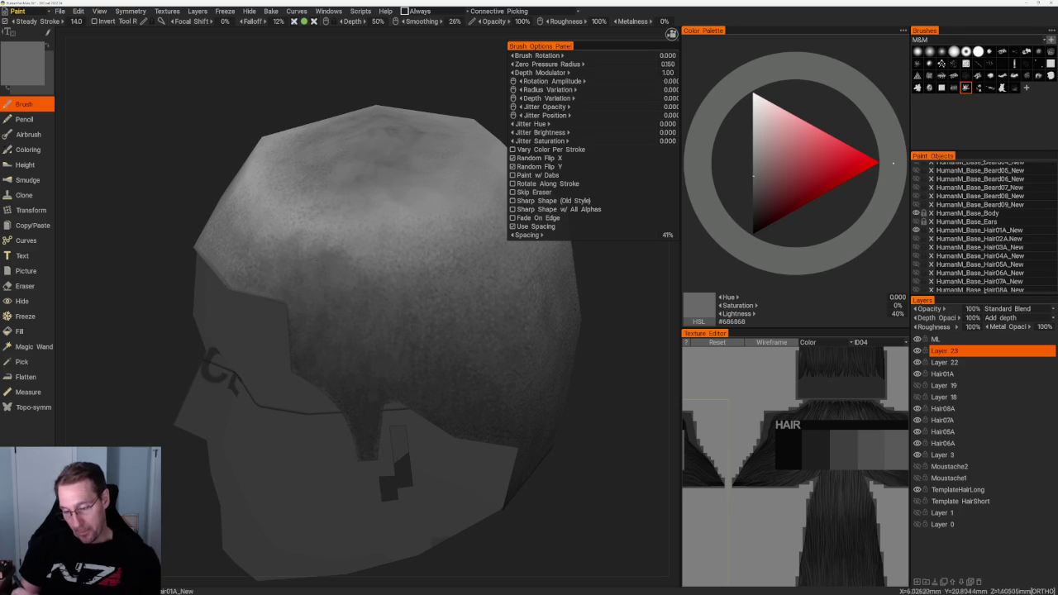
left_click(753, 169)
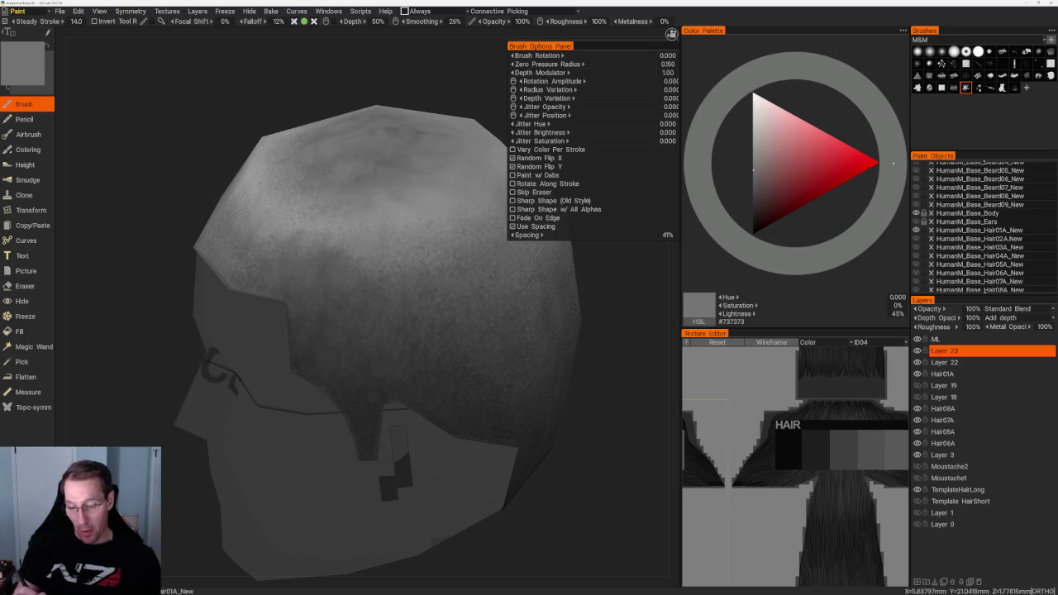
left_click(753, 173)
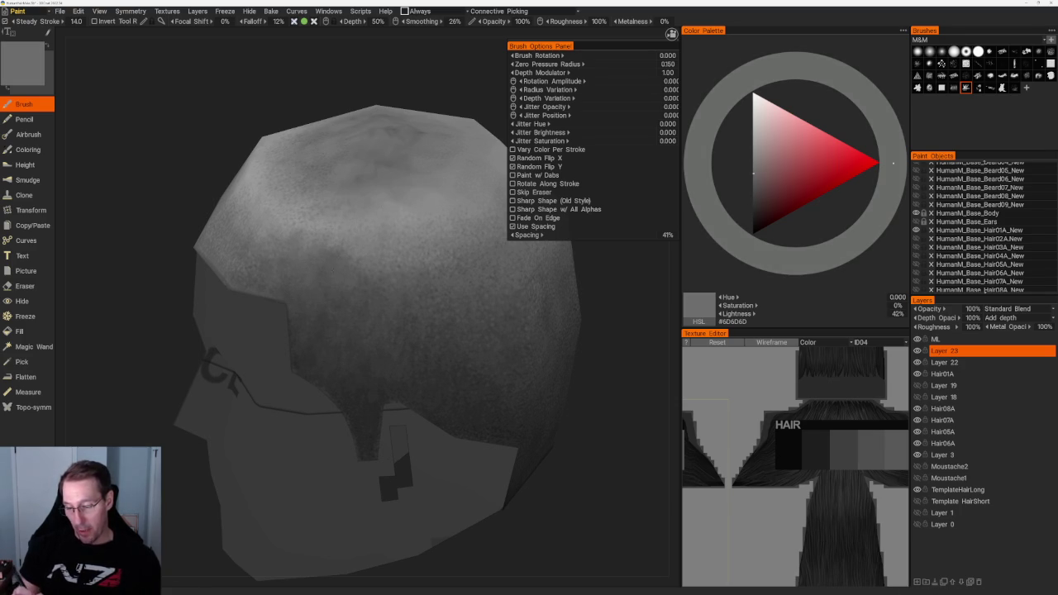
scroll(385, 199, "down", 5)
left_click_drag(385, 199, 383, 253, "alt")
scroll(383, 253, "up", 4)
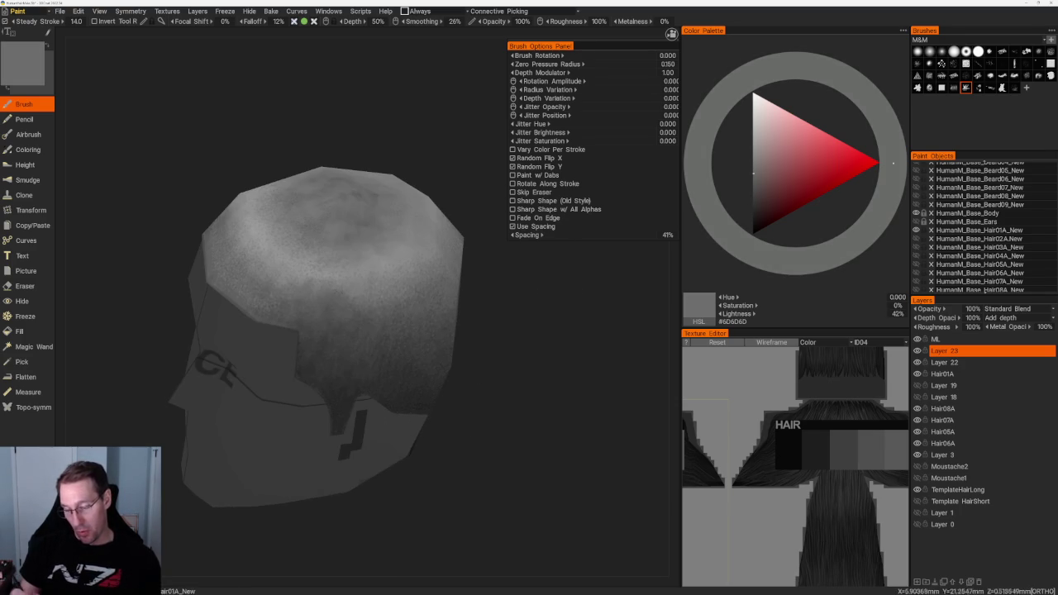
left_click(753, 167)
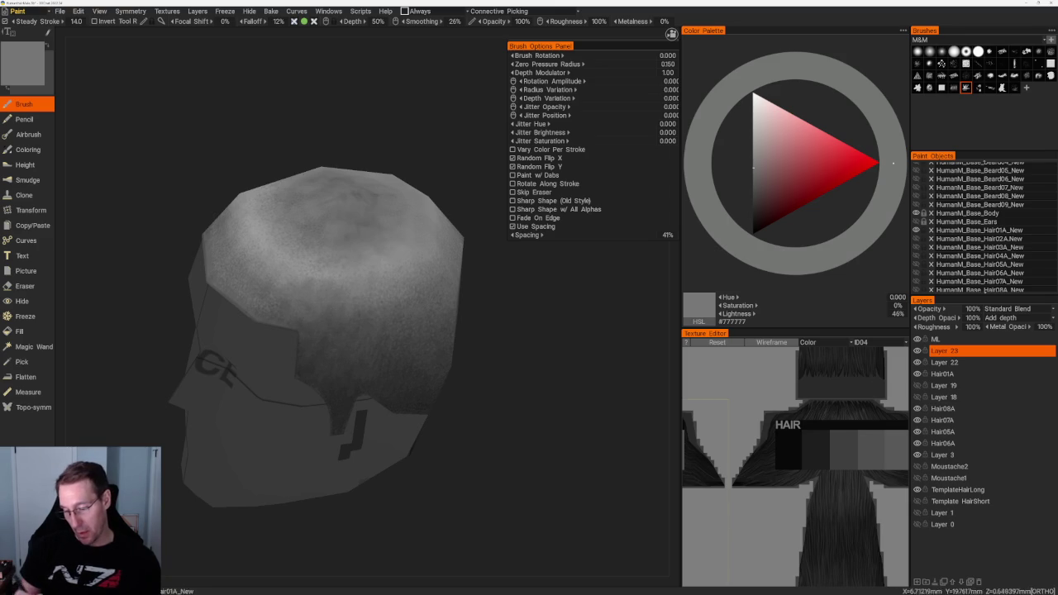
scroll(420, 265, "down", 5)
scroll(427, 366, "up", 5)
left_click(753, 179)
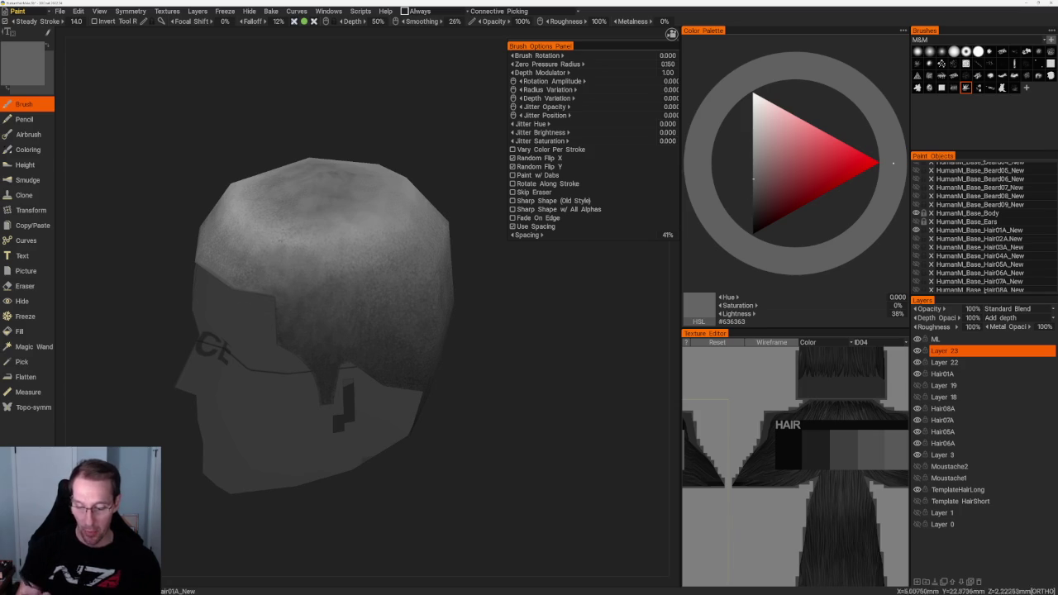
scroll(435, 224, "down", 5)
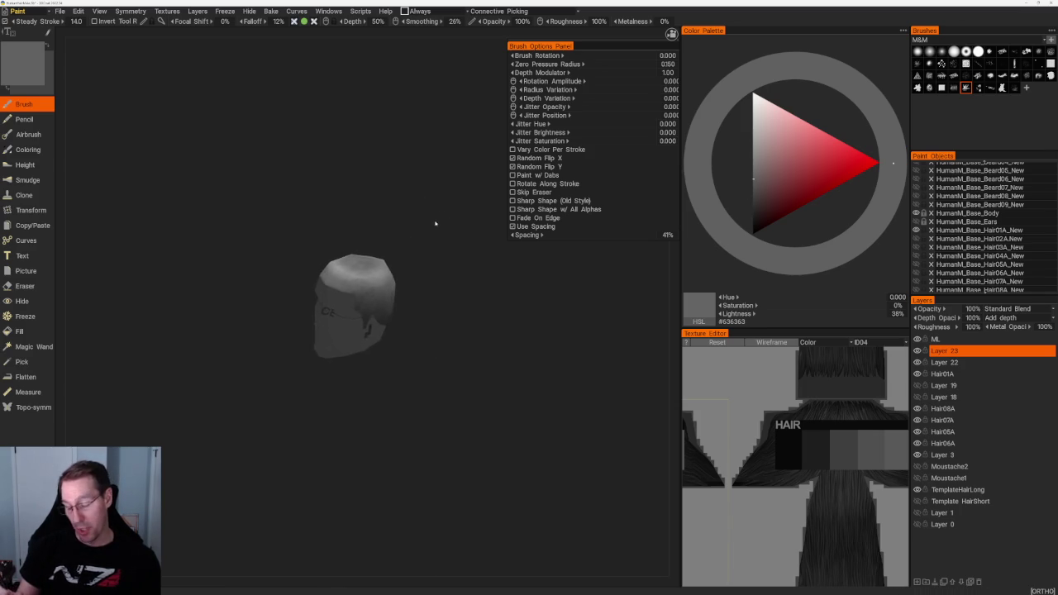
scroll(435, 224, "up", 3)
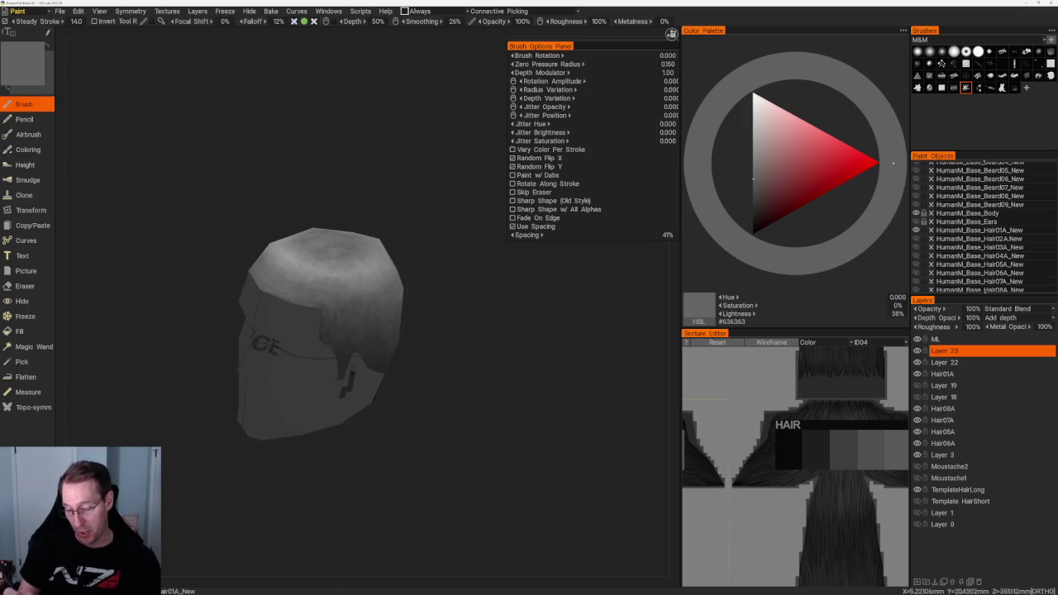
scroll(372, 287, "up", 3)
Alternate darker greys on the sides with lighter crown greys, ending at #767676 (46%).
key("v")
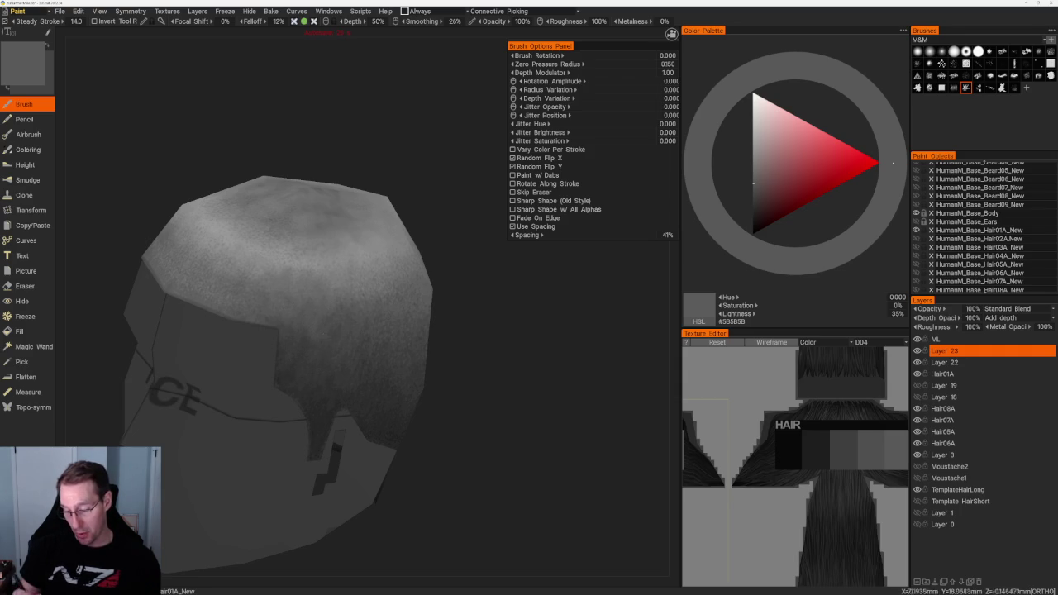
key("v")
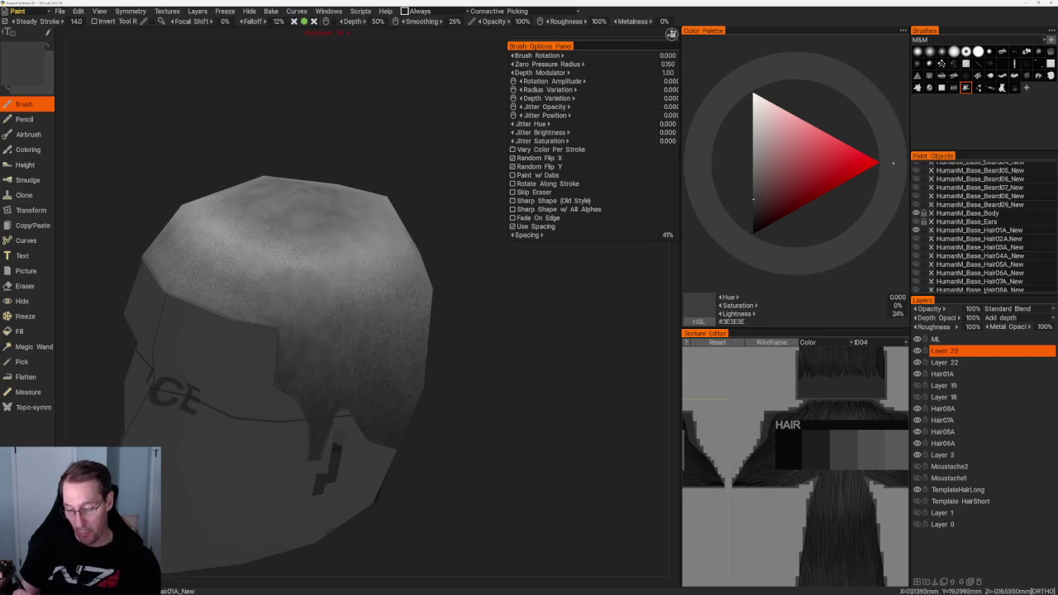
scroll(460, 330, "down", 5)
scroll(499, 409, "up", 5)
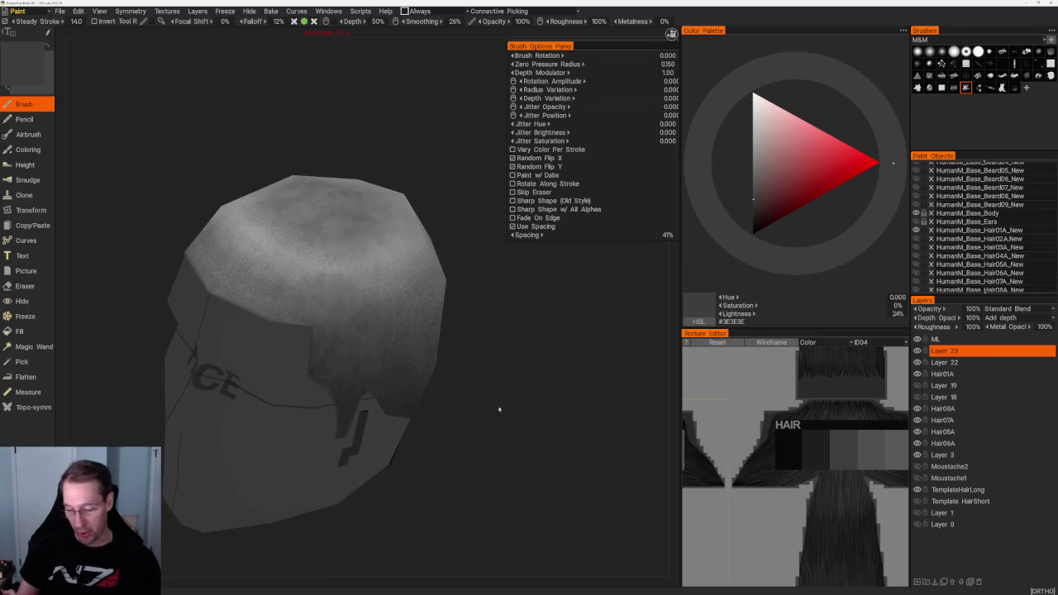
key("v")
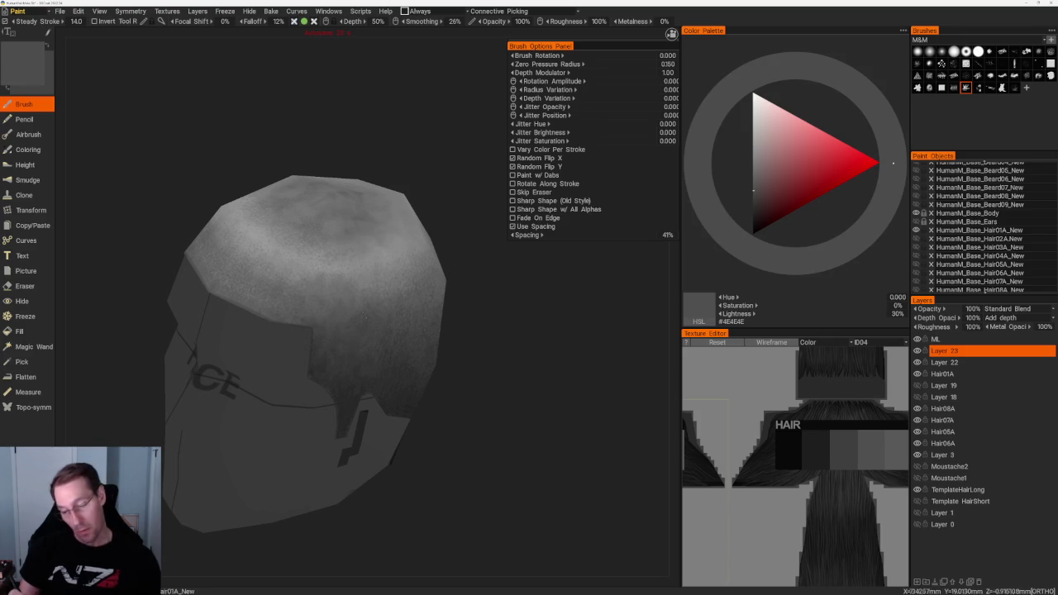
mouse_move(489, 371)
left_mouse_down()
mouse_move(379, 331)
mouse_move(458, 385)
mouse_move(458, 361)
left_mouse_up()
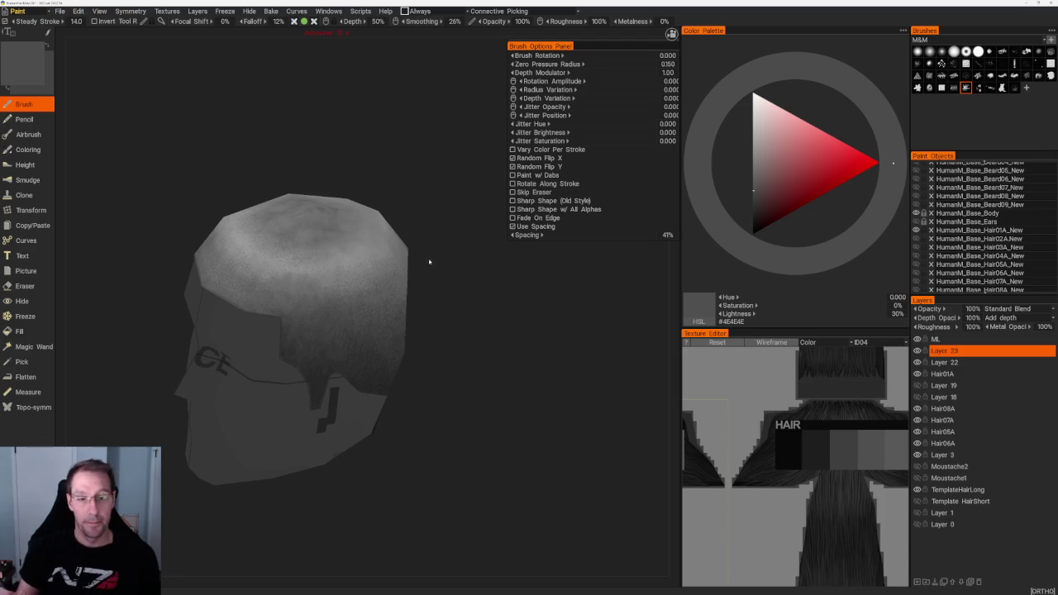
scroll(456, 323, "up", 1)
scroll(450, 323, "up", 2)
mouse_move(451, 323)
left_mouse_down()
mouse_move(385, 137)
mouse_move(402, 146)
mouse_move(401, 170)
left_mouse_up()
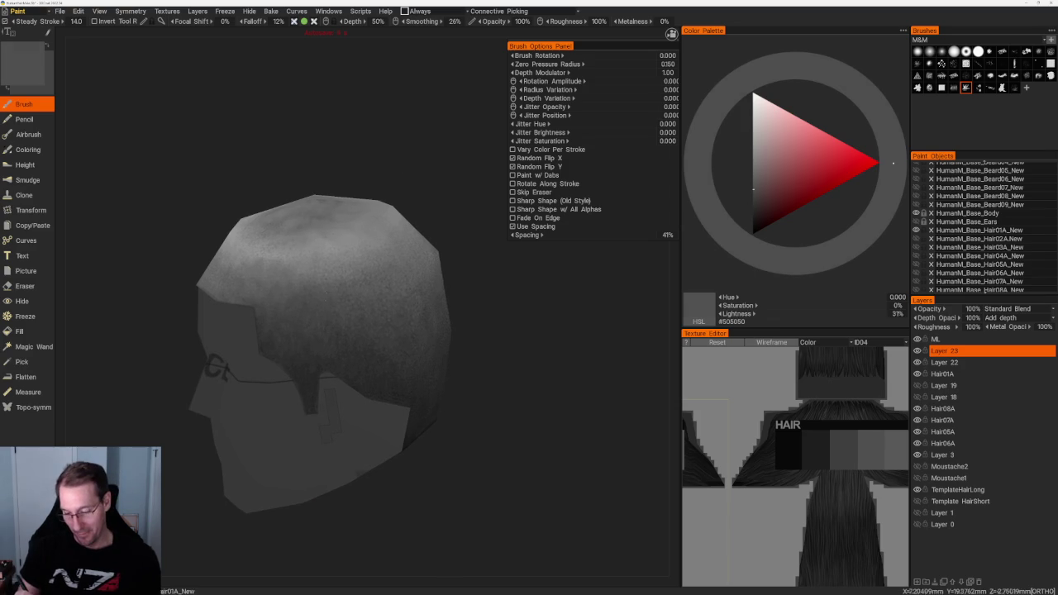
key("v")
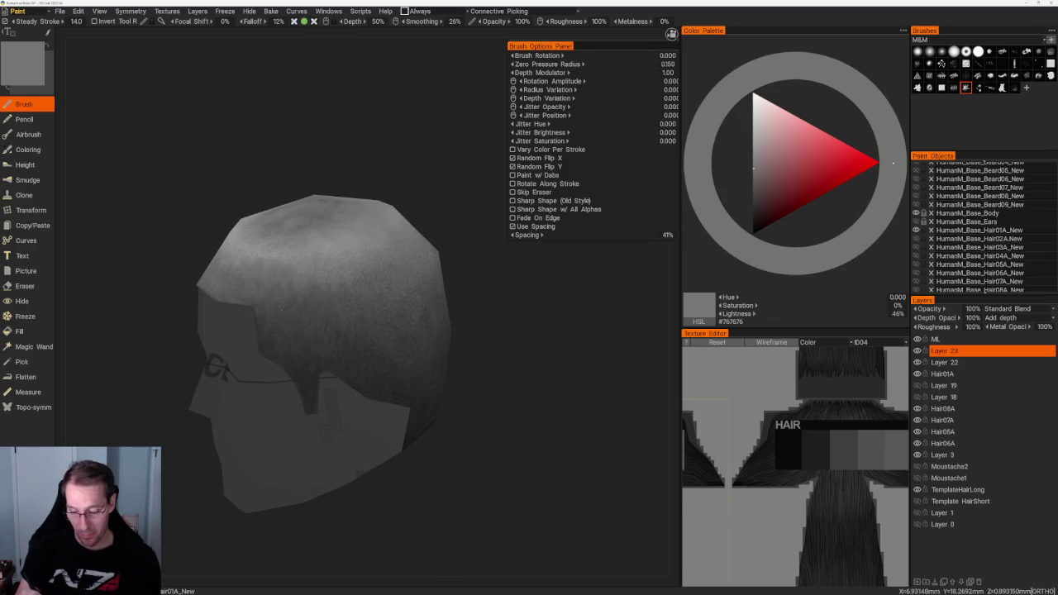
key("v")
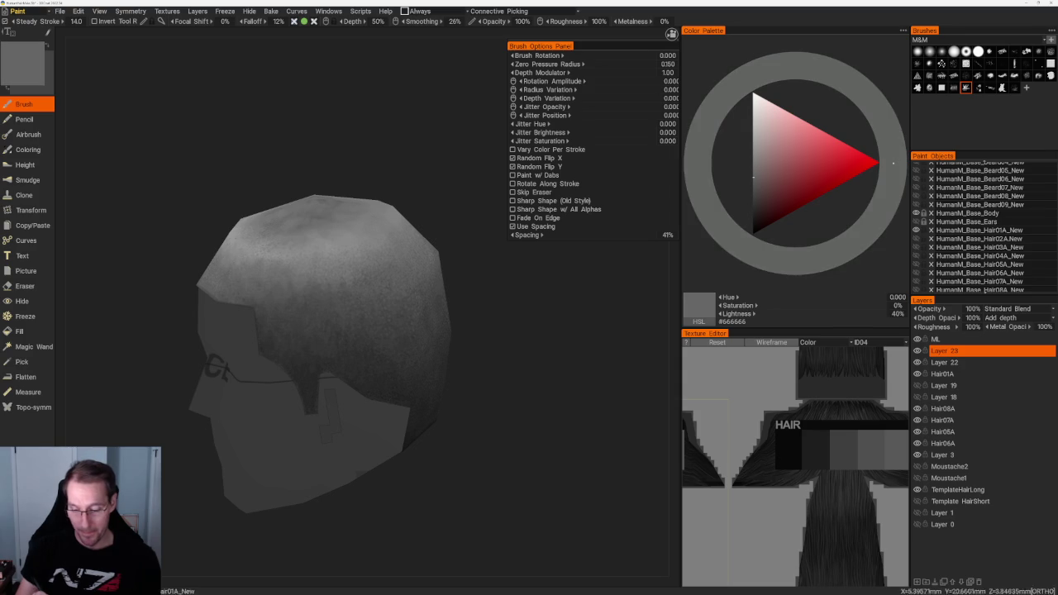
mouse_move(363, 199)
left_mouse_down()
mouse_move(429, 203)
mouse_move(467, 177)
mouse_move(451, 145)
left_mouse_up()
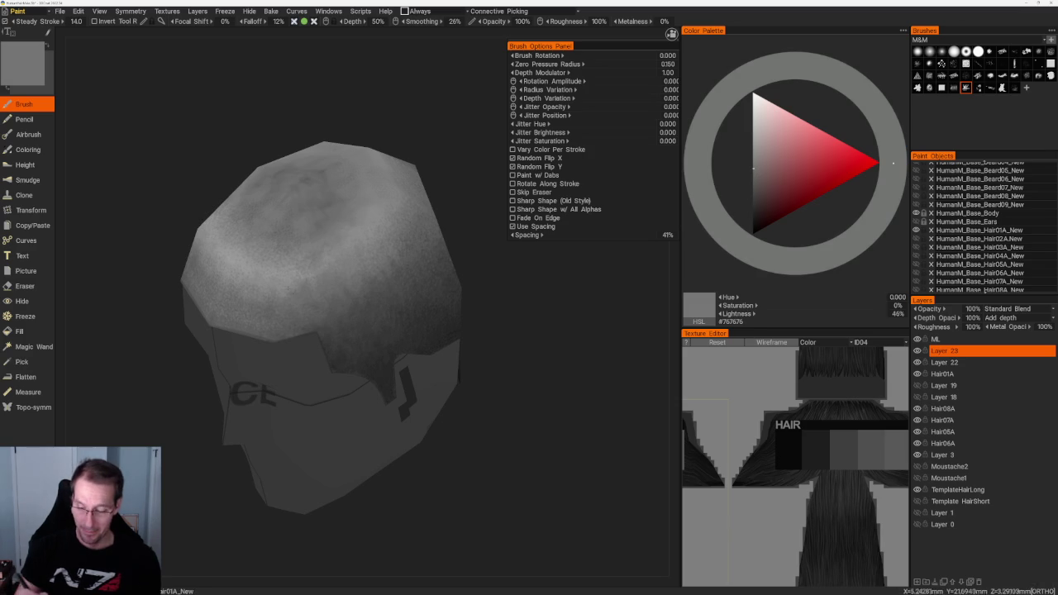
Paint lighter and medium greys on the hair from a straight front view.
left_click(753, 155)
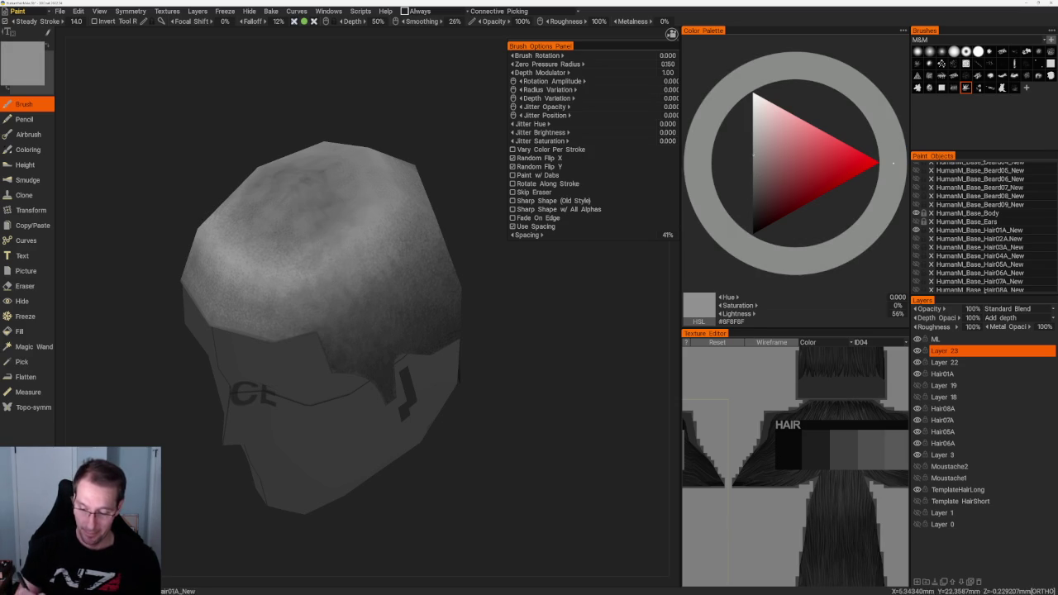
key("KP_5")
left_click(753, 173)
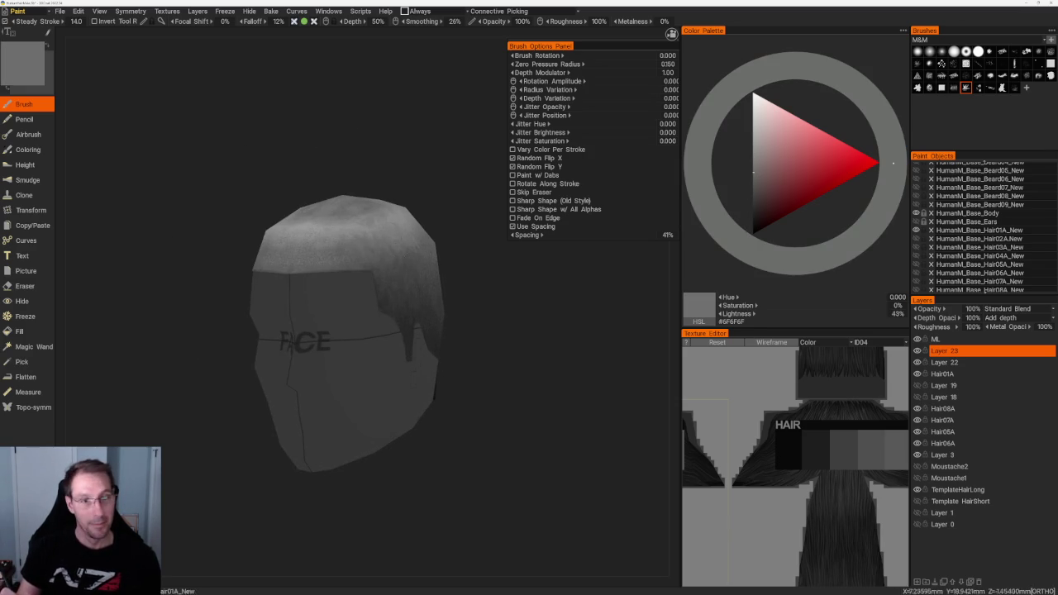
mouse_move(463, 223)
left_mouse_down()
mouse_move(421, 160)
mouse_move(427, 142)
mouse_move(395, 194)
left_mouse_up()
left_click(753, 174)
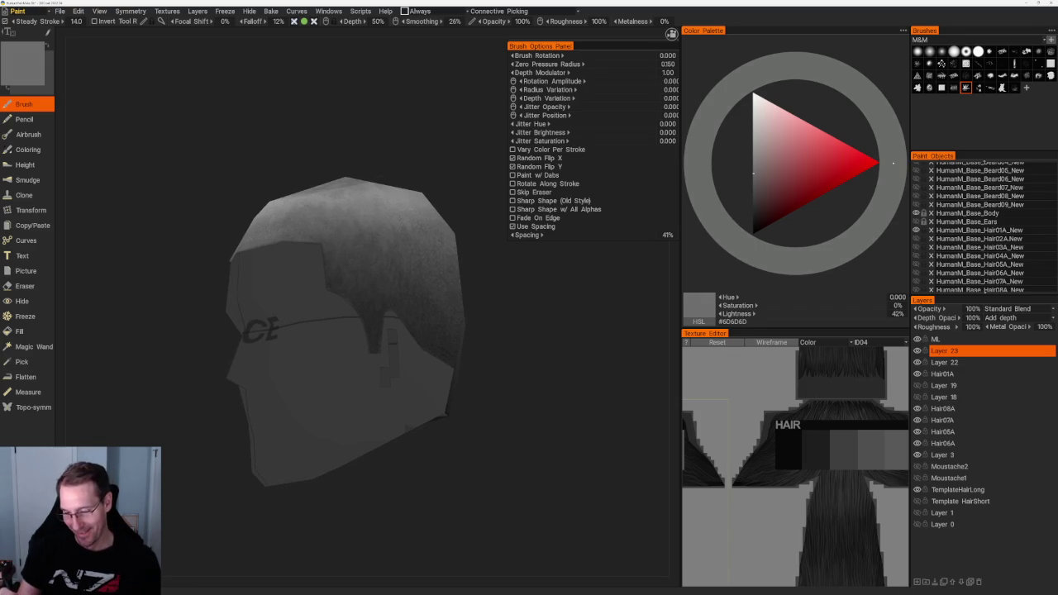
mouse_move(413, 178)
left_mouse_down()
mouse_move(439, 151)
mouse_move(387, 190)
left_mouse_up()
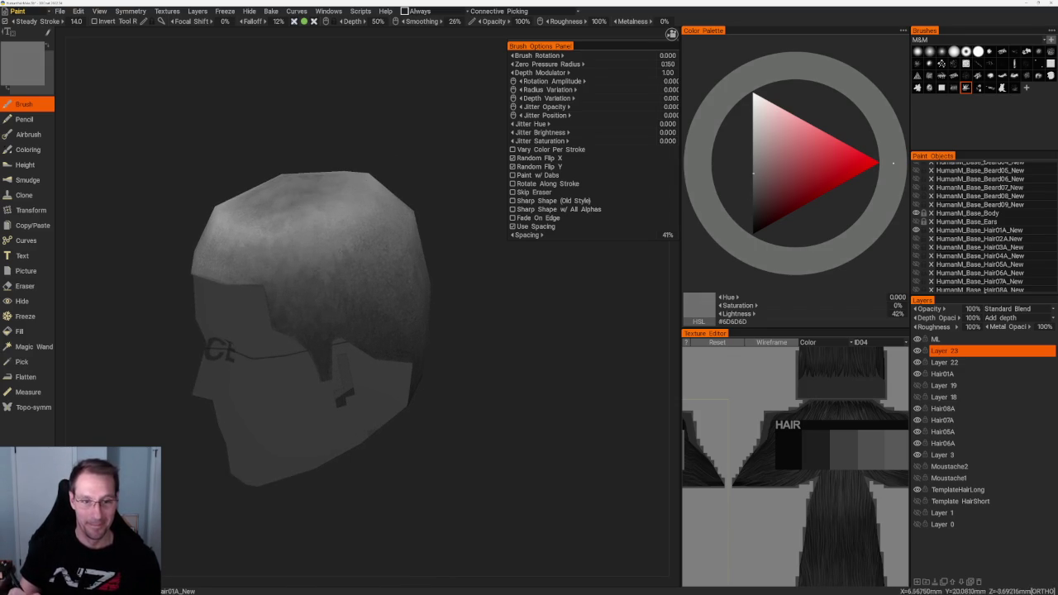
middle_click_drag(347, 207, 377, 211)
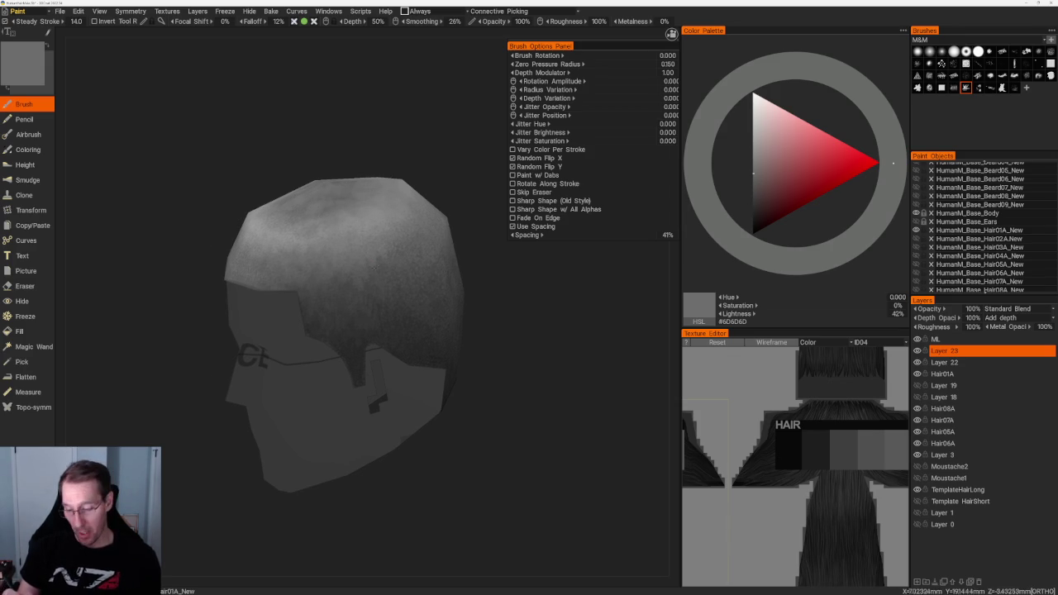
Alternate darker and lighter greys, brightening the crown with #919191 (56% lightness).
key("v")
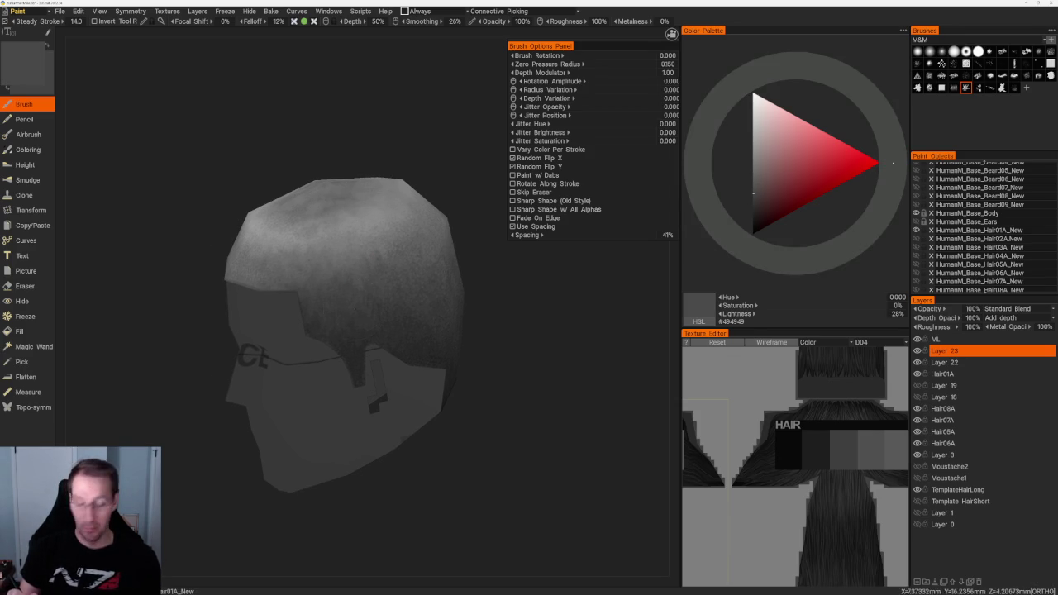
key("v")
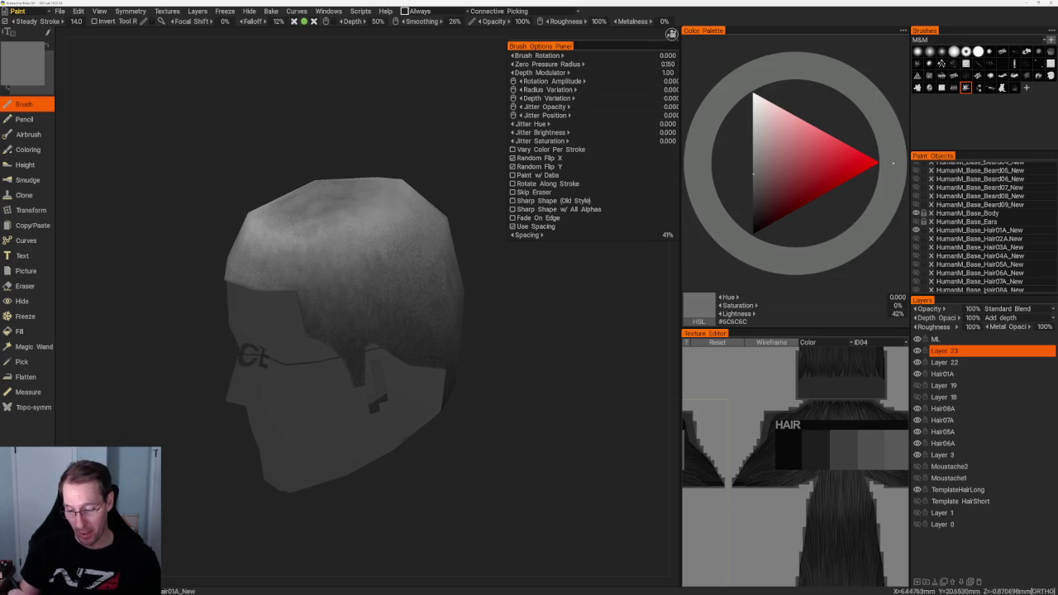
key("v")
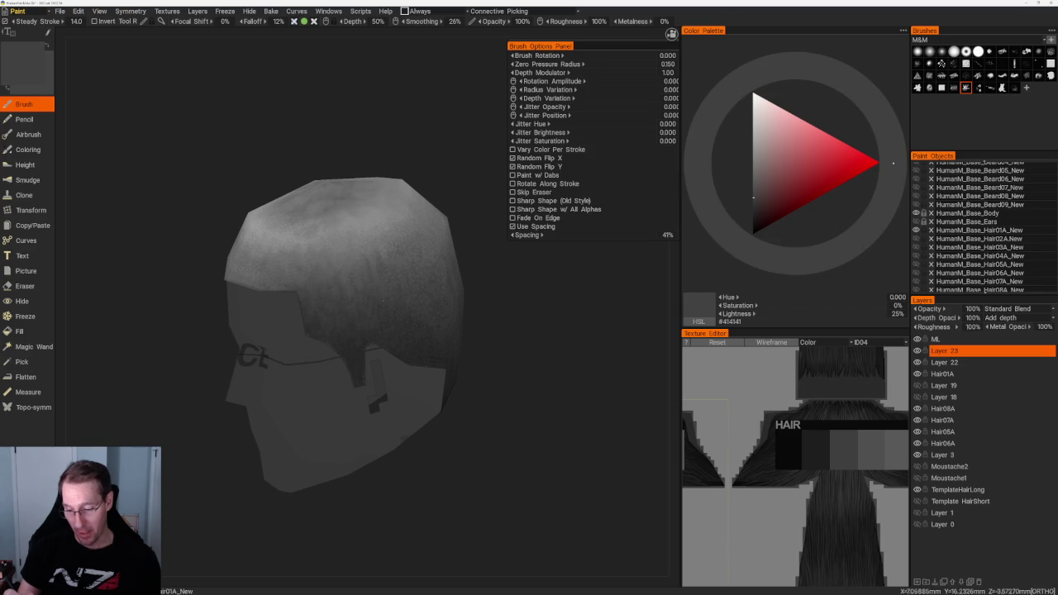
key("v")
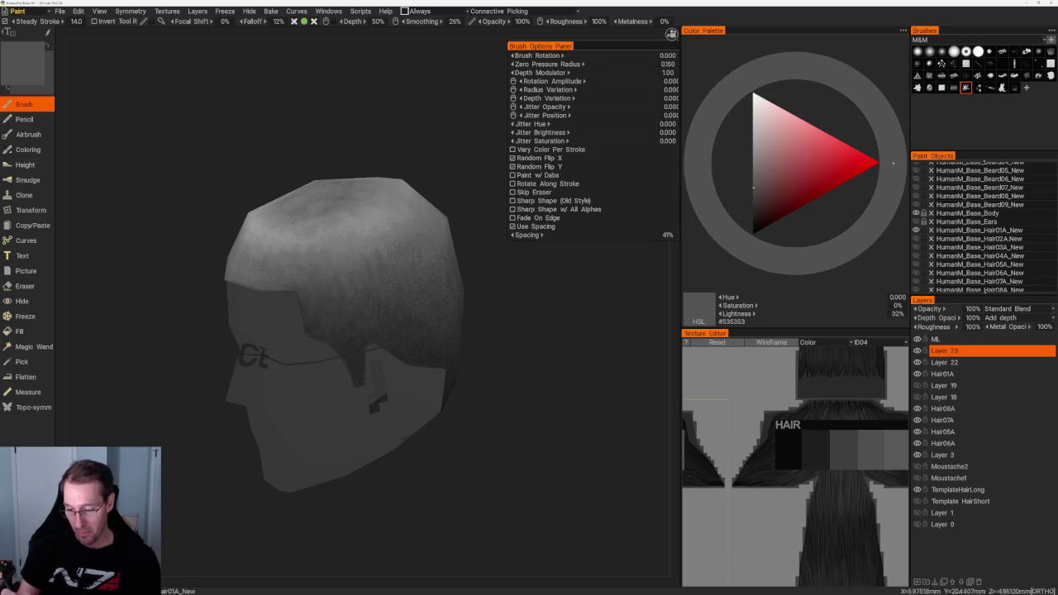
key("v")
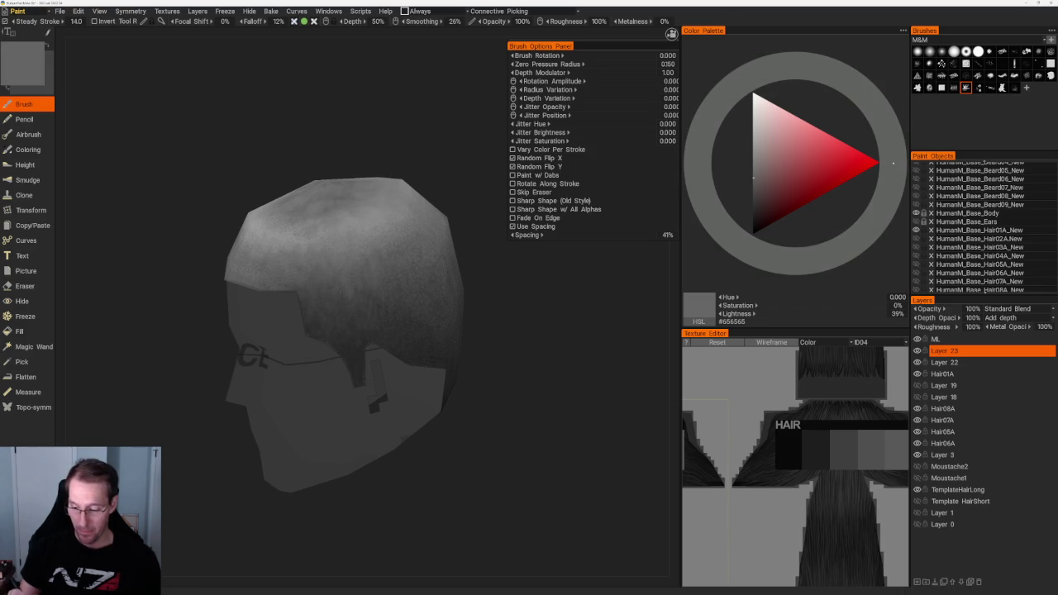
scroll(417, 218, "down", 5)
mouse_move(417, 218)
left_mouse_down()
mouse_move(391, 260)
mouse_move(409, 220)
mouse_move(455, 250)
mouse_move(437, 302)
left_mouse_up()
scroll(392, 259, "up", 3)
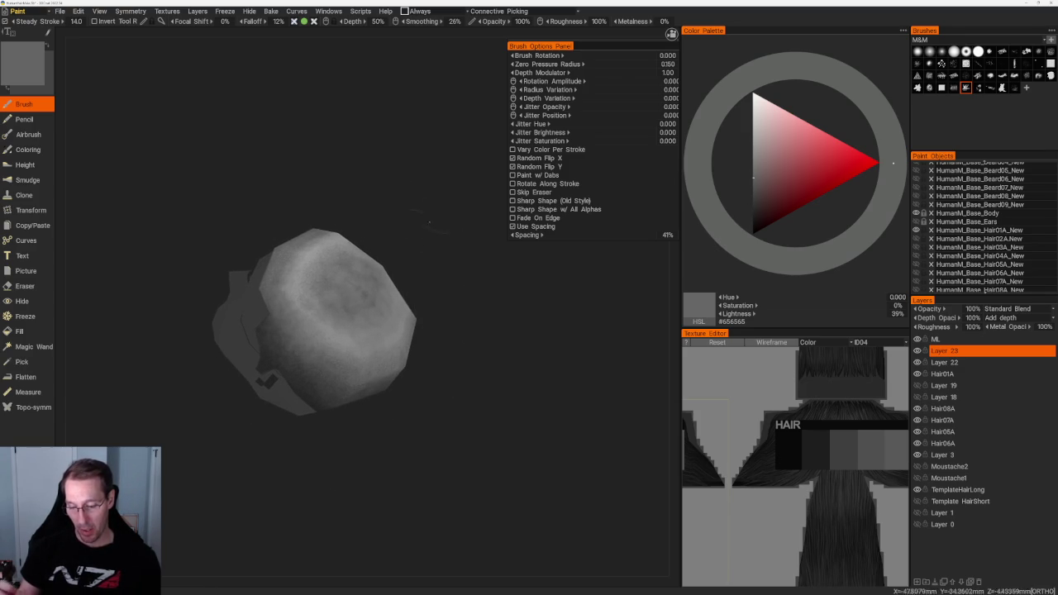
mouse_move(416, 166)
left_mouse_down()
mouse_move(559, 361)
mouse_move(592, 471)
left_mouse_up()
scroll(565, 372, "up", 2)
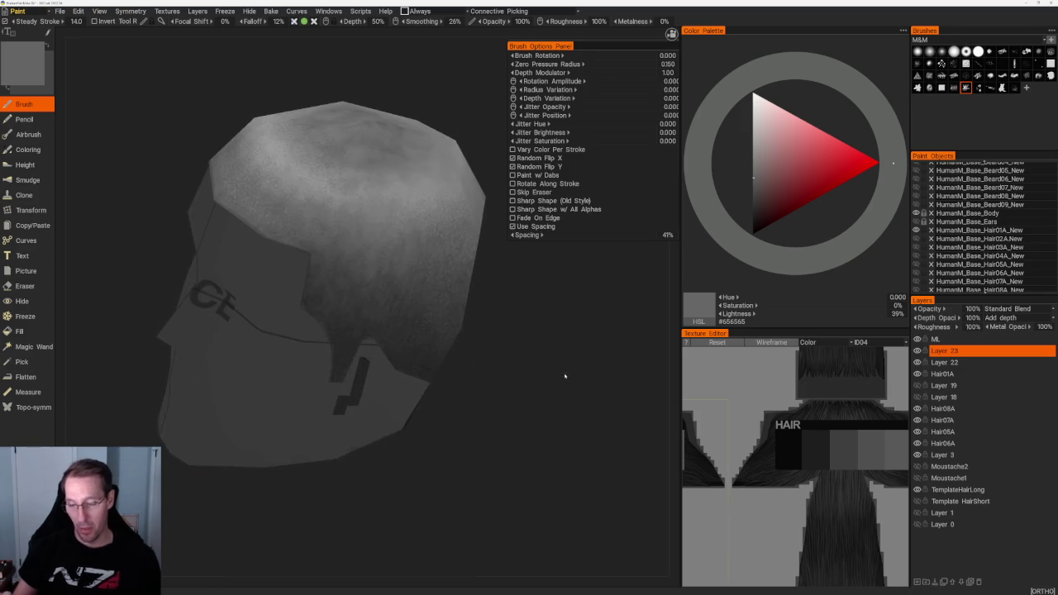
scroll(564, 372, "up", 2)
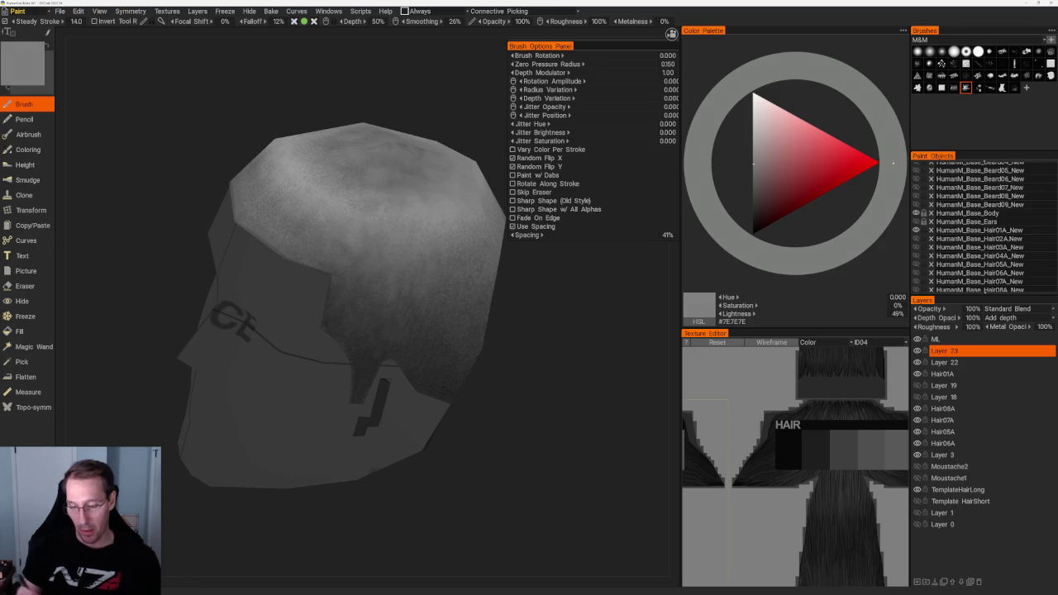
key("v")
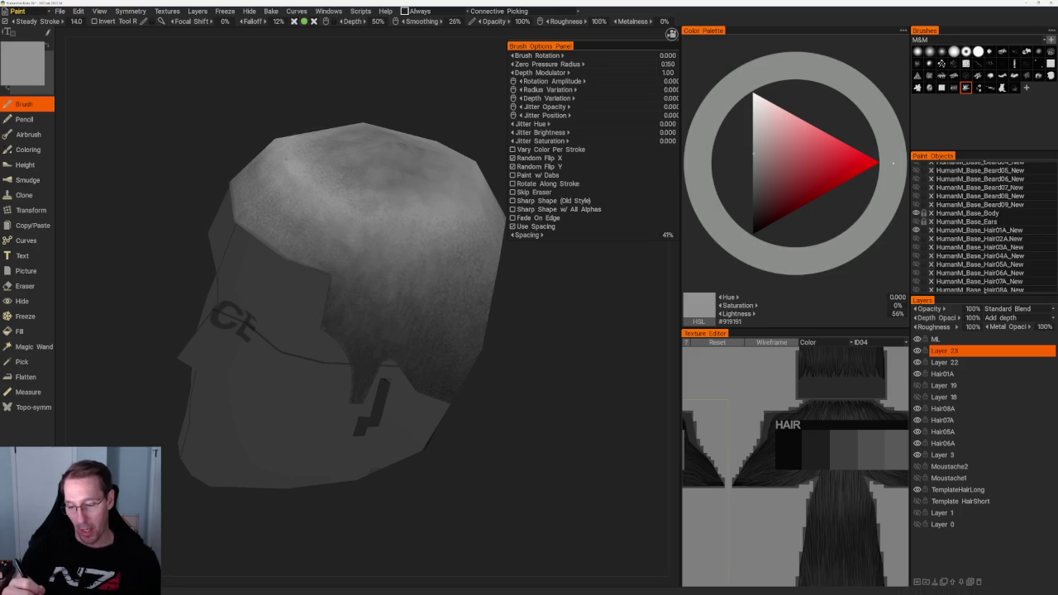
scroll(445, 264, "down", 5)
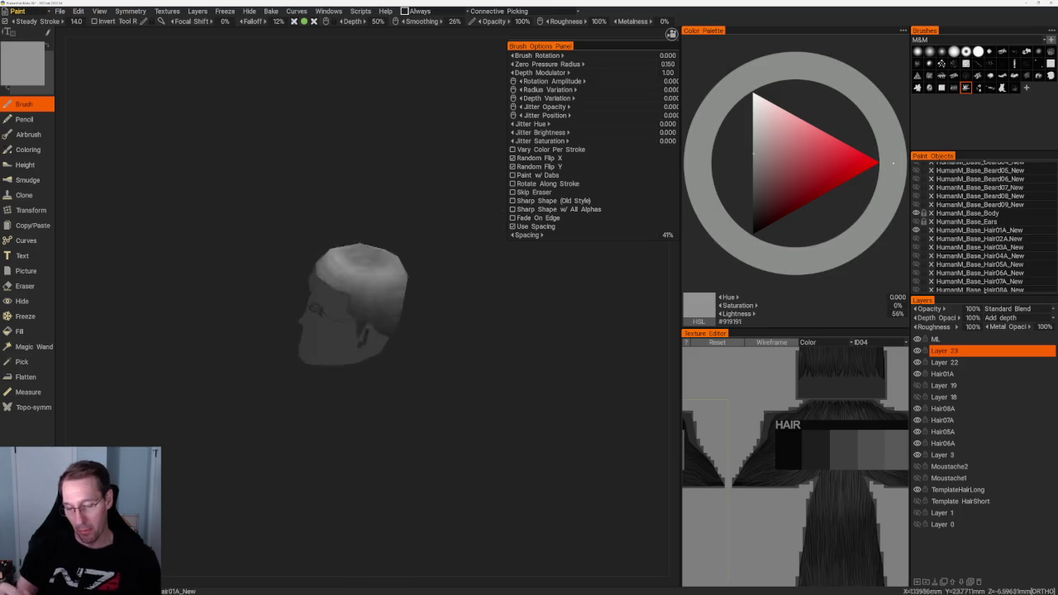
left_click_drag(445, 264, 465, 307)
scroll(465, 307, "up", 3)
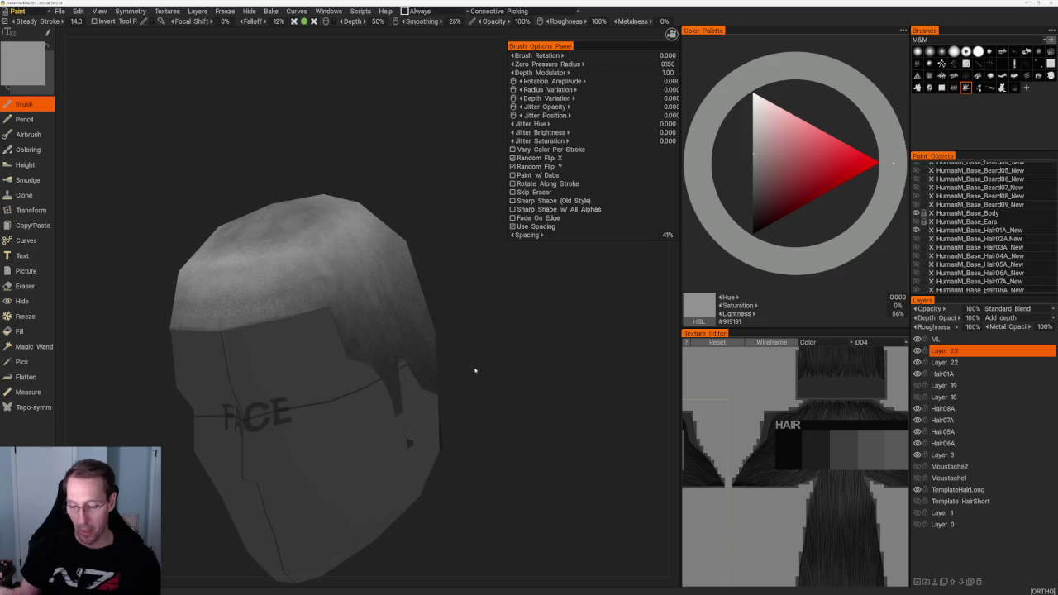
Paint the hair's sides with greys stepped darker and lighter.
key("v")
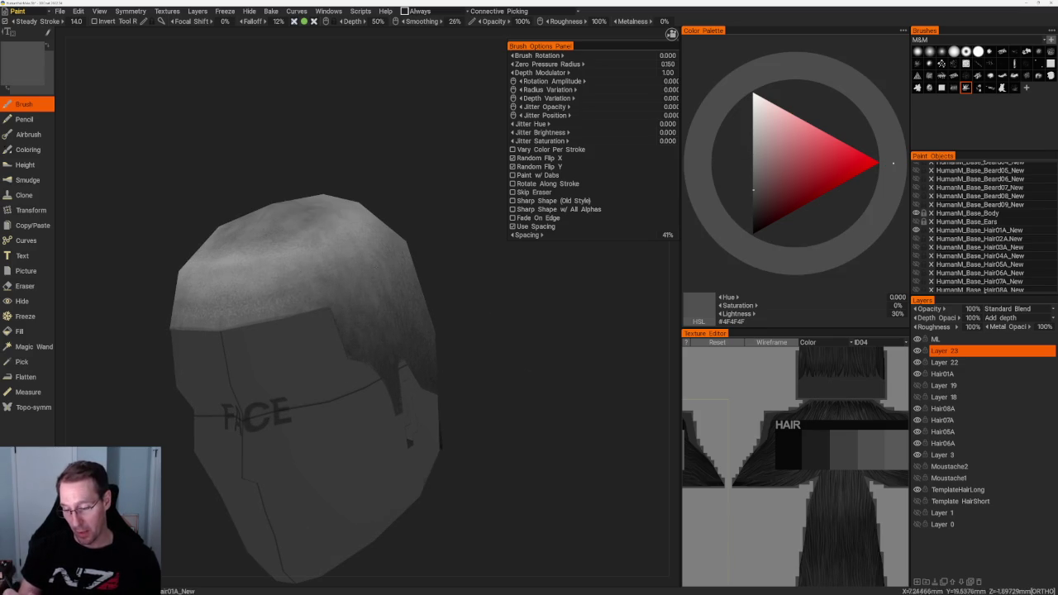
key("v")
left_click_drag(375, 339, 419, 293)
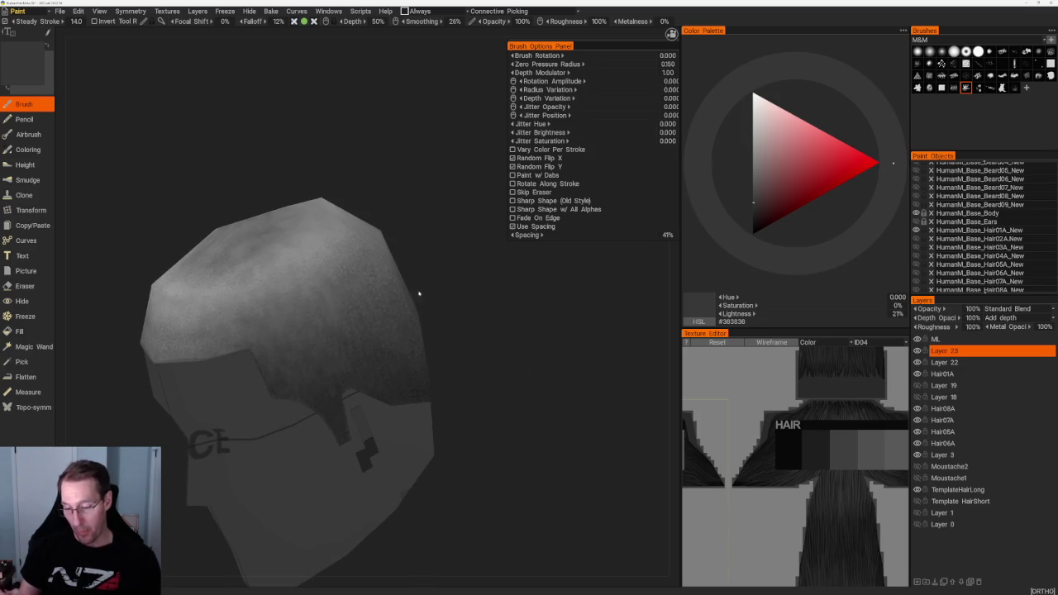
key("v")
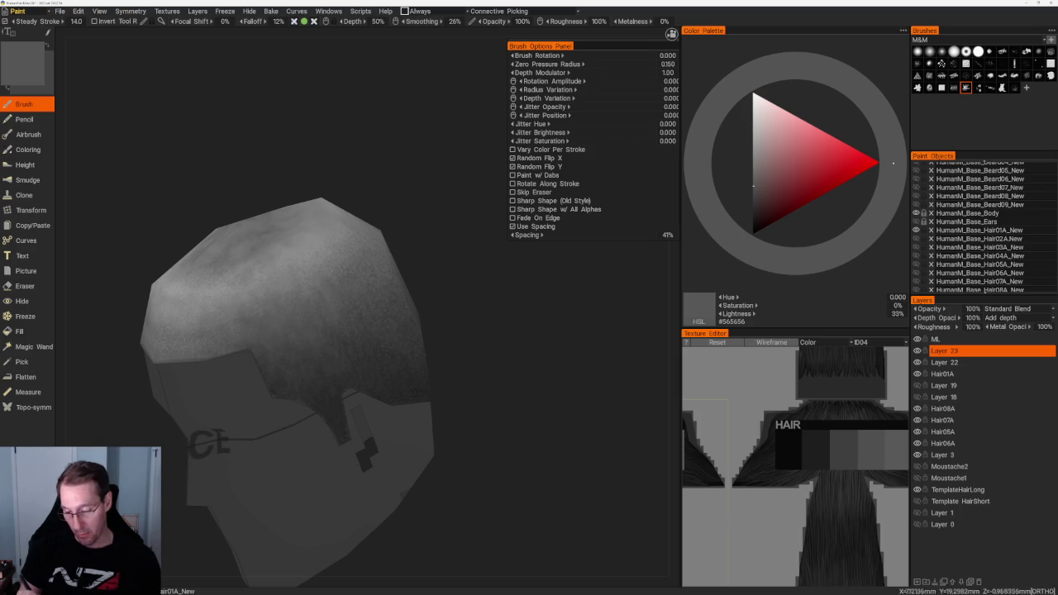
key("v")
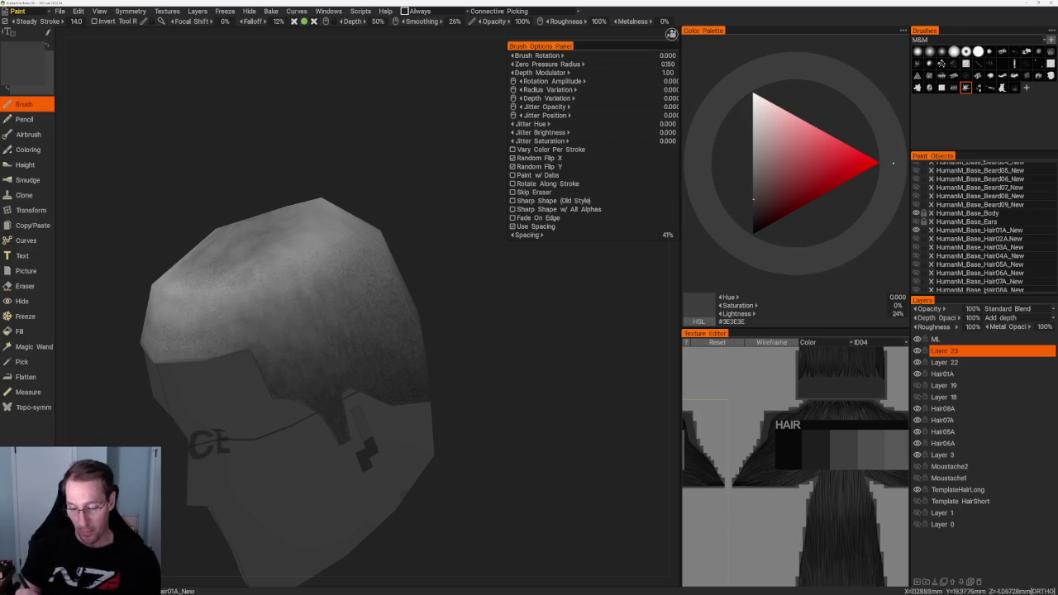
key("v")
key("v")
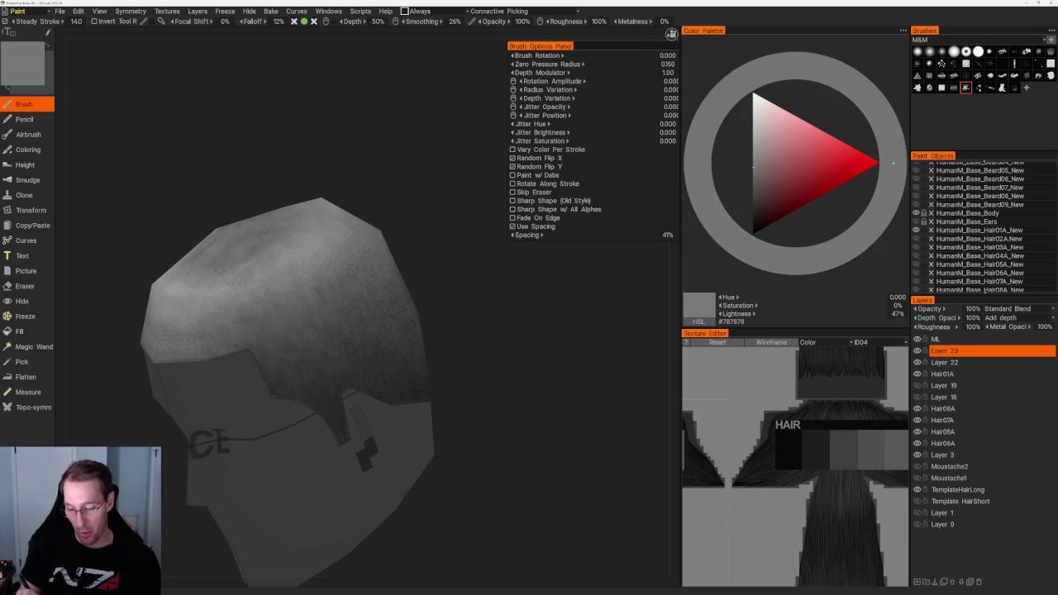
mouse_move(446, 338)
left_mouse_down()
mouse_move(434, 234)
mouse_move(343, 252)
left_mouse_up()
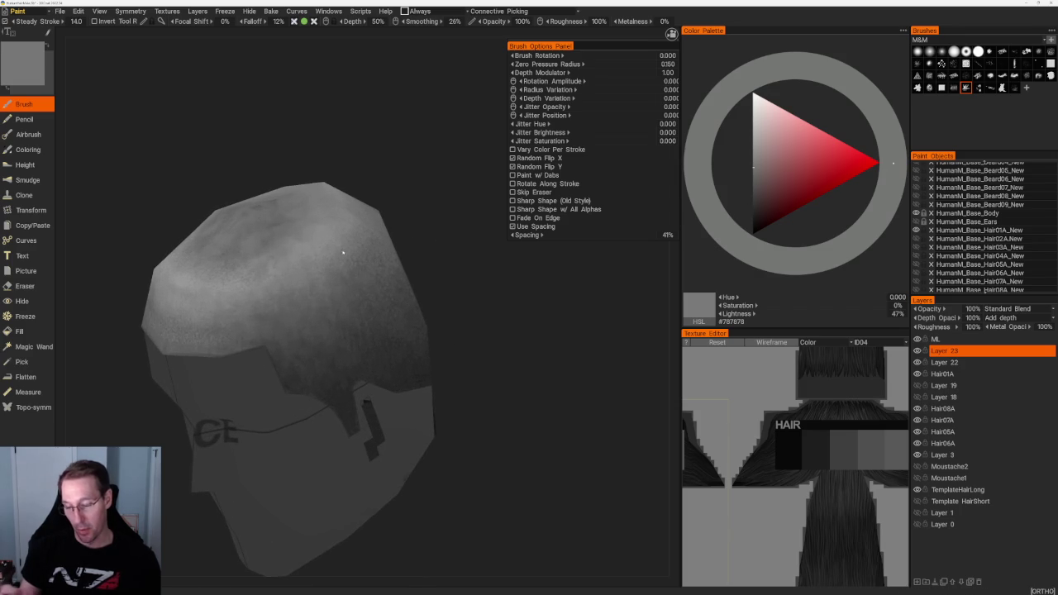
Darken the area behind the ear and toward the nape, then reset the grey to #808080 (50%).
key("v")
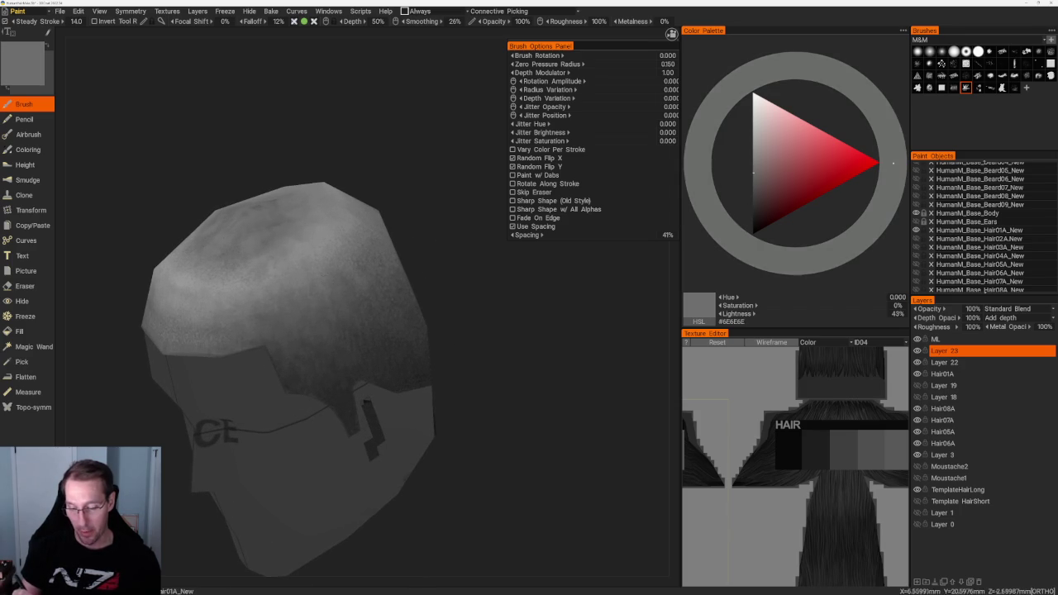
key("v")
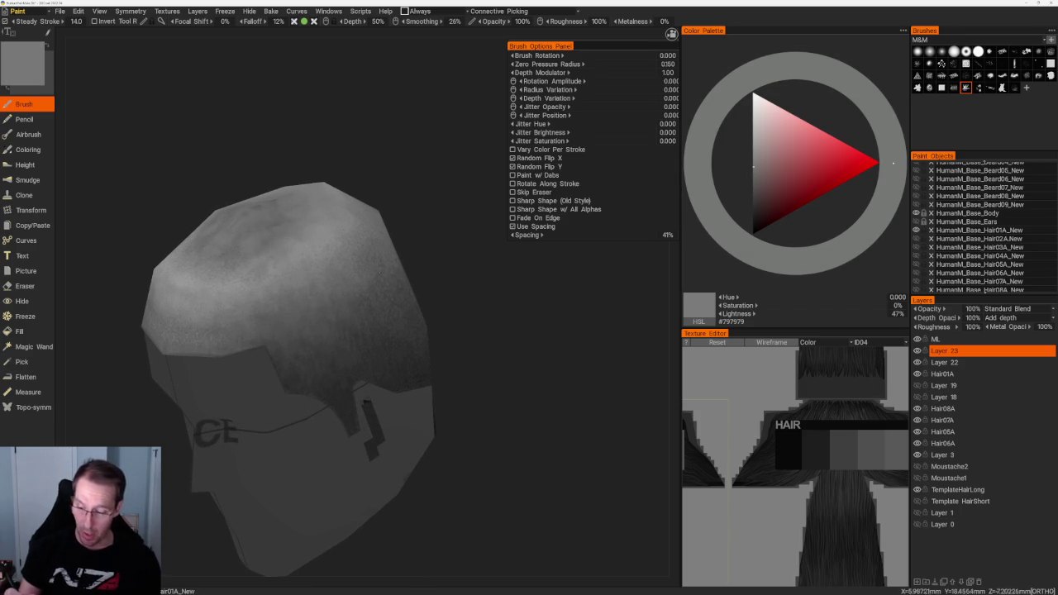
key("v")
key("v")
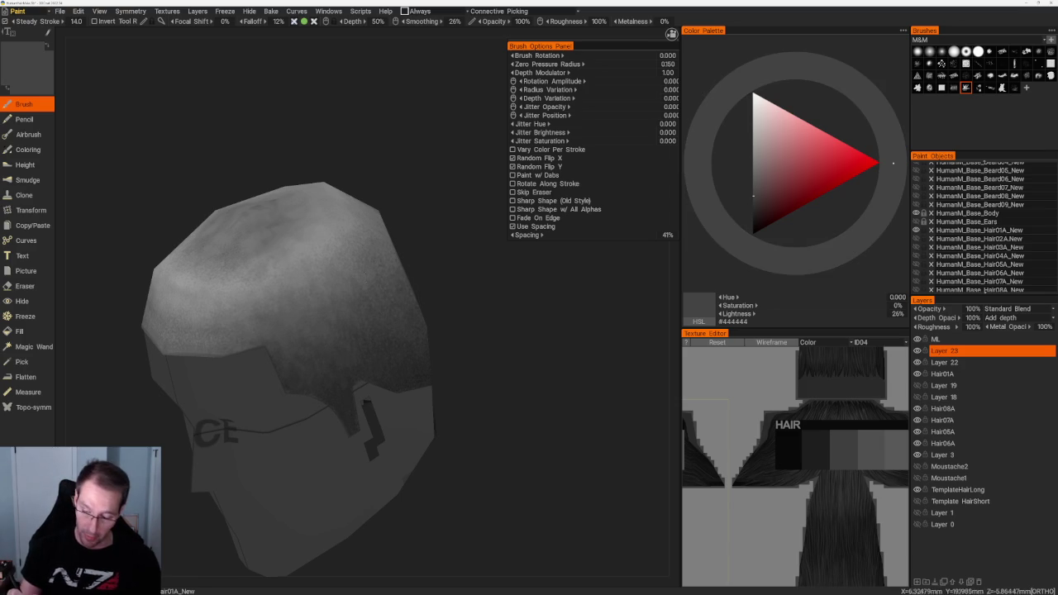
key("v")
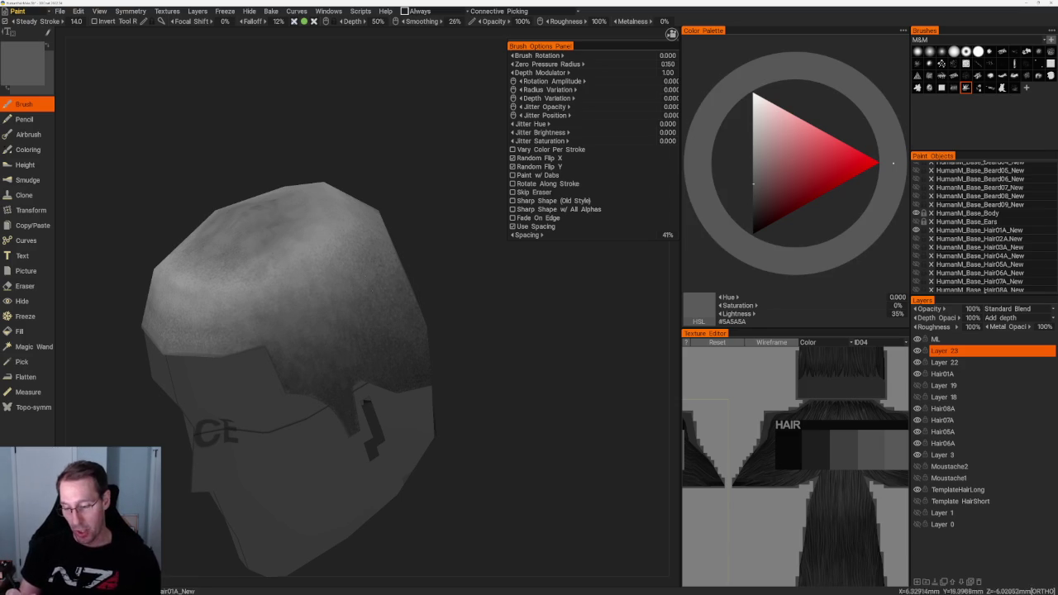
mouse_move(445, 369)
right_mouse_down()
mouse_move(326, 182)
mouse_move(376, 284)
right_mouse_up()
key("v")
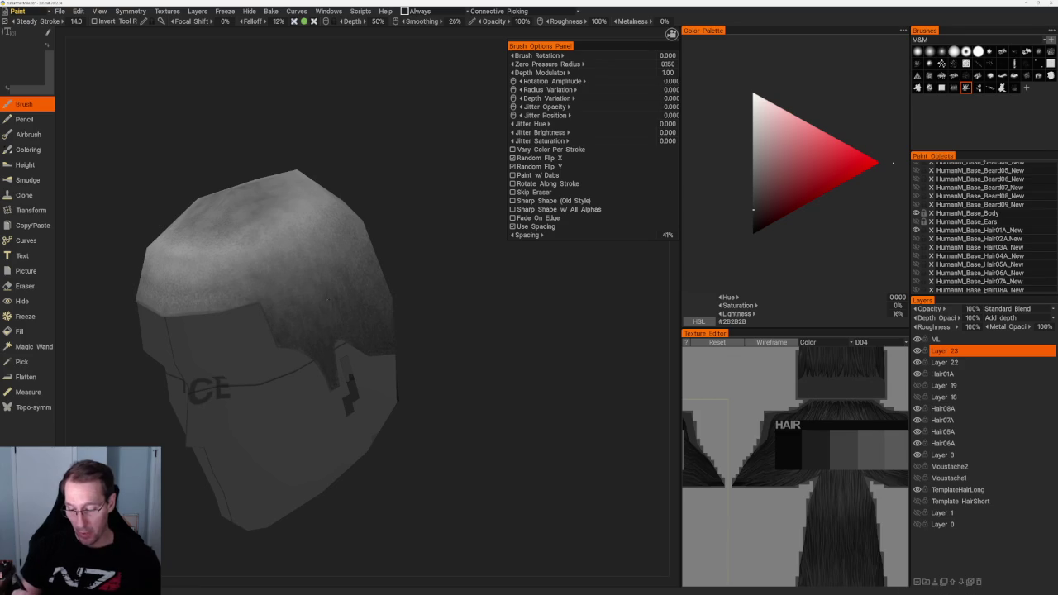
key("v")
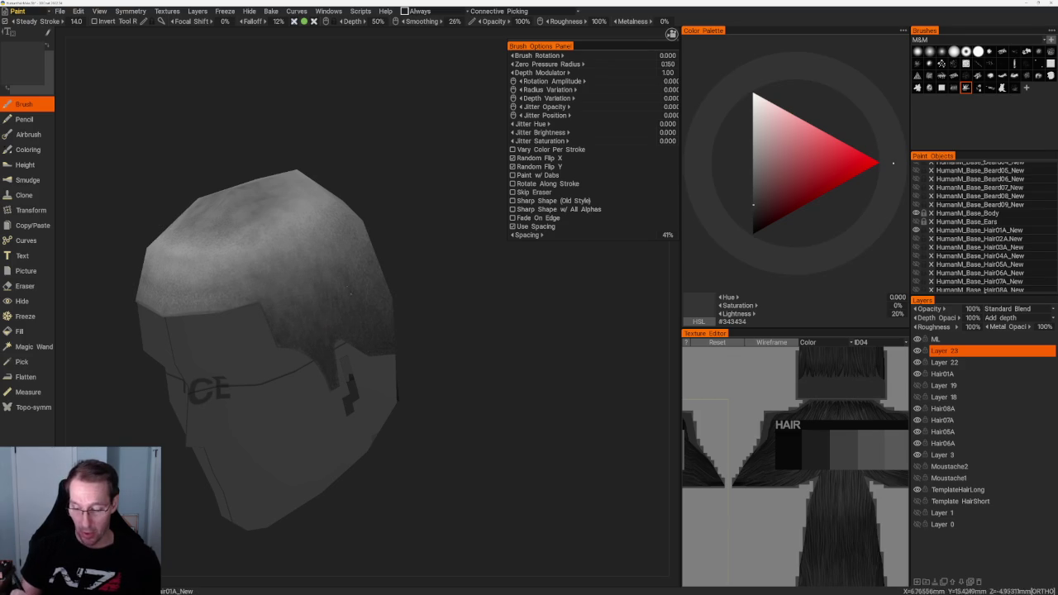
left_click_drag(374, 312, 390, 267)
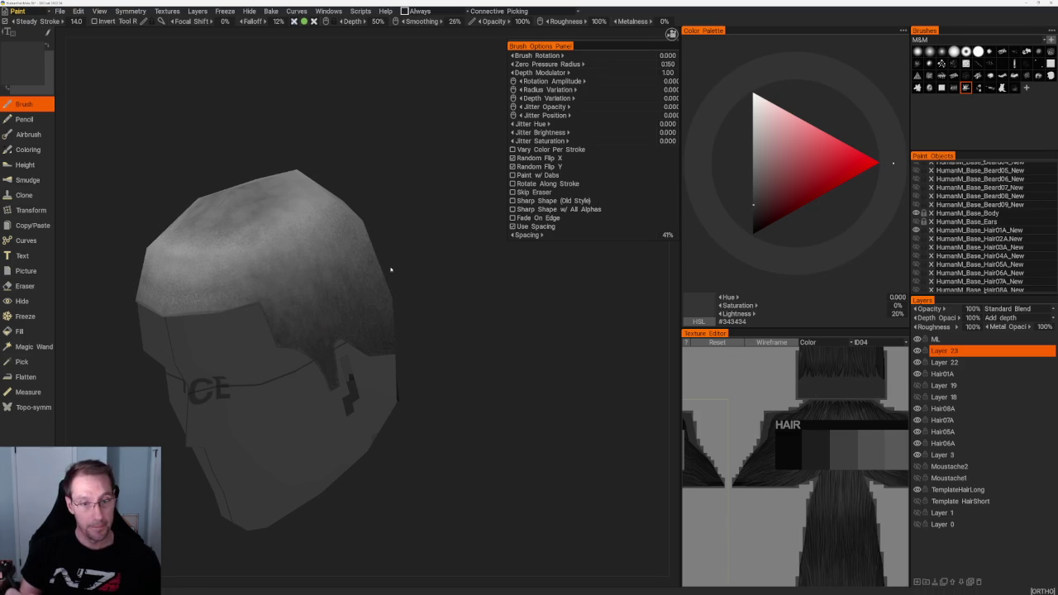
right_click_drag(389, 267, 385, 208)
left_click_drag(385, 208, 347, 203)
right_click_drag(347, 203, 402, 256)
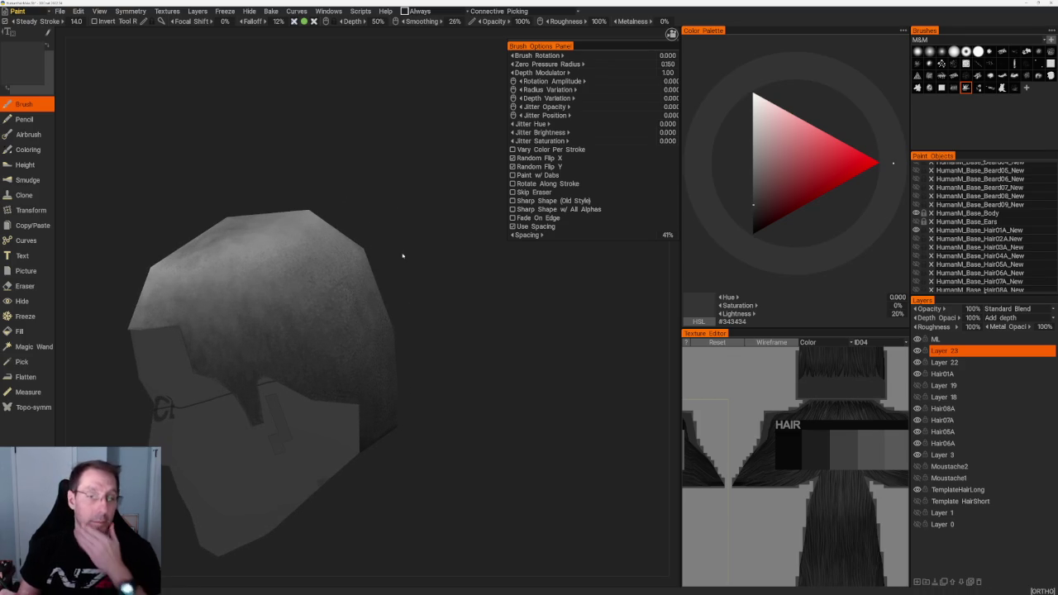
mouse_move(289, 157)
left_mouse_down()
mouse_move(288, 146)
mouse_move(359, 163)
mouse_move(383, 135)
mouse_move(375, 165)
left_mouse_up()
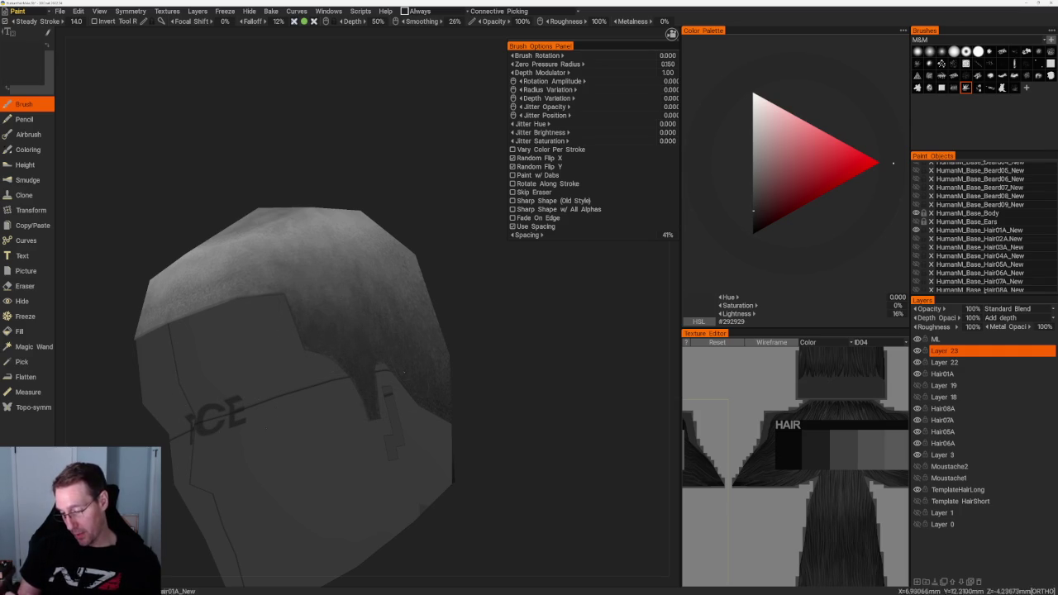
left_click_drag(404, 371, 438, 407, "alt")
Paint the back of the hair with mid grey and near-black from a top-down angle.
key("v")
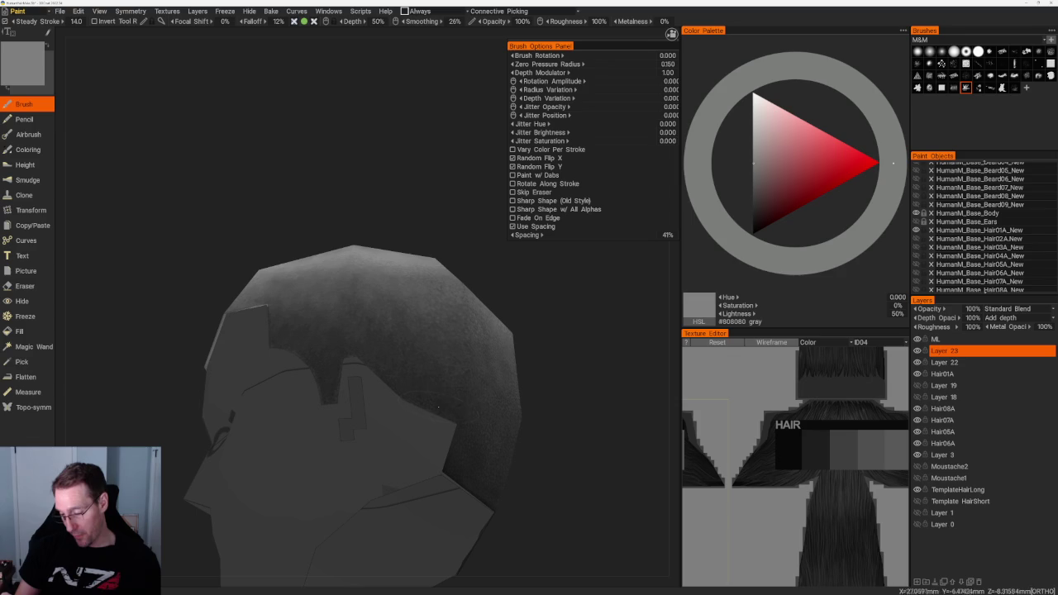
key("v")
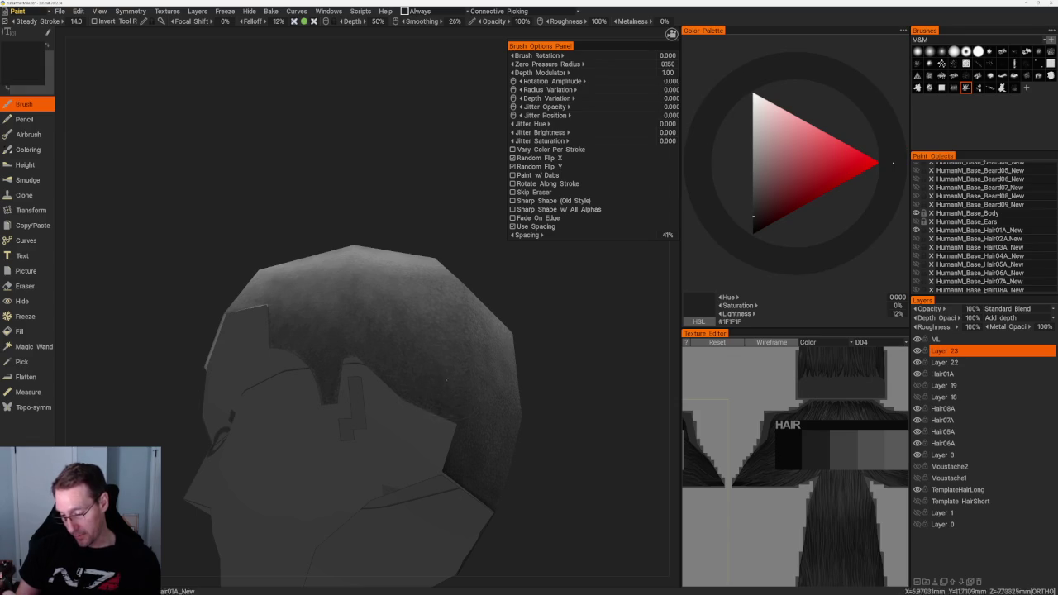
left_click_drag(331, 264, 383, 153, "alt")
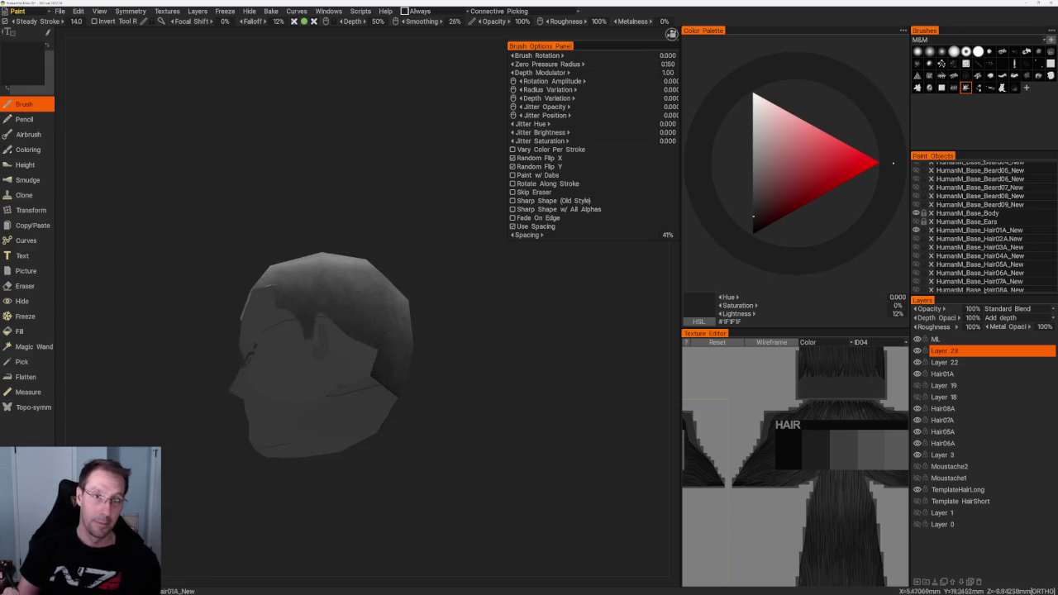
right_click_drag(383, 153, 385, 179)
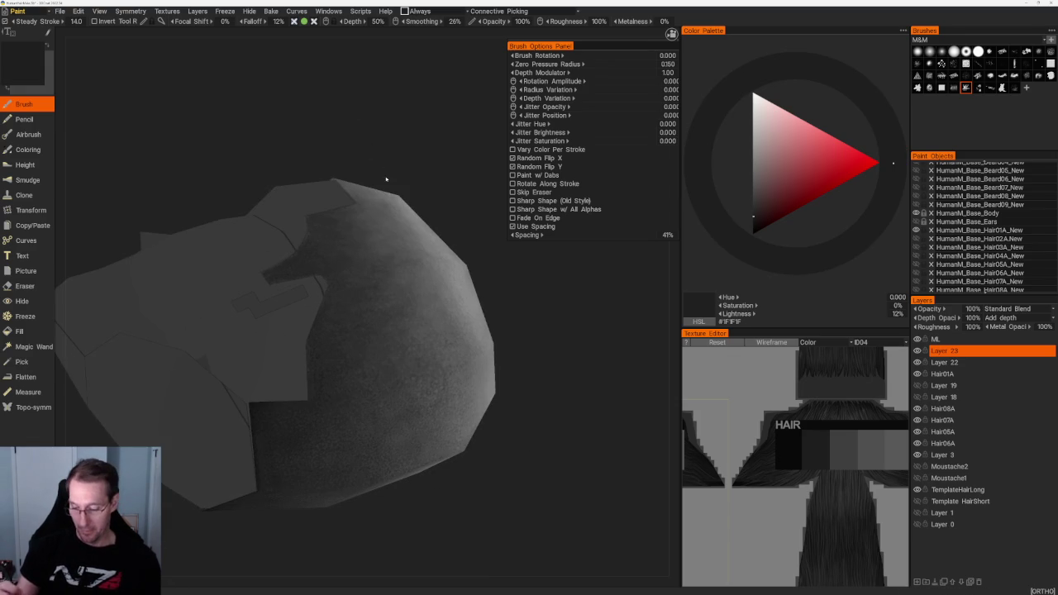
mouse_move(345, 306)
left_mouse_down("alt")
mouse_move(362, 165)
mouse_move(427, 268)
left_mouse_up("alt")
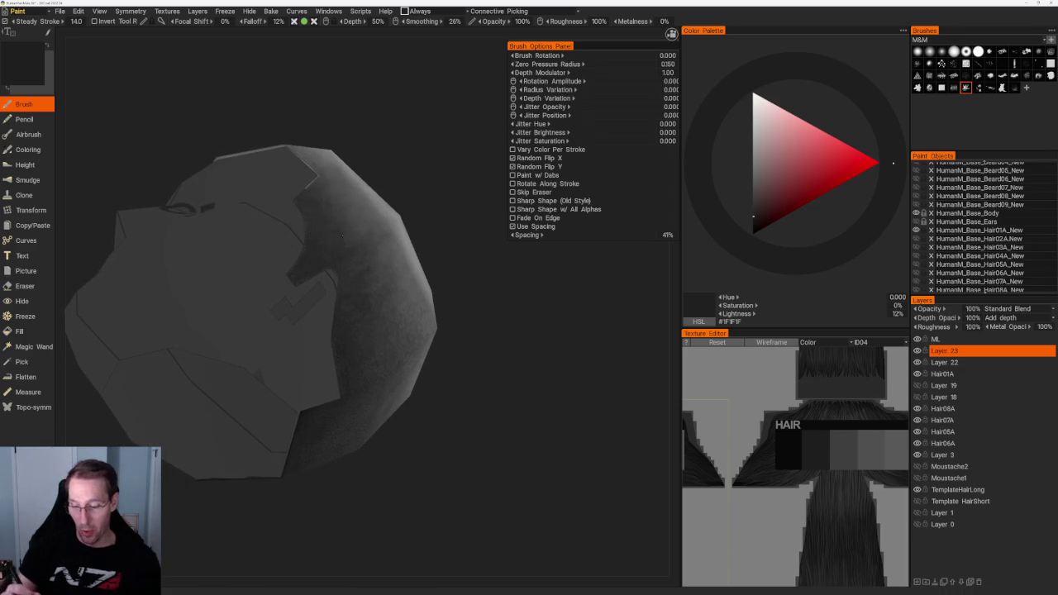
scroll(341, 236, "down", 3)
left_click_drag(399, 165, 364, 217, "alt")
scroll(363, 217, "up", 5)
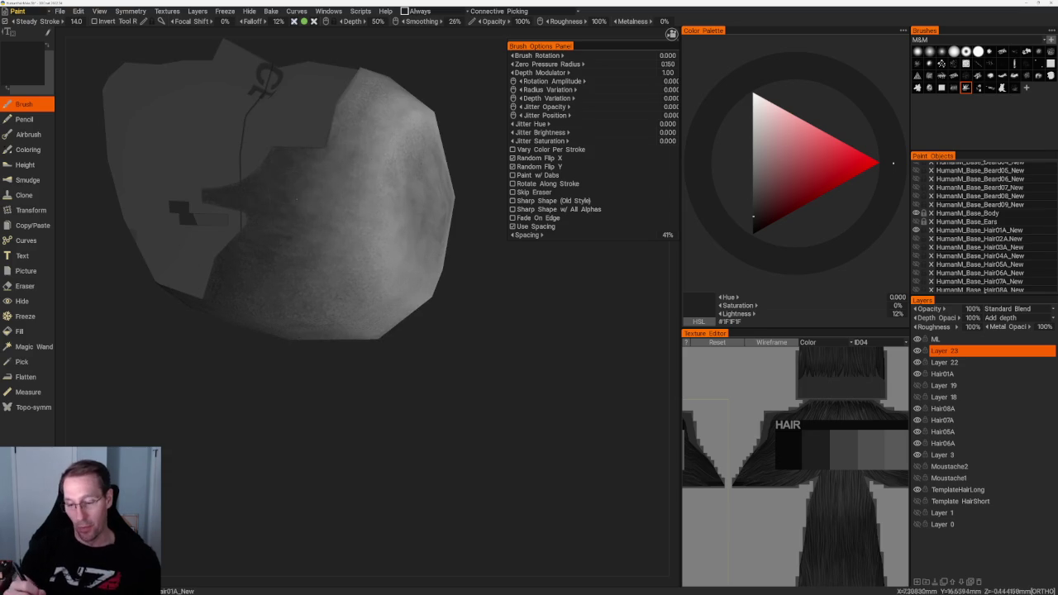
Sample greys from the model to brighten the crown, ending at #545454 (32% lightness).
key("v")
key("v")
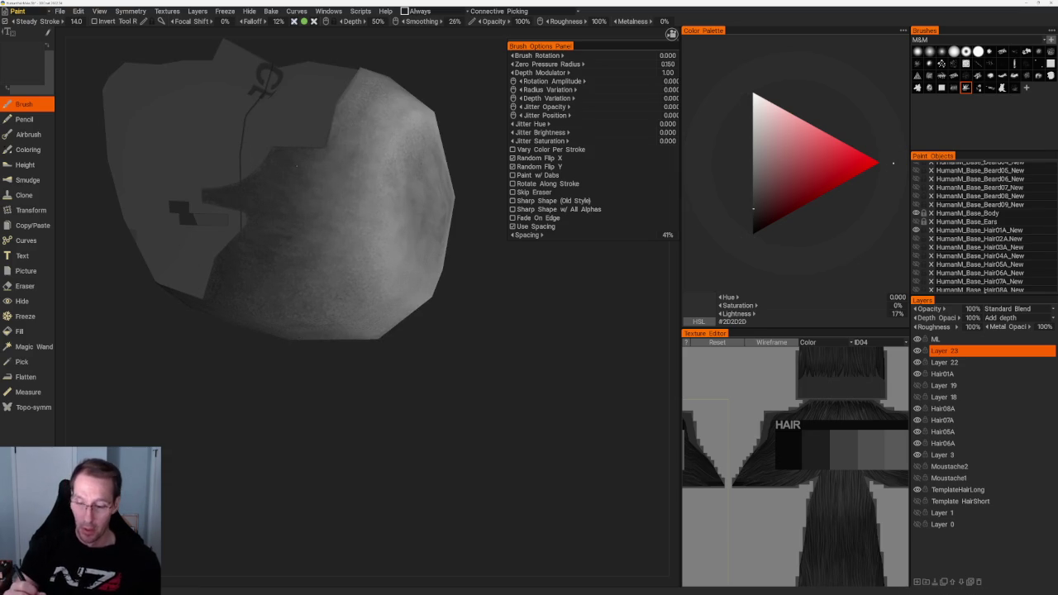
key("v")
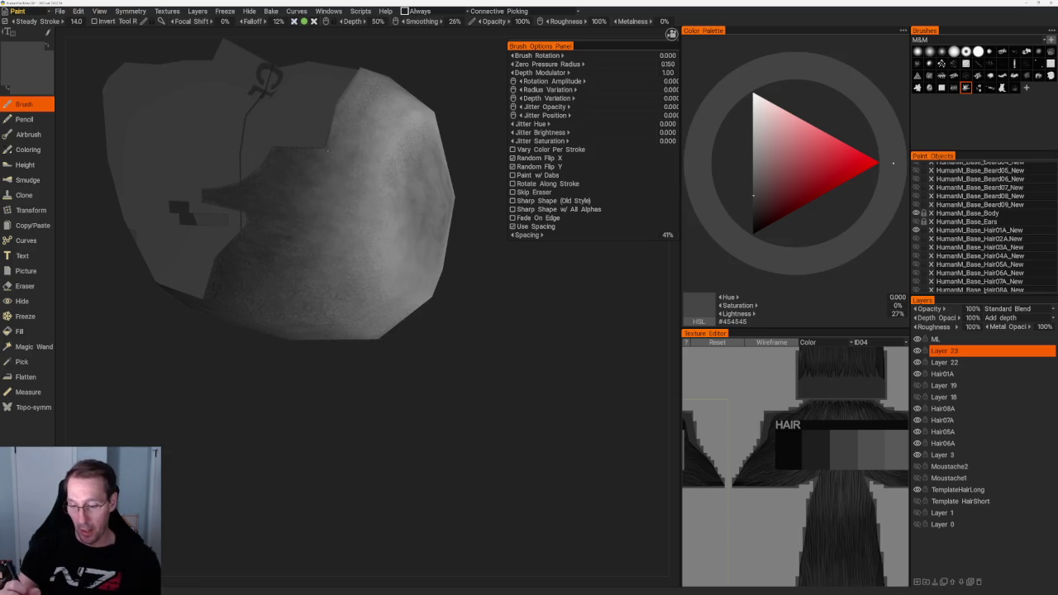
key("v")
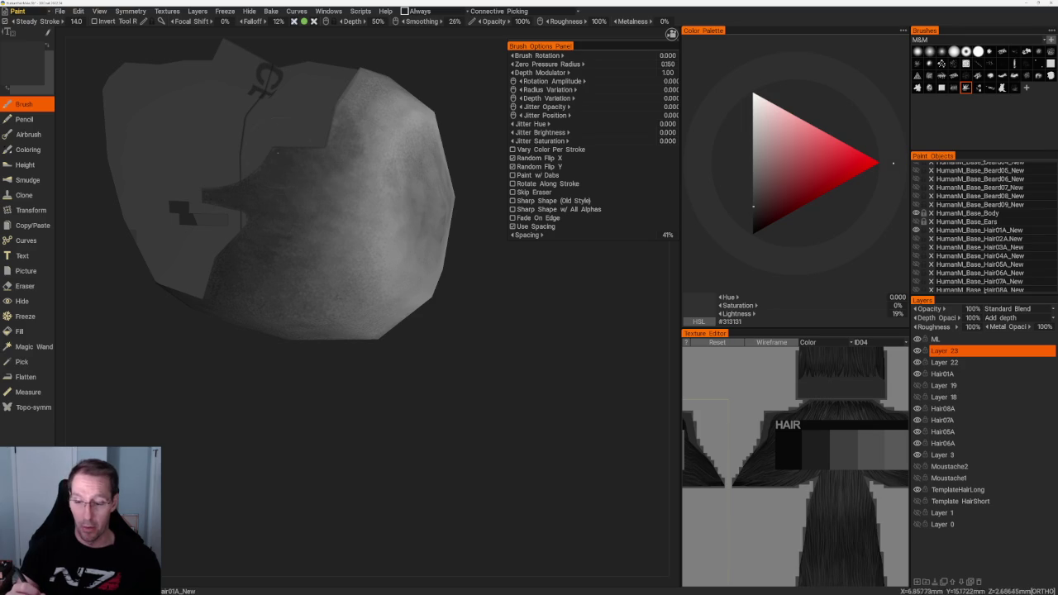
mouse_move(286, 176)
middle_mouse_down()
mouse_move(404, 373)
mouse_move(479, 438)
mouse_move(379, 222)
middle_mouse_up()
key("v")
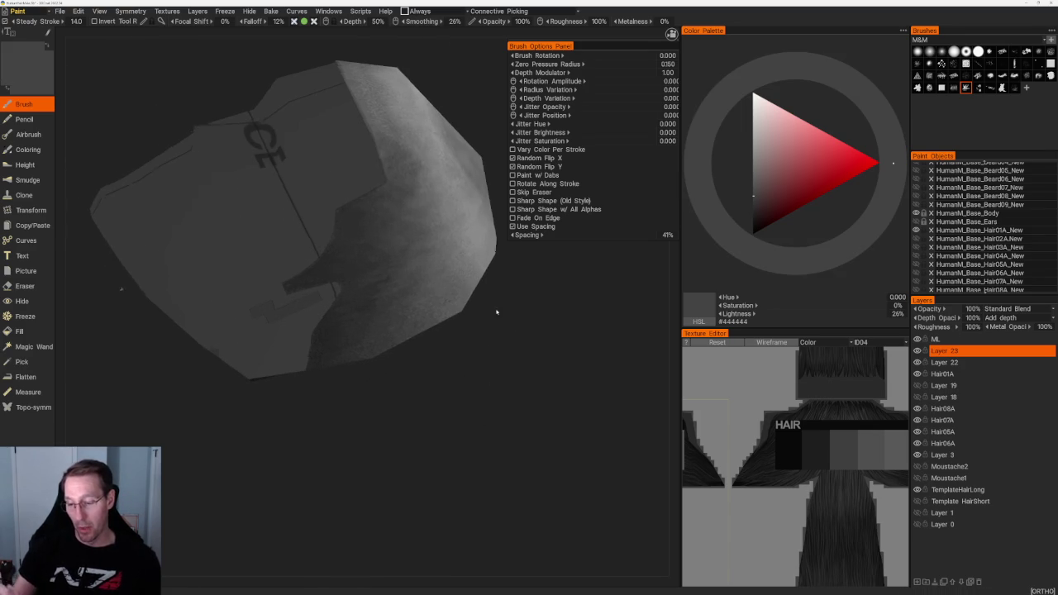
middle_click_drag(496, 309, 397, 314)
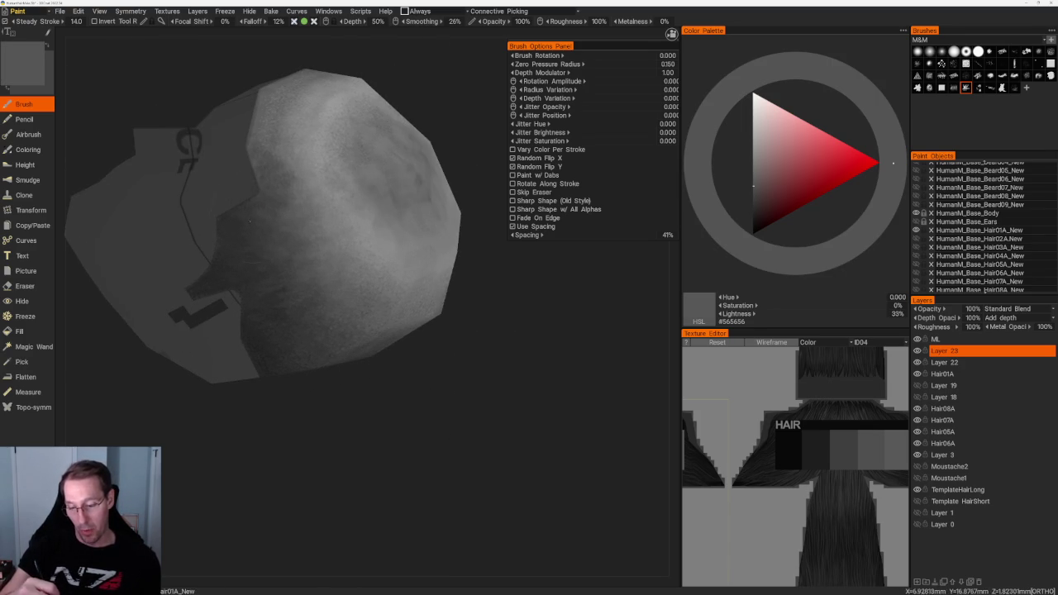
key("v")
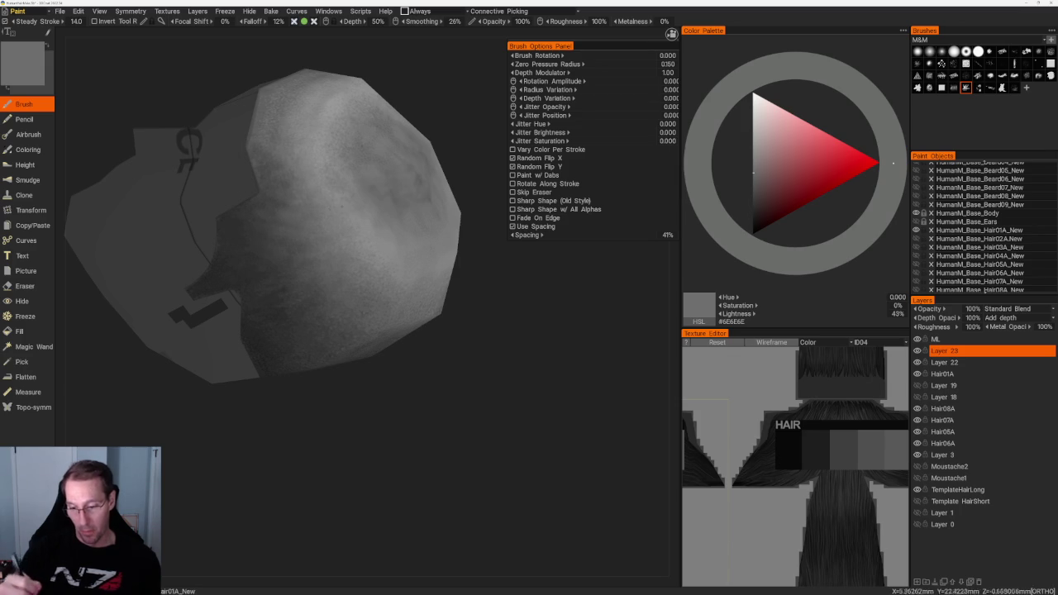
key("v")
key("v")
scroll(409, 220, "down", 5)
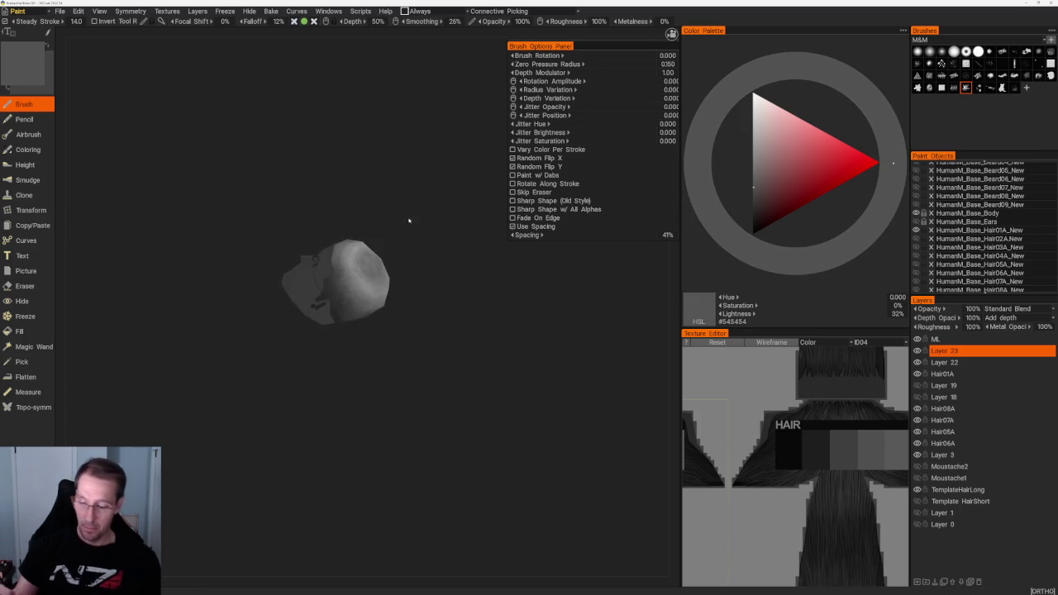
Sample very dark greys and brush them along the front forehead hairline.
scroll(430, 248, "up", 3)
key("v")
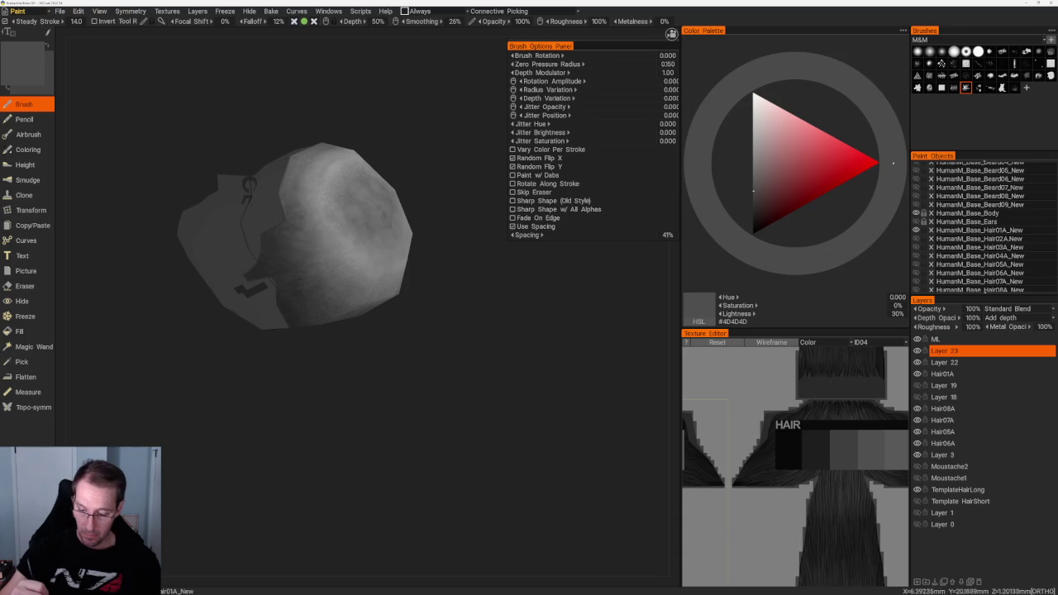
key("v")
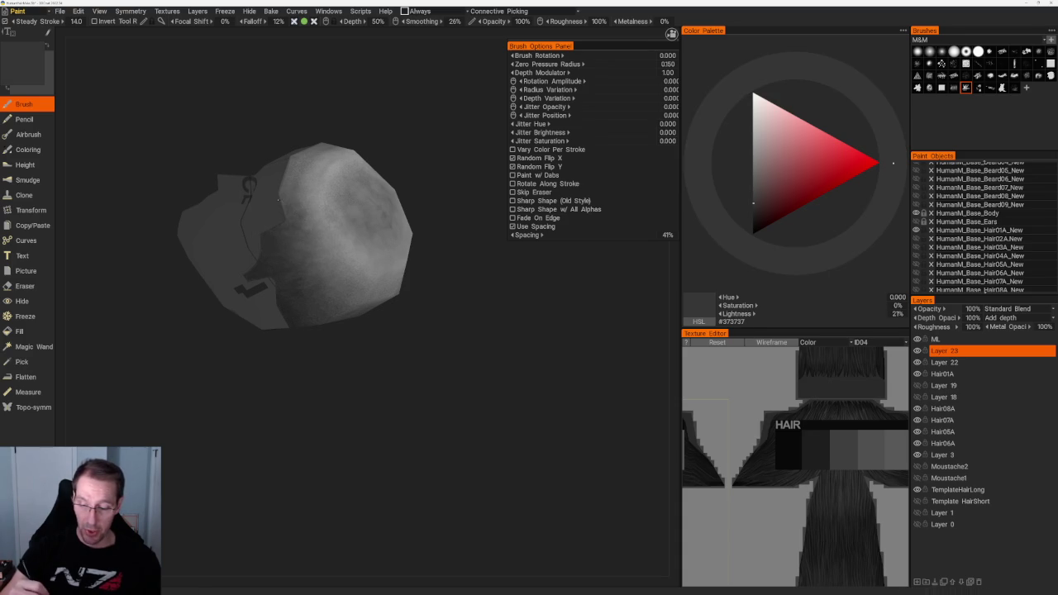
key("v")
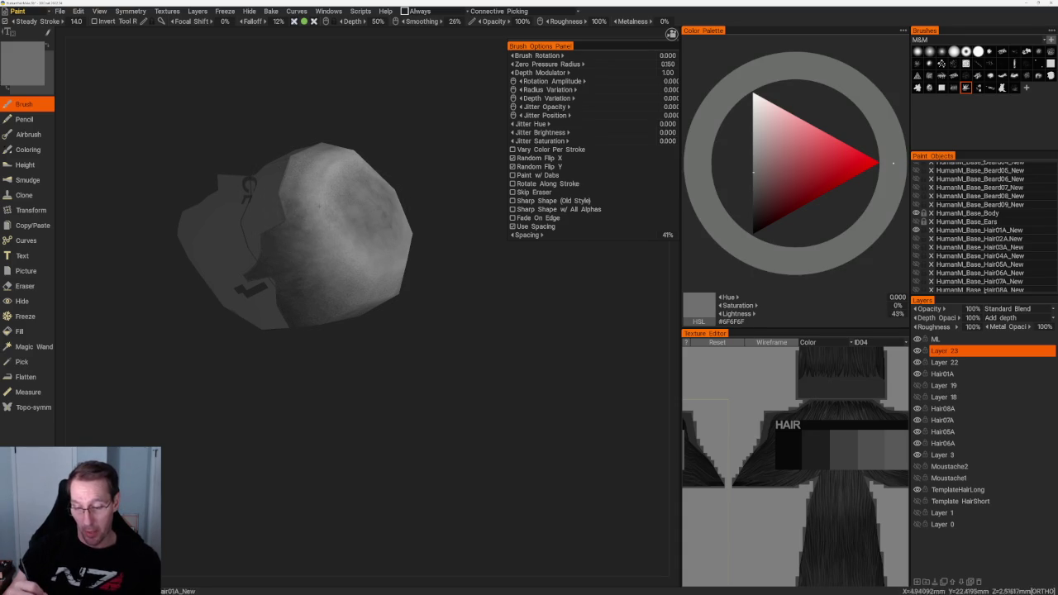
key("v")
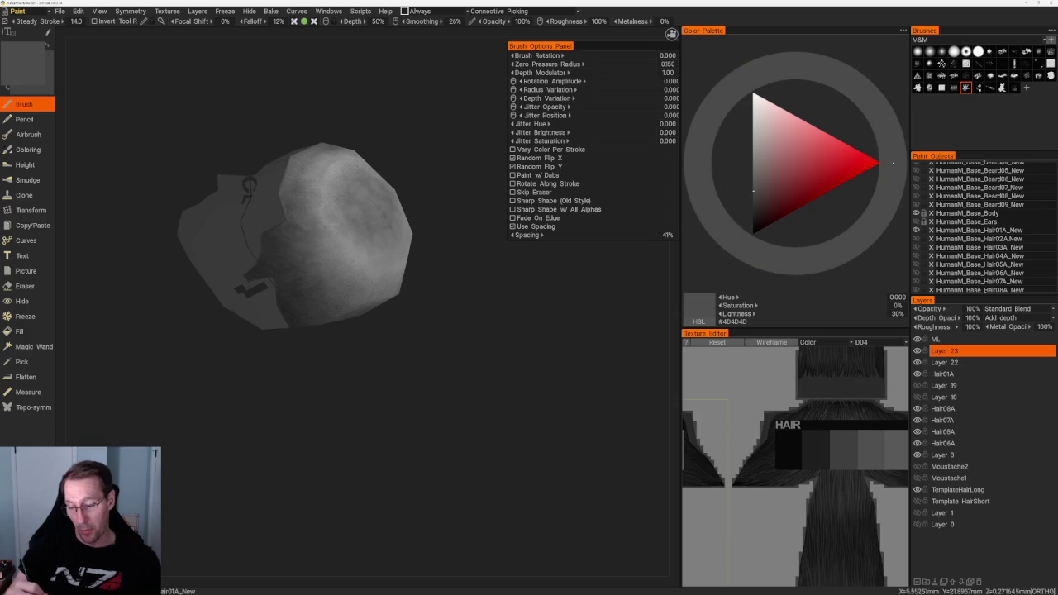
scroll(420, 338, "down", 5)
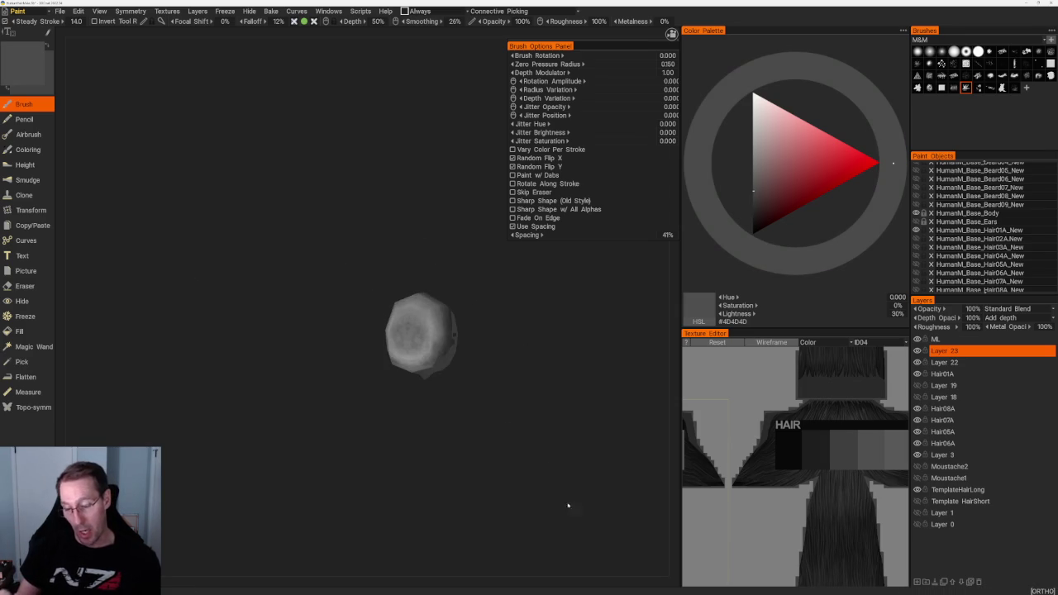
left_click_drag(406, 229, 385, 240)
scroll(384, 240, "up", 5)
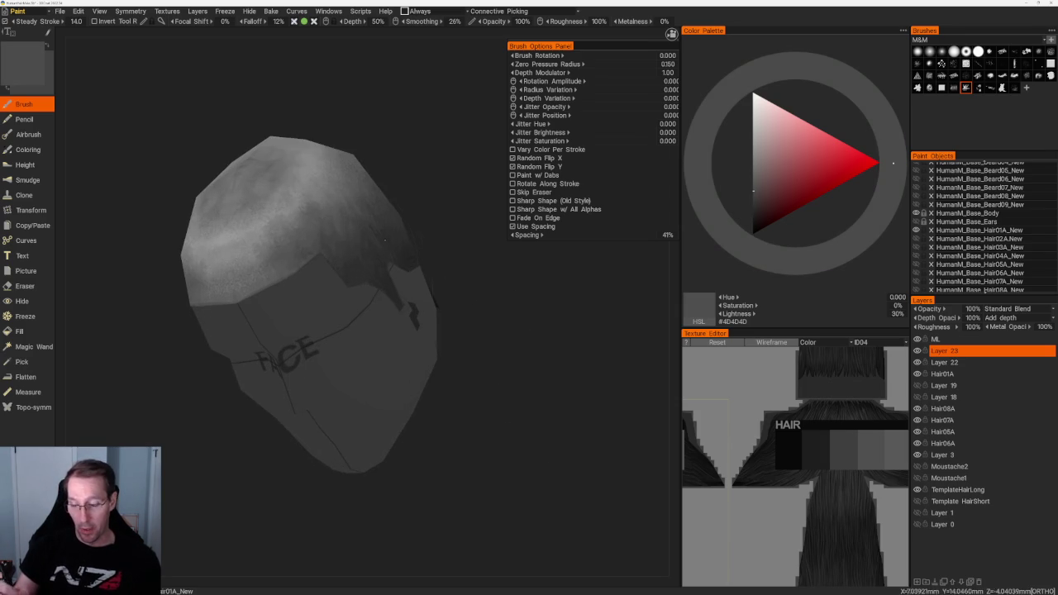
key("v")
mouse_move(418, 144)
left_mouse_down()
mouse_move(376, 261)
mouse_move(388, 428)
left_mouse_up()
key("v")
key("v")
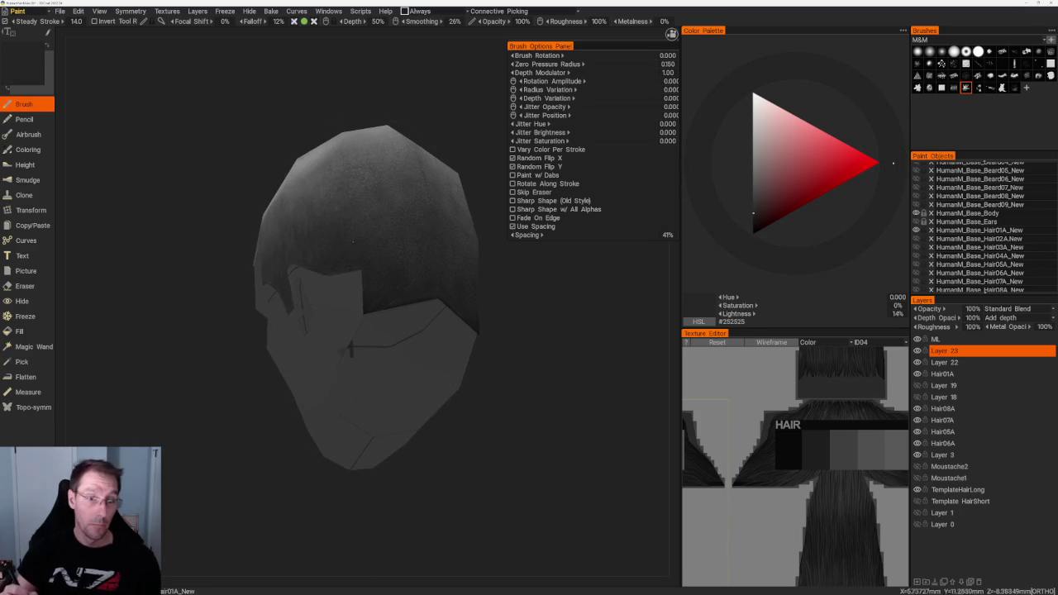
scroll(388, 427, "down", 2)
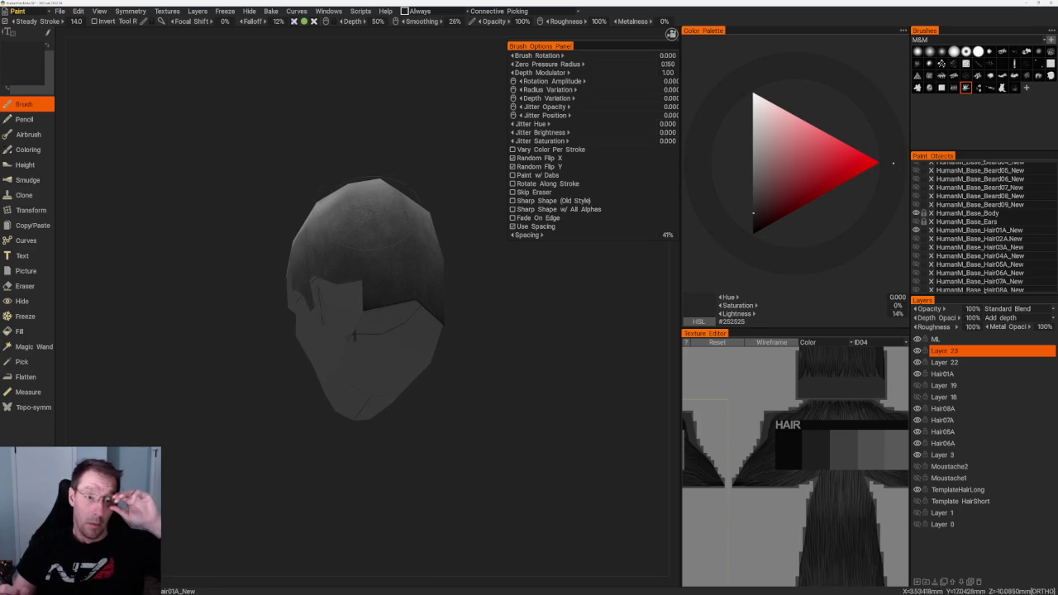
left_click_drag(354, 130, 314, 147)
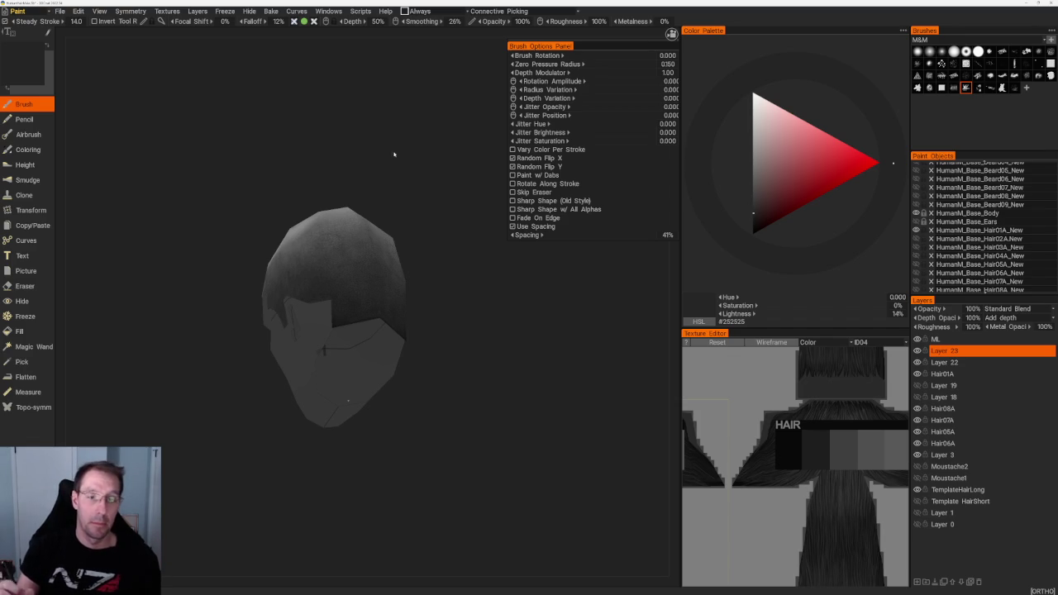
left_click_drag(394, 154, 359, 166)
scroll(393, 177, "up", 2)
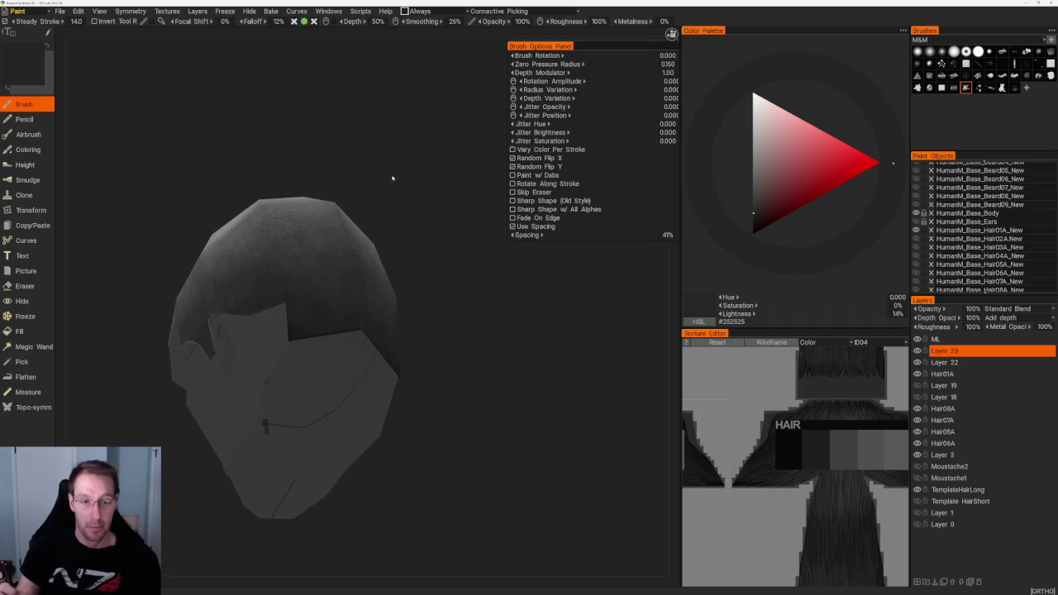
Paint lighter sampled greys from the crown down to the nape, ending at #828282 (50%).
key("v")
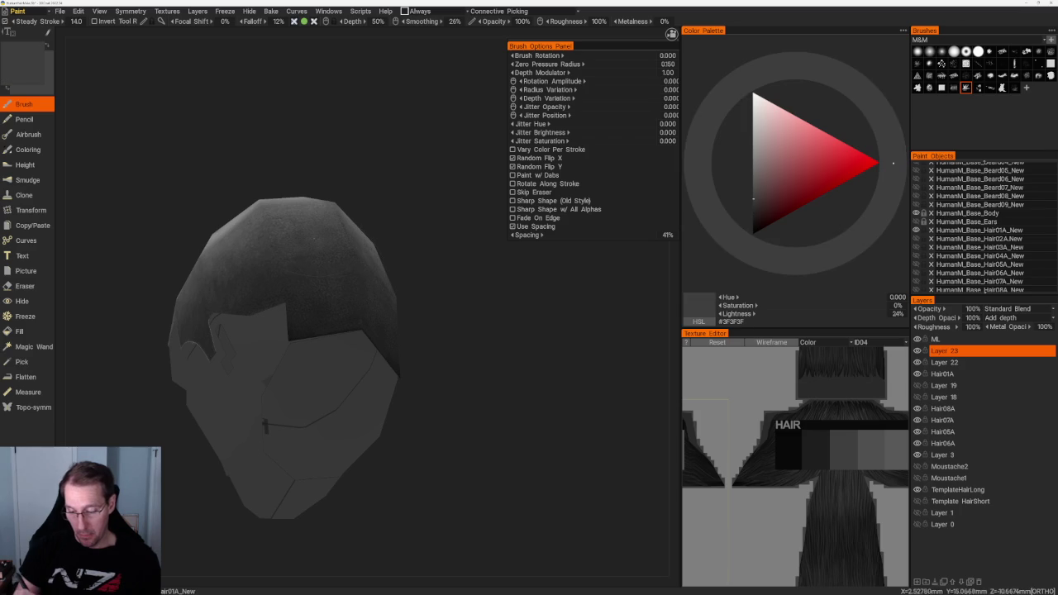
key("v")
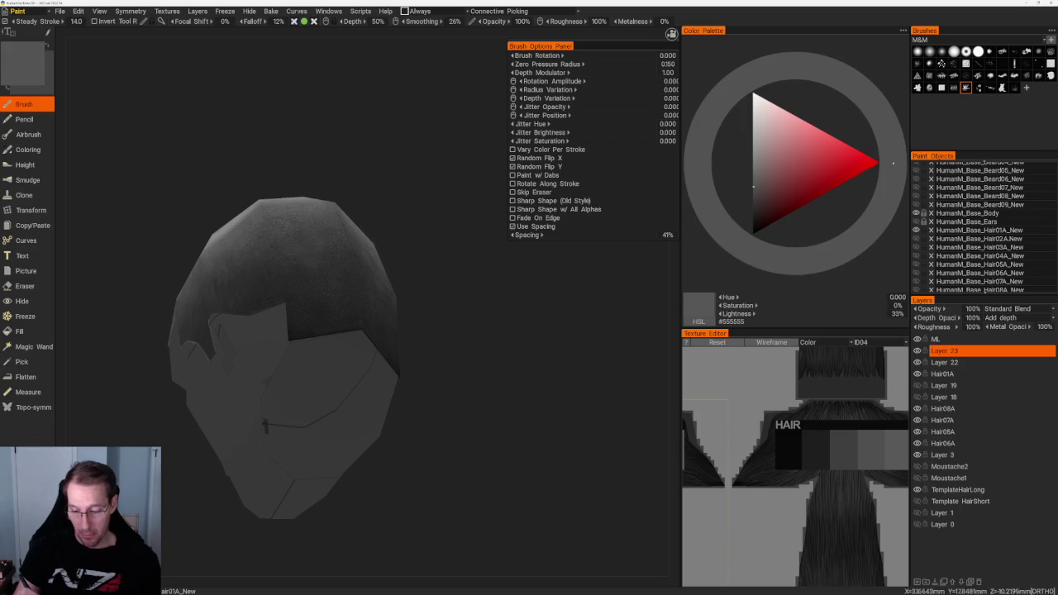
left_click_drag(447, 330, 479, 330)
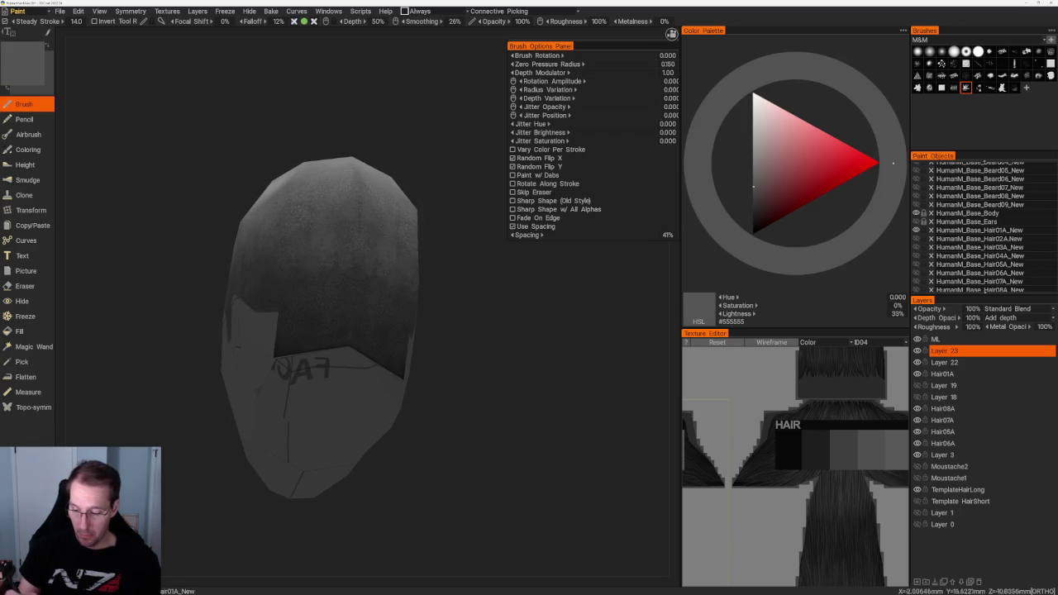
key("v")
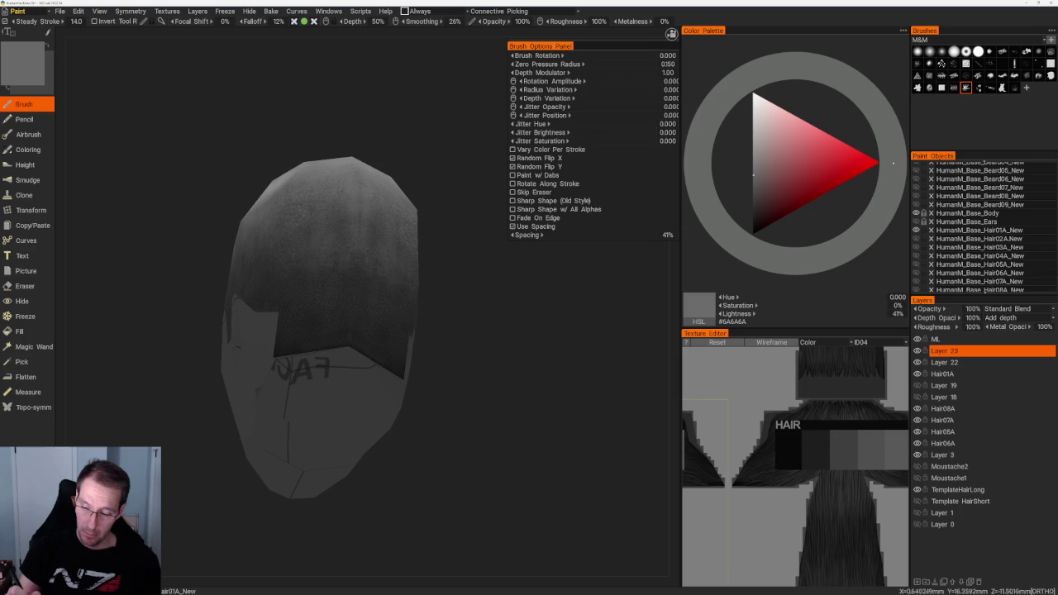
mouse_move(334, 185)
left_mouse_down()
mouse_move(383, 137)
mouse_move(356, 198)
mouse_move(288, 186)
left_mouse_up()
key("v")
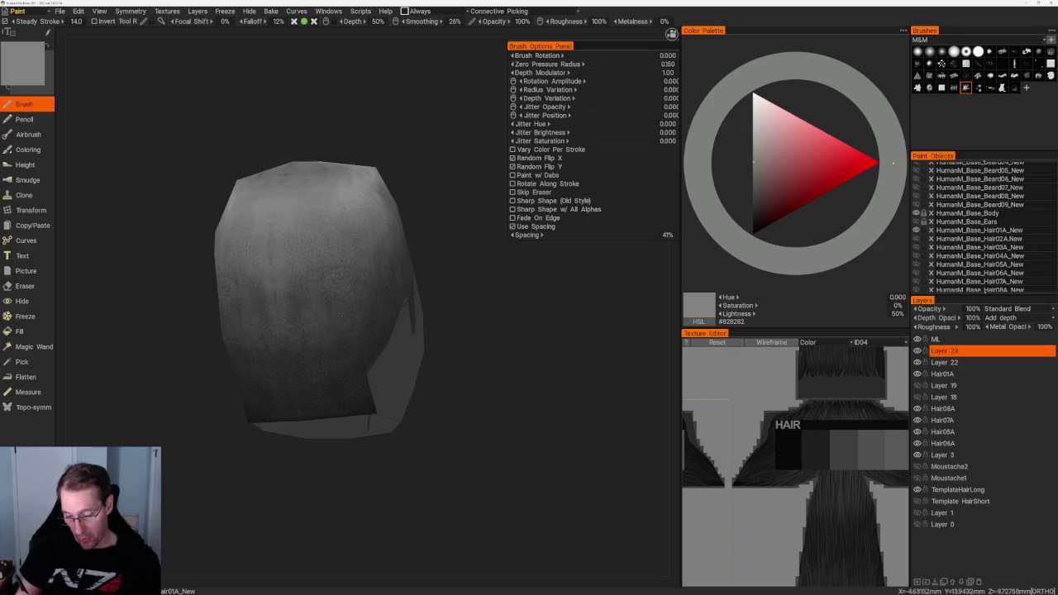
Paint sampled dark and mid greys down the lower back of the hair, settling on #5E5E5E.
key("v")
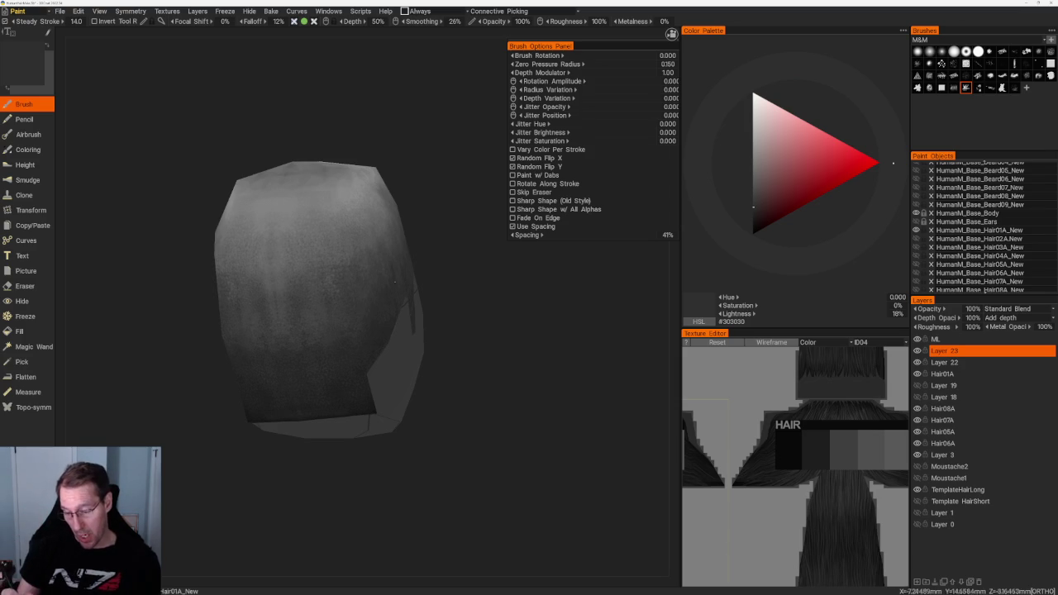
left_click_drag(444, 239, 479, 241)
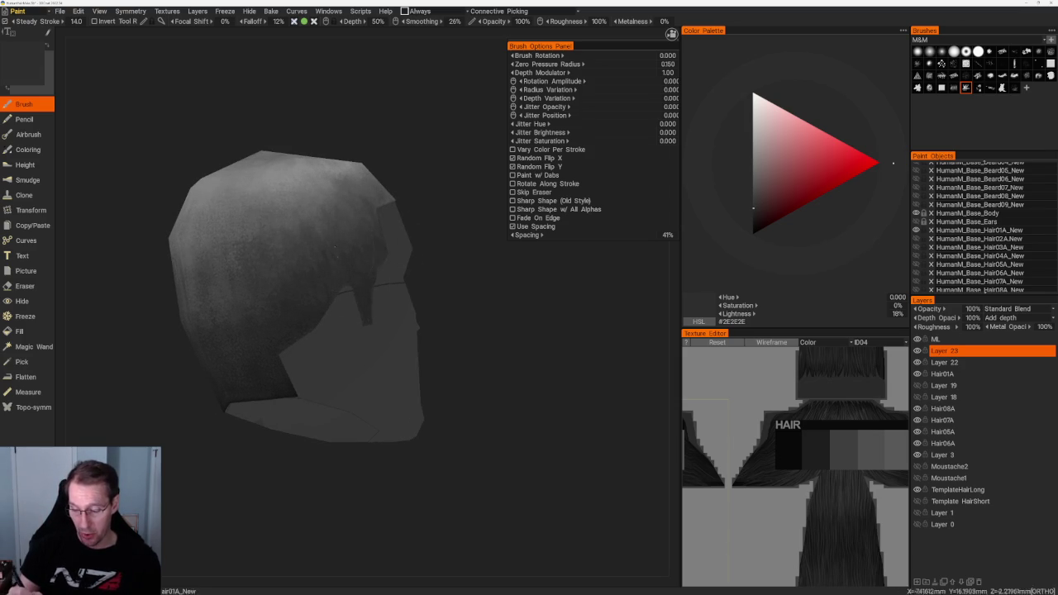
left_click_drag(364, 166, 387, 169)
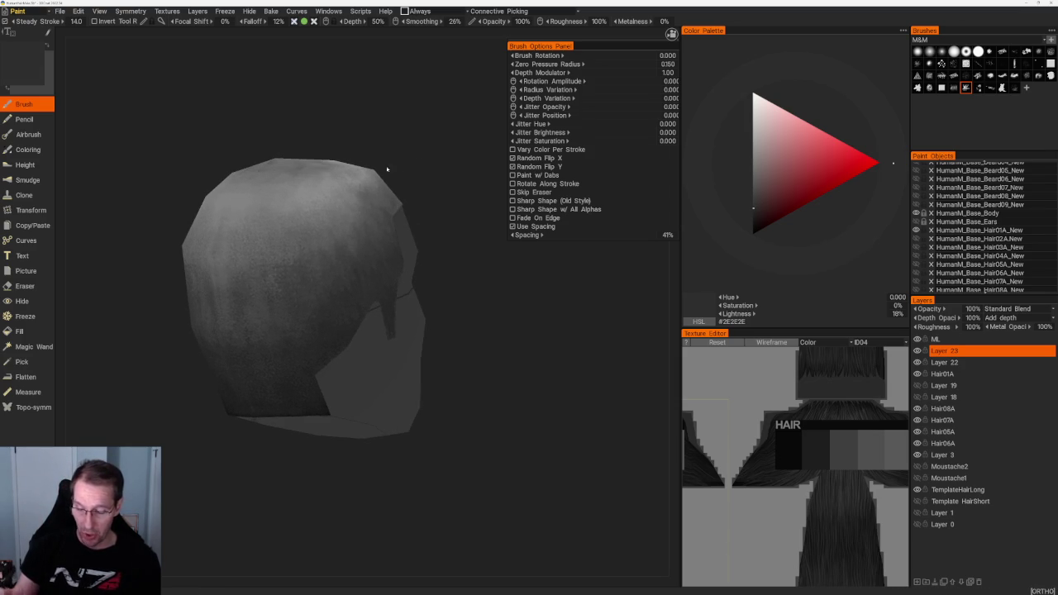
key("v")
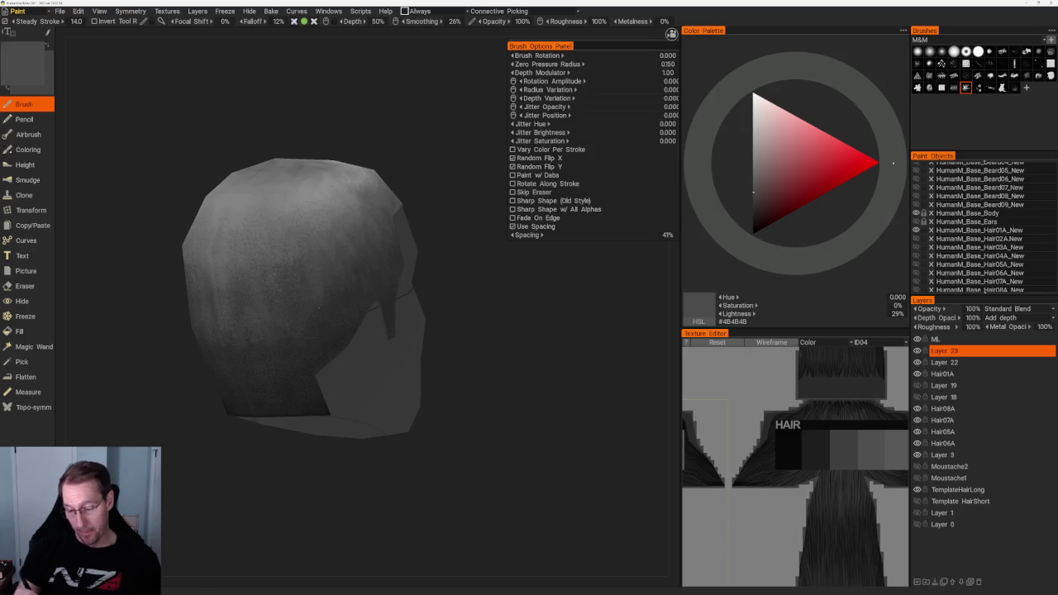
left_click_drag(376, 163, 397, 163)
key("v")
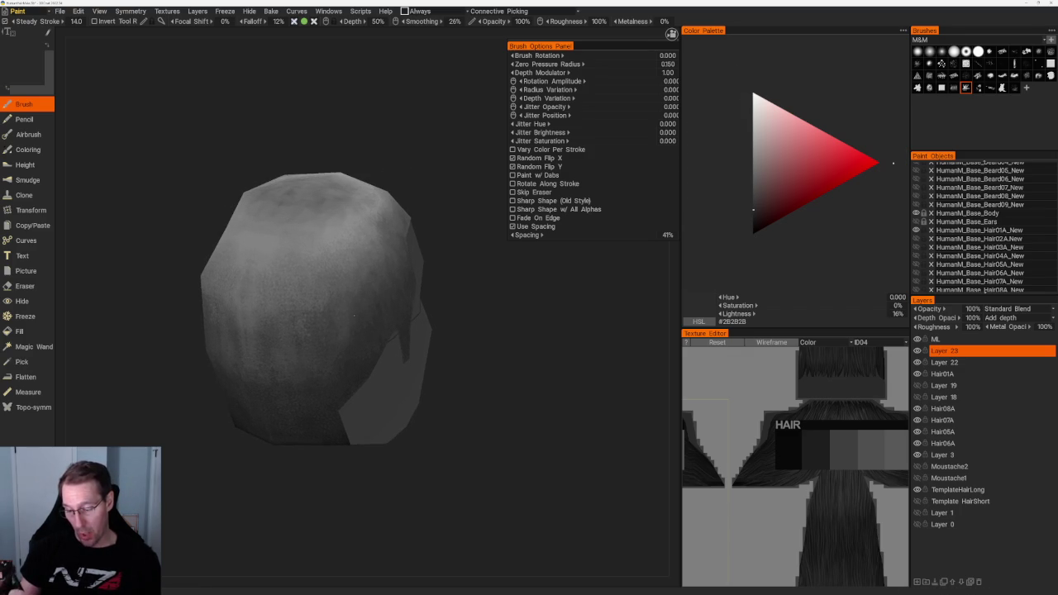
key("v")
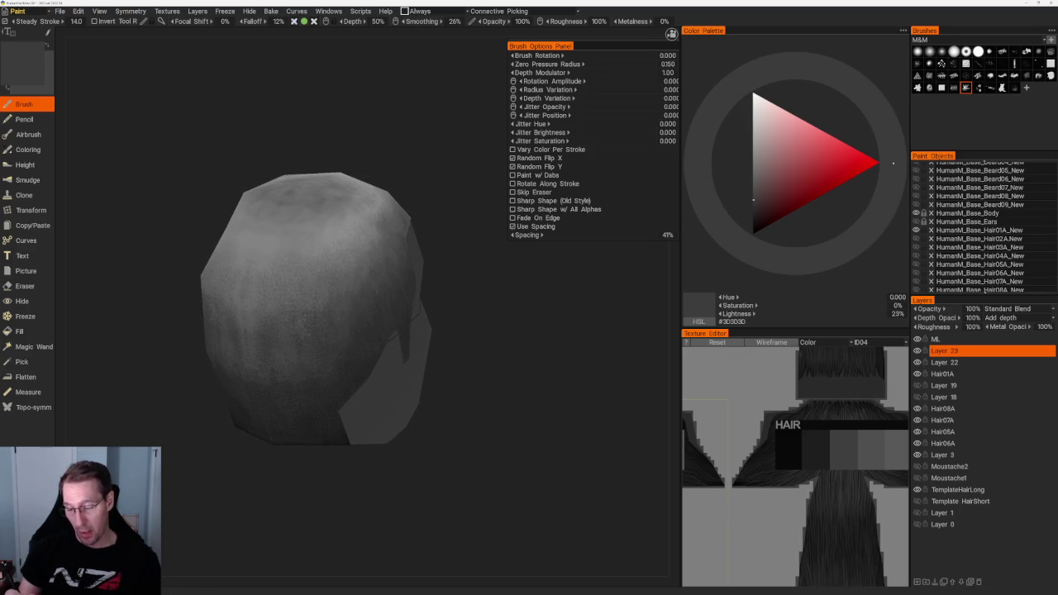
key("v")
mouse_move(453, 201)
left_mouse_down()
mouse_move(323, 244)
mouse_move(446, 200)
left_mouse_up()
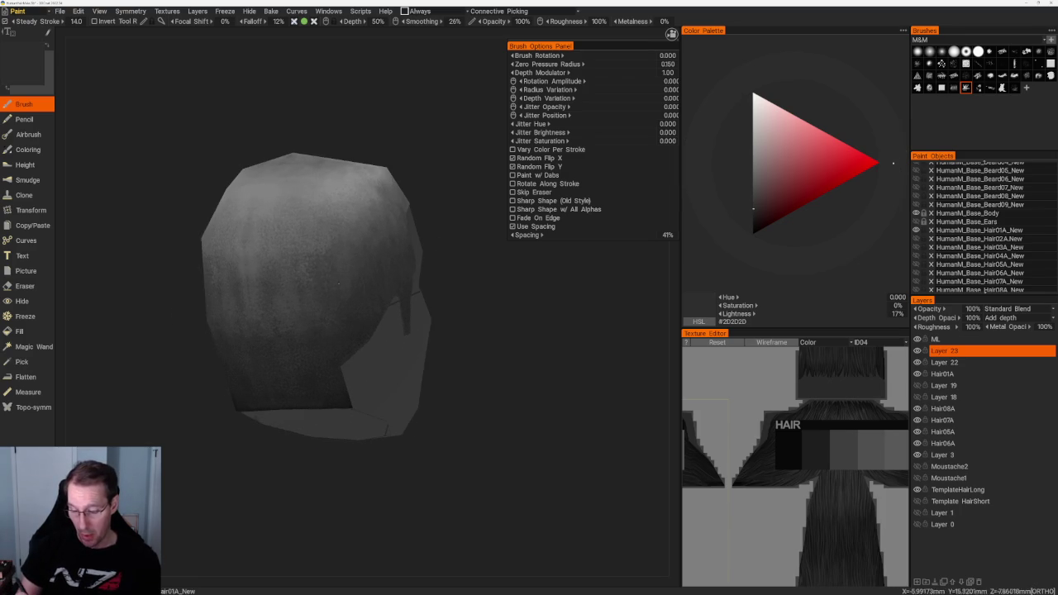
key("v")
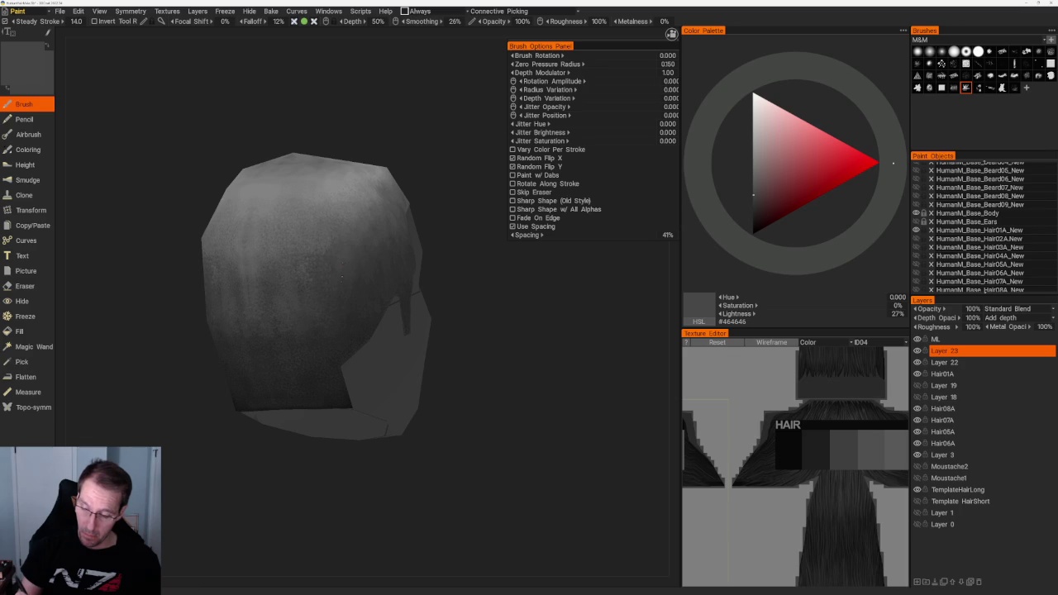
key("v")
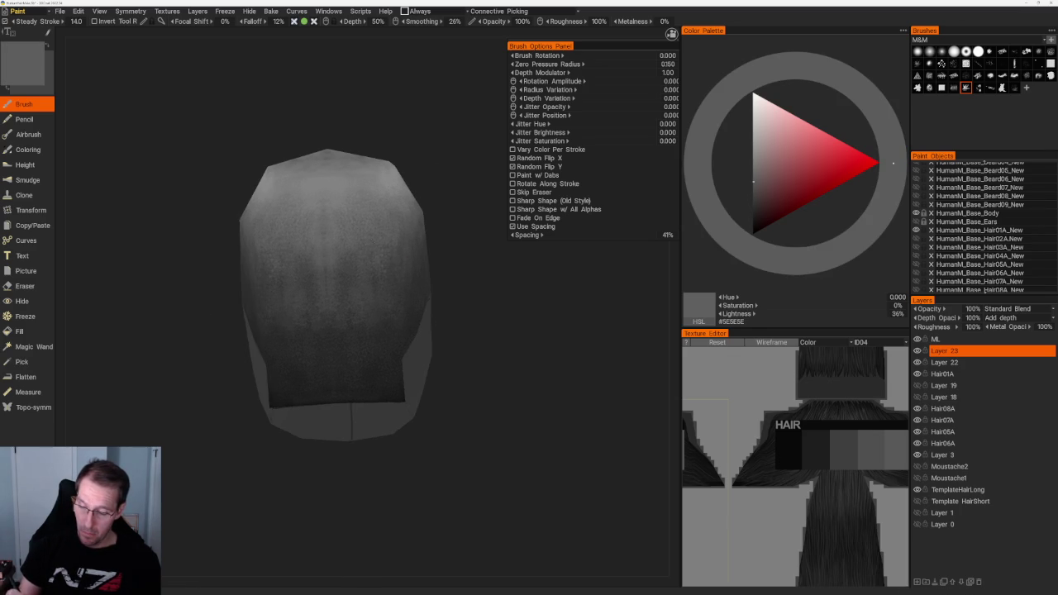
From a zoomed top-down view, mottle the crown with lighter greys, ending at #919191.
left_click_drag(413, 148, 393, 219)
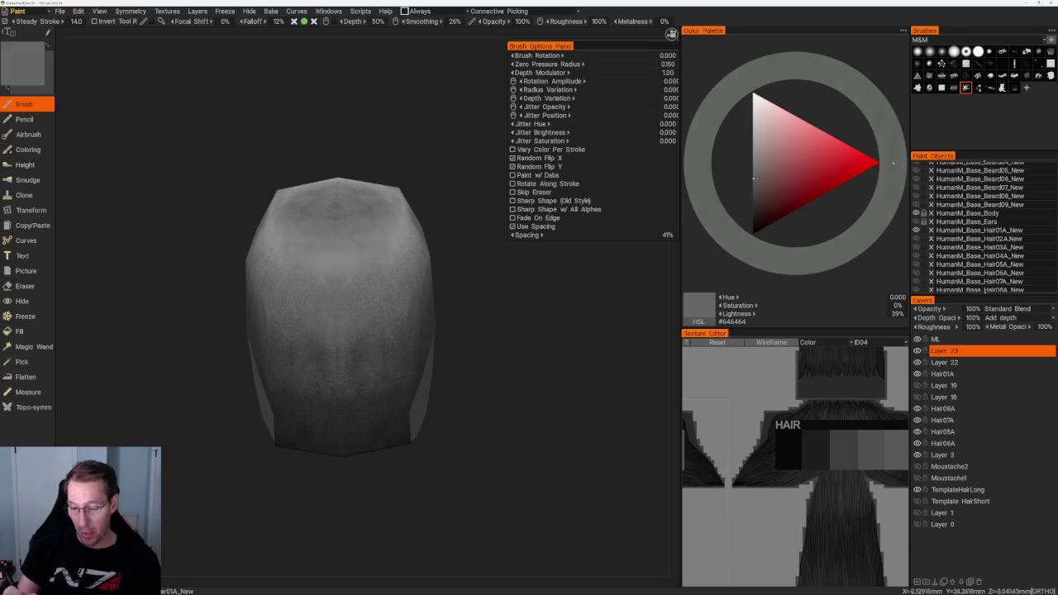
scroll(427, 161, "up", 1)
scroll(427, 160, "up", 2)
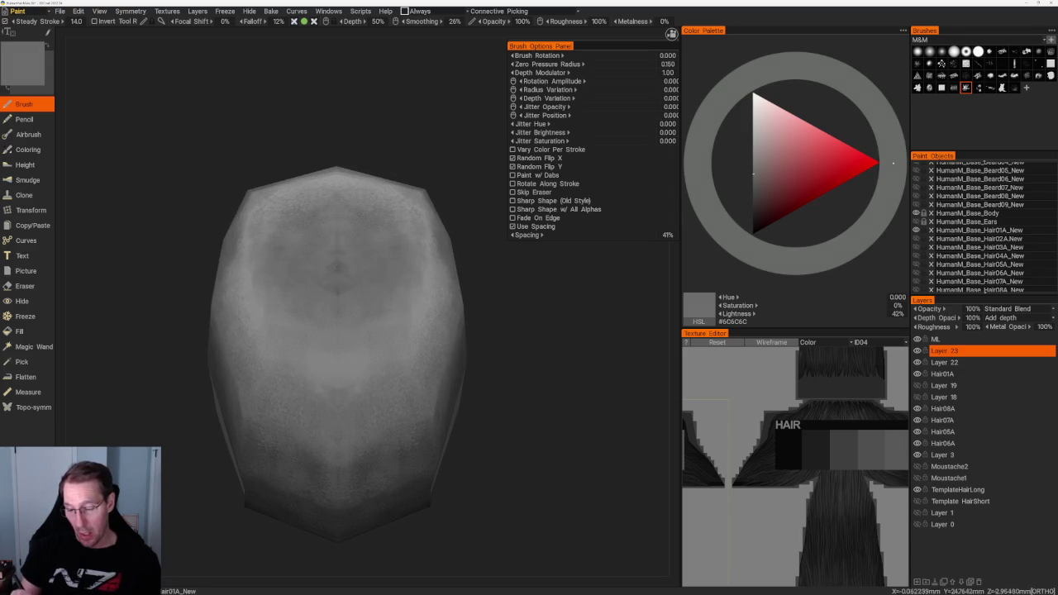
key("v")
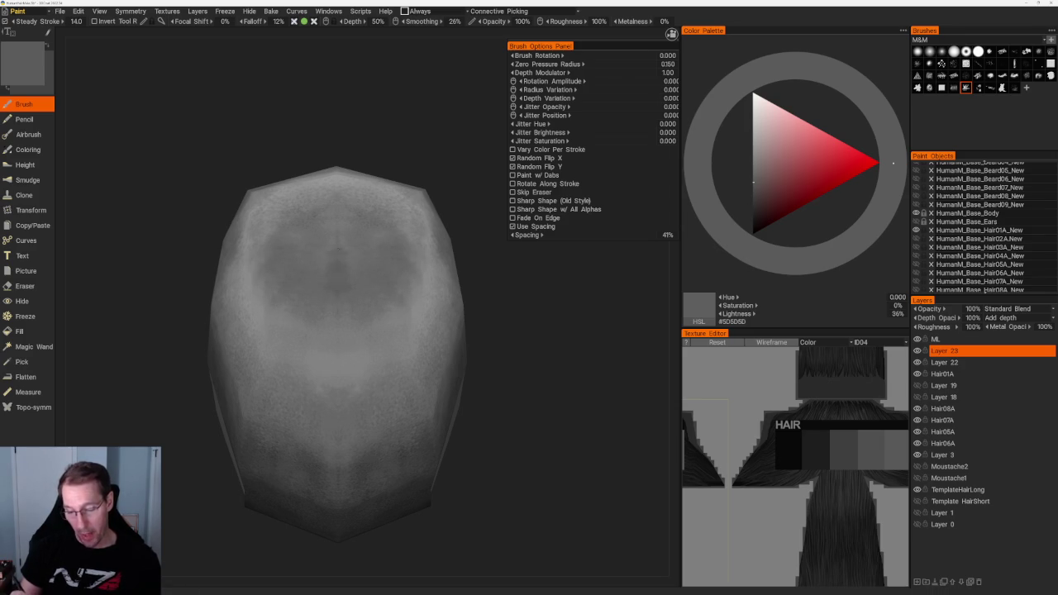
key("v")
key("v")
key("v")
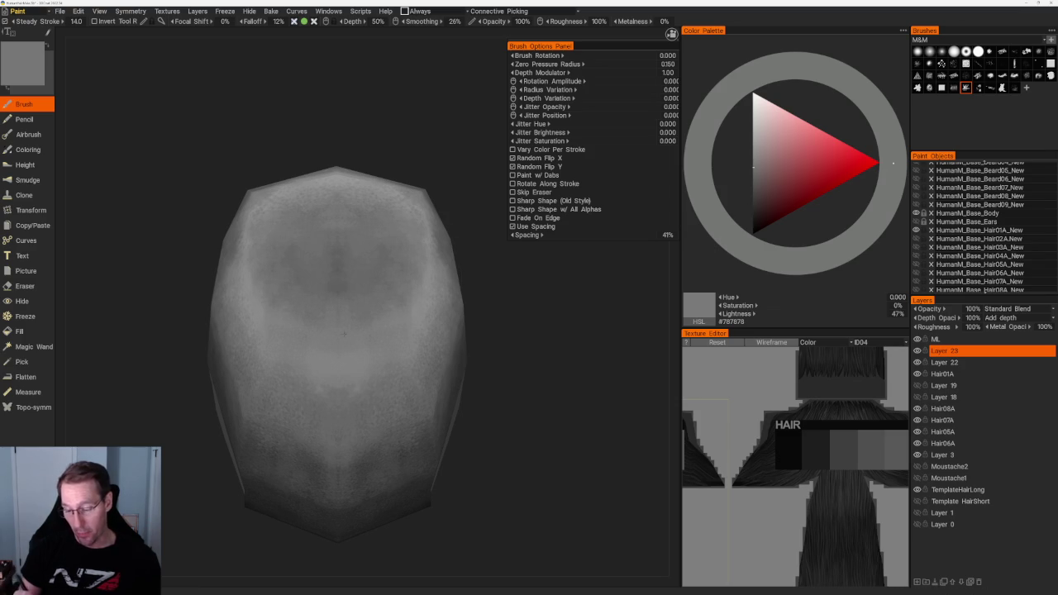
mouse_move(430, 216)
middle_mouse_down()
mouse_move(496, 240)
mouse_move(491, 301)
mouse_move(455, 314)
mouse_move(493, 295)
mouse_move(521, 226)
mouse_move(527, 306)
middle_mouse_up()
scroll(491, 301, "up", 2)
key("v")
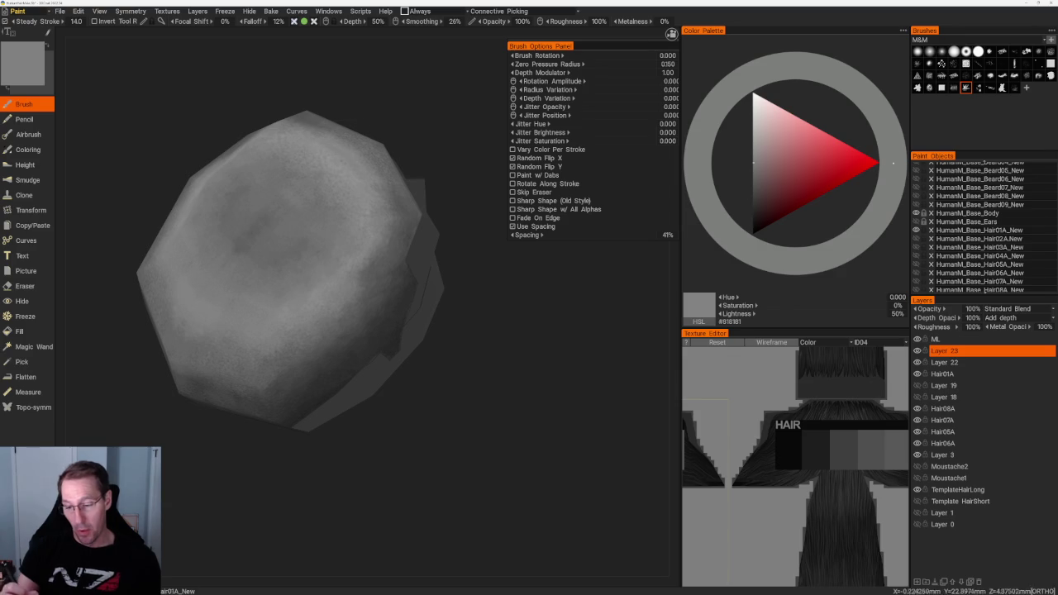
key("v")
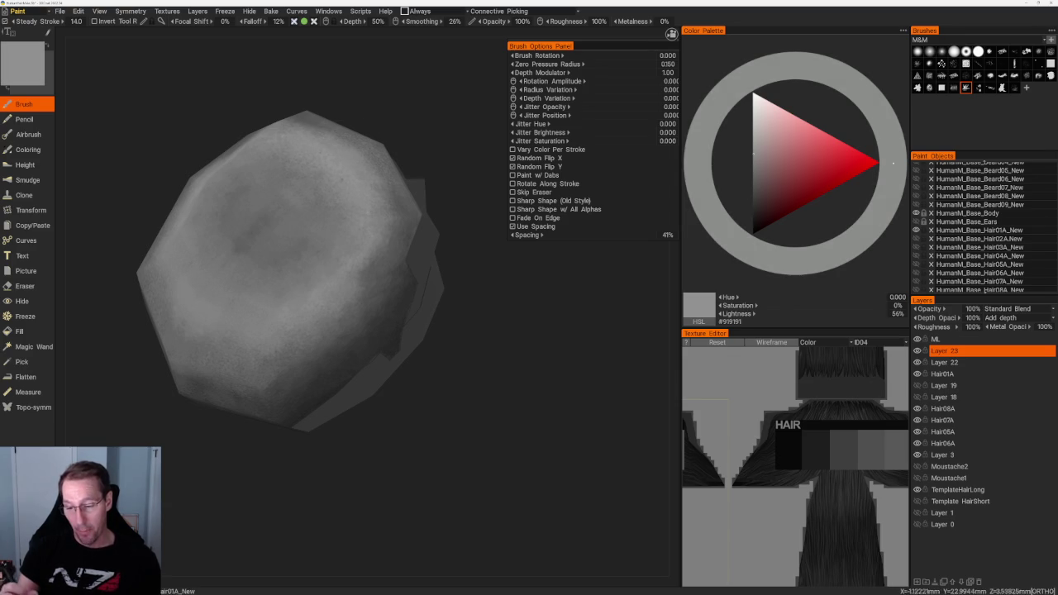
Zoom in on the side of the head above the ear and sample a dark grey.
key("b")
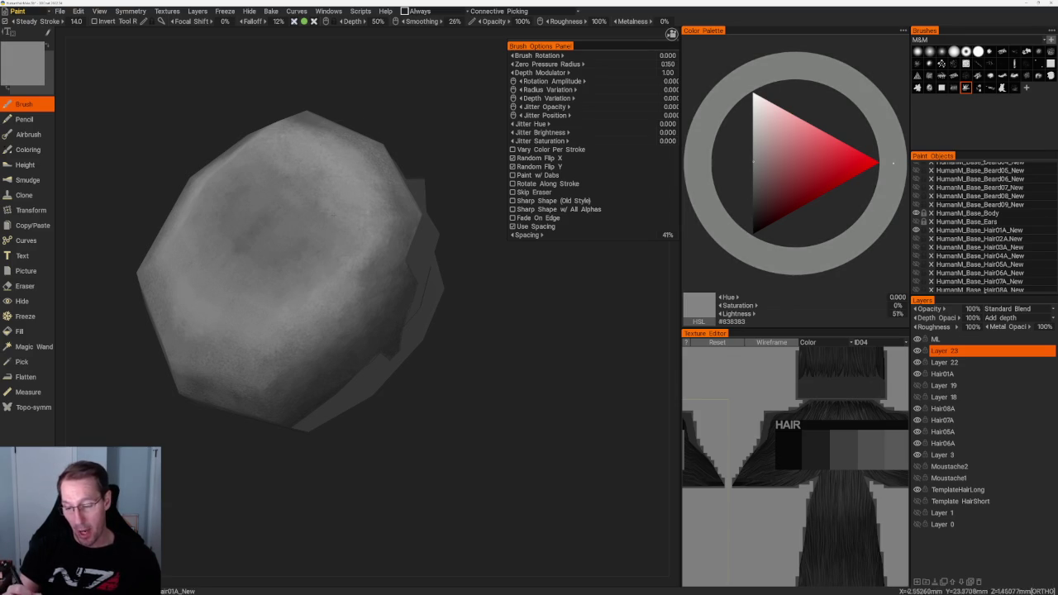
key("b")
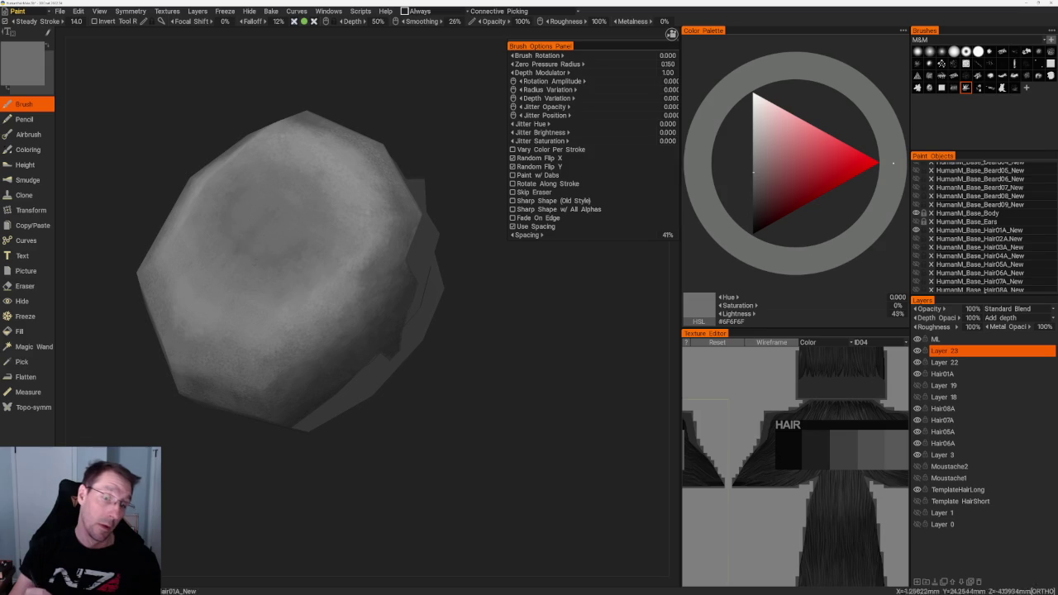
scroll(283, 196, "down", 5)
left_click_drag(284, 196, 403, 191)
scroll(455, 307, "up", 3)
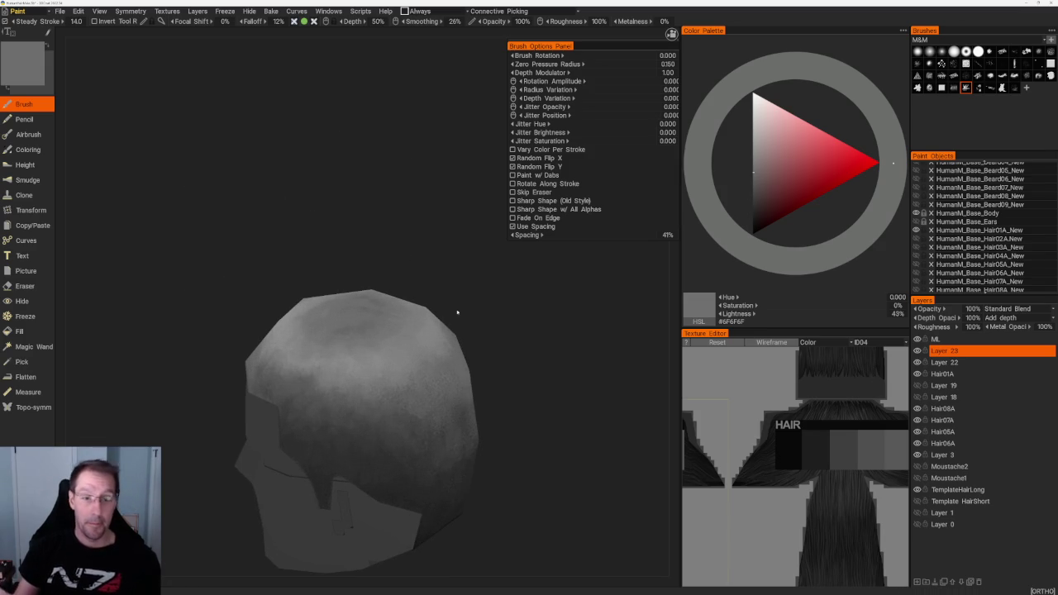
scroll(457, 311, "up", 2)
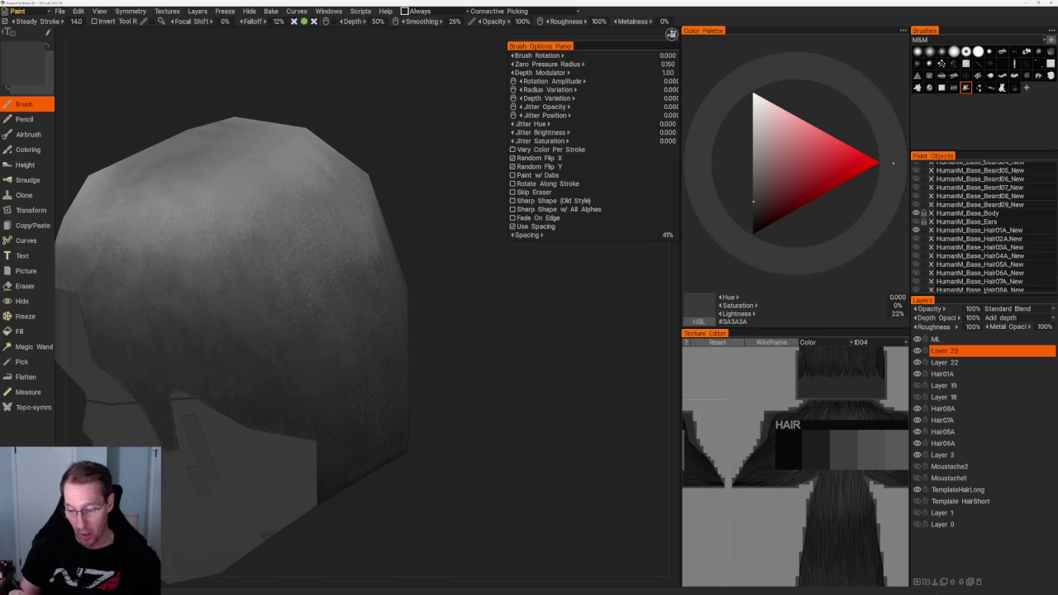
key("v")
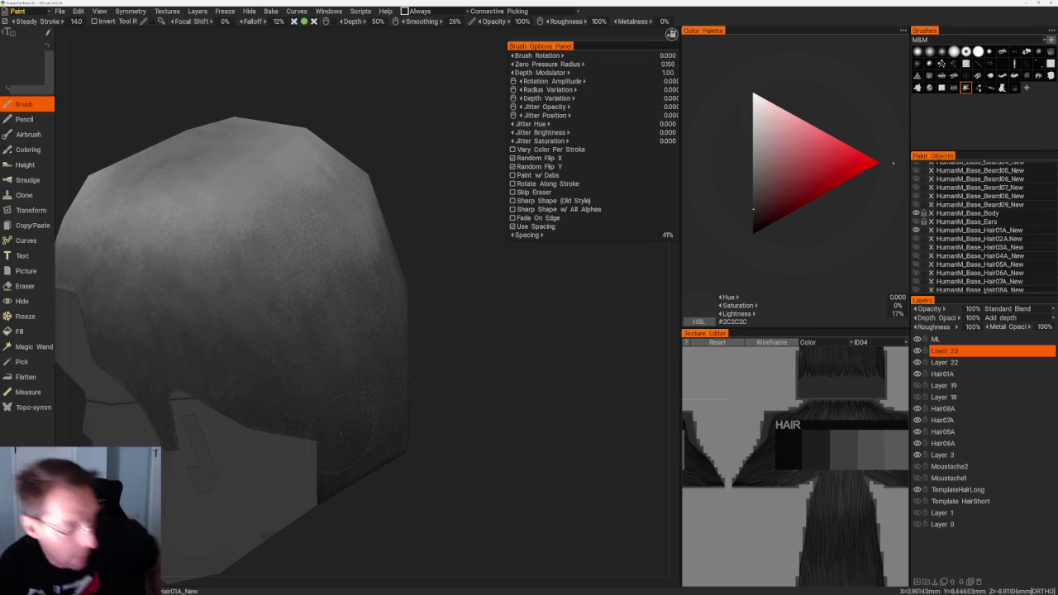
scroll(392, 126, "down", 3)
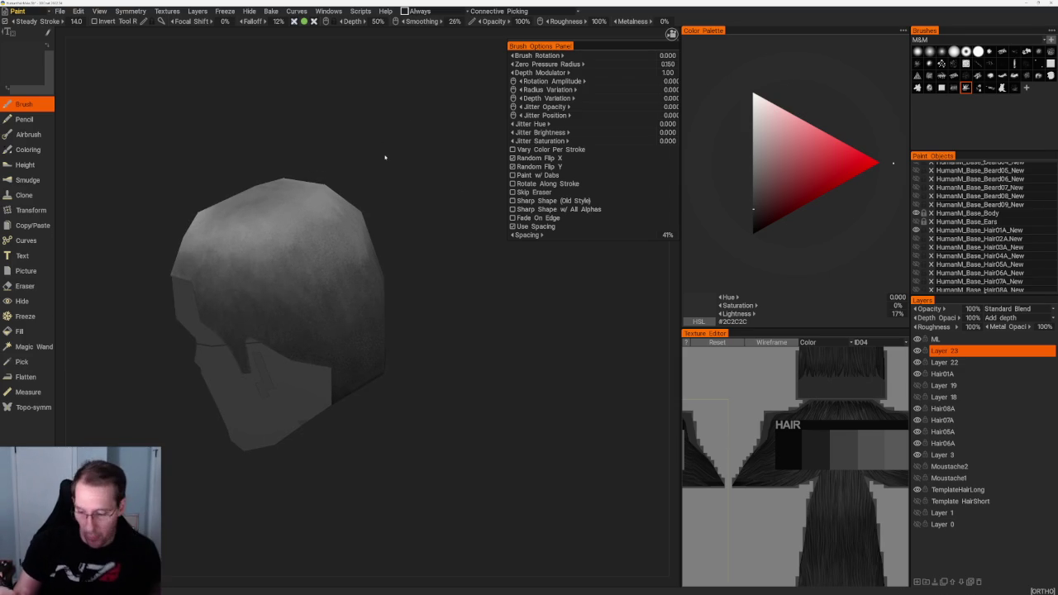
left_click_drag(384, 157, 387, 169)
scroll(388, 168, "up", 3)
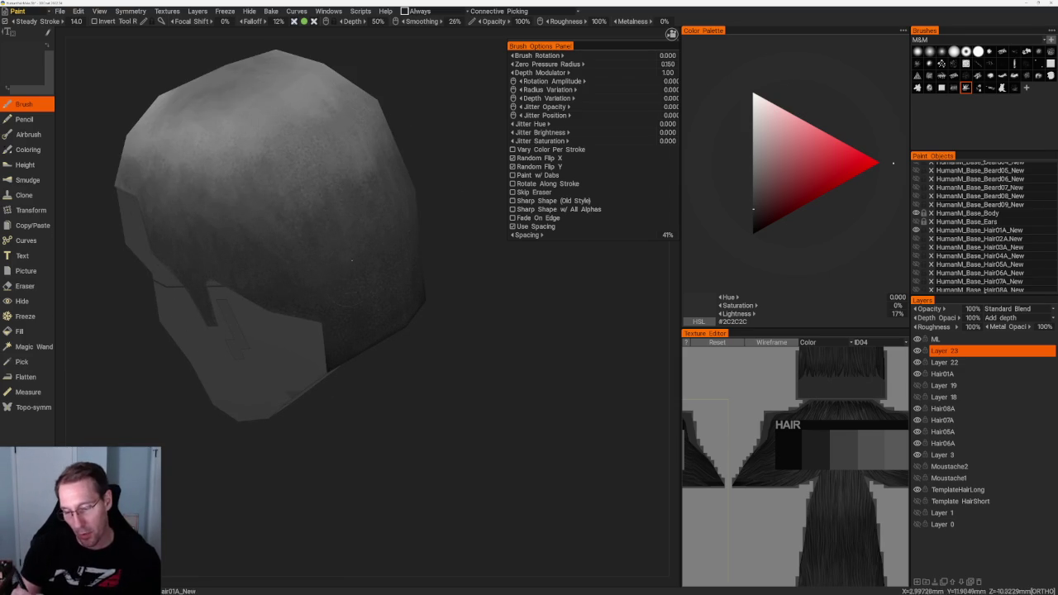
Layer alternating dark greys along the side and lower back edge, ending at #1F1F1F.
left_click(753, 201)
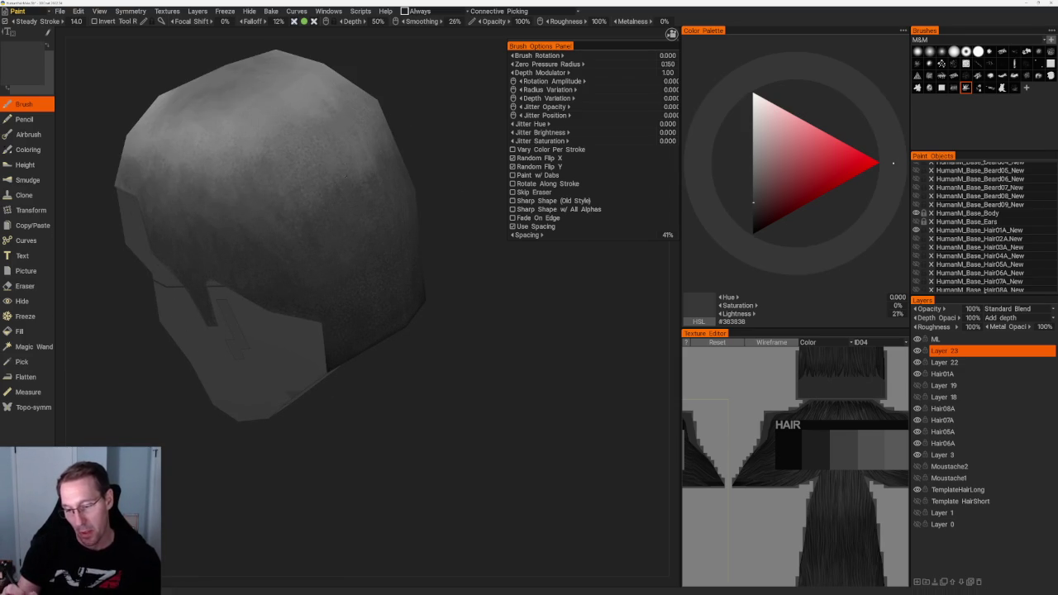
key("v")
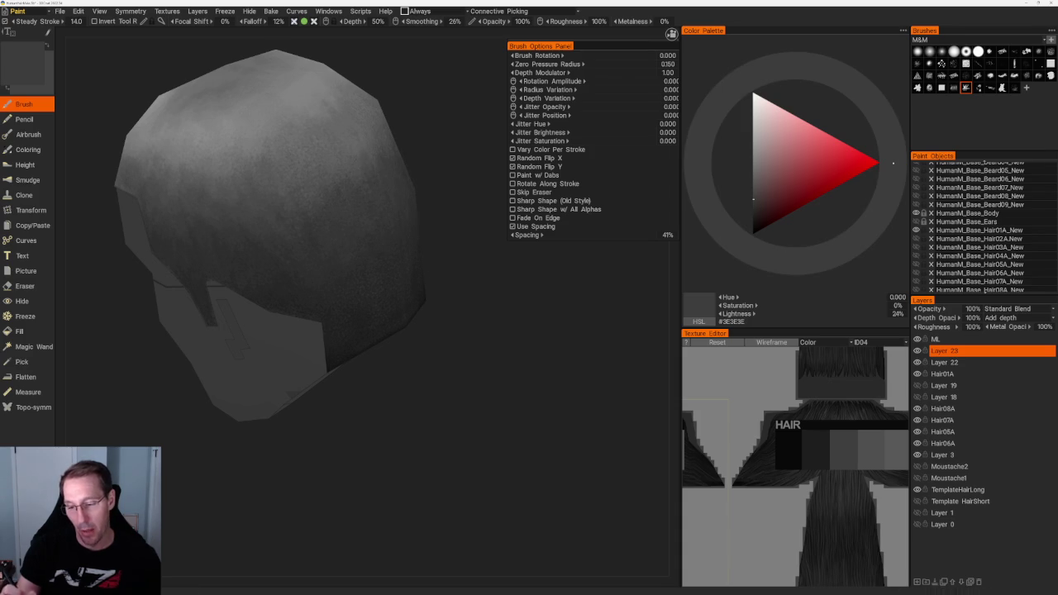
key("v")
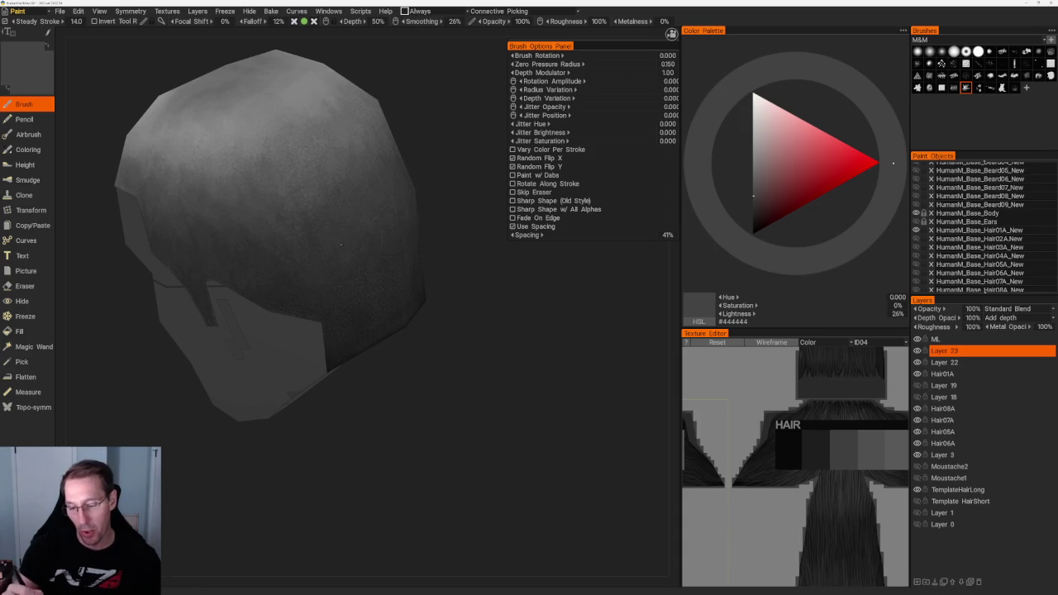
key("v")
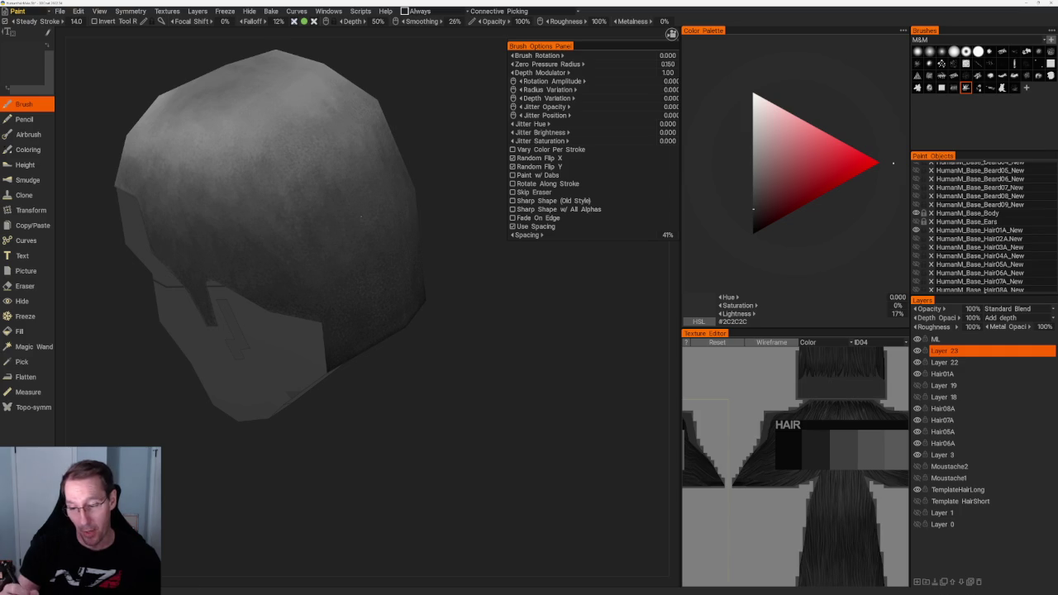
key("v")
key("v")
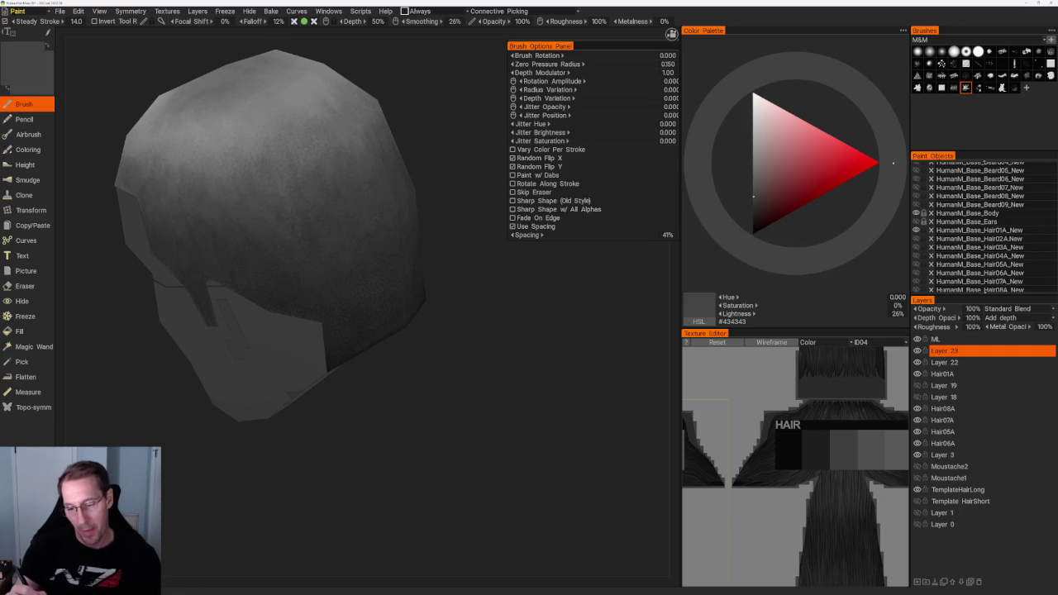
key("v")
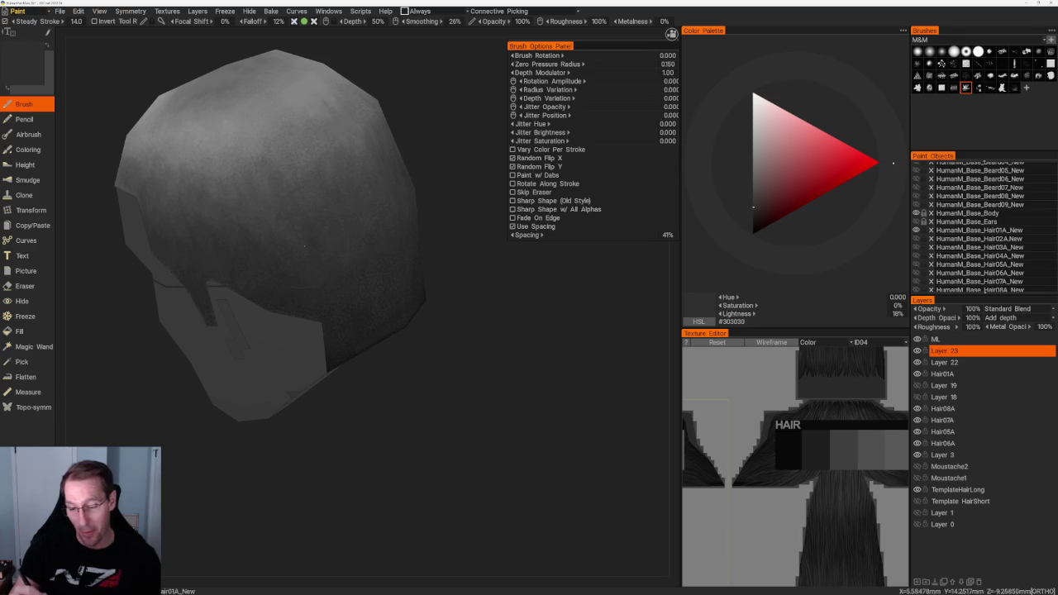
key("v")
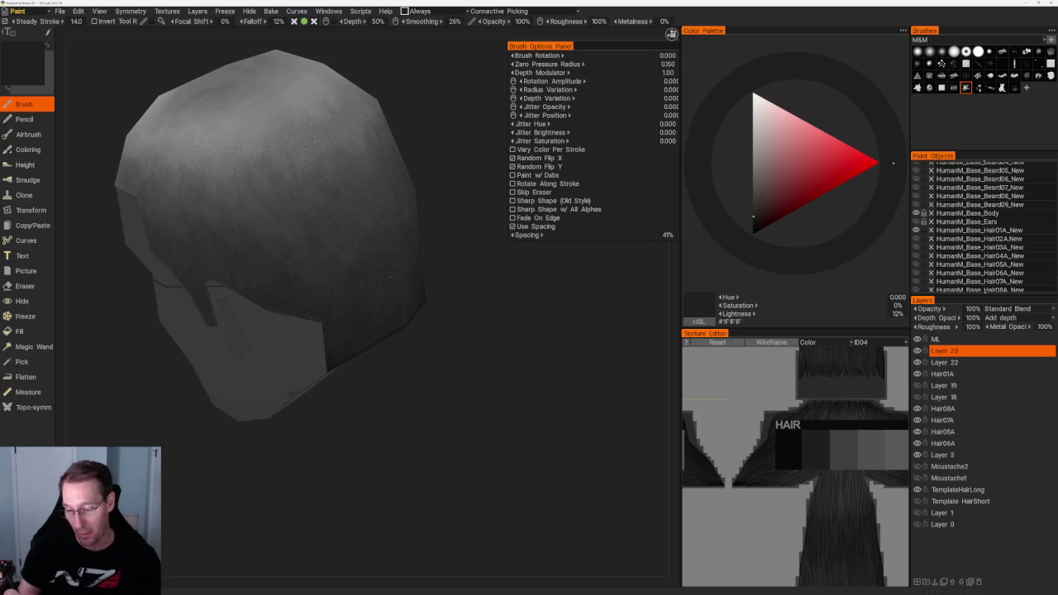
key("v")
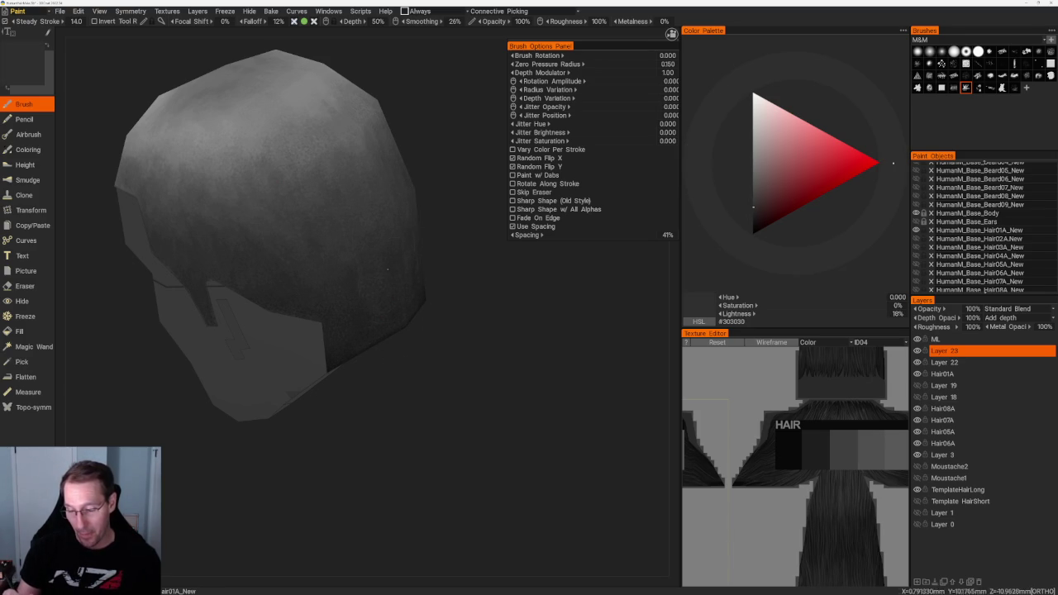
key("v")
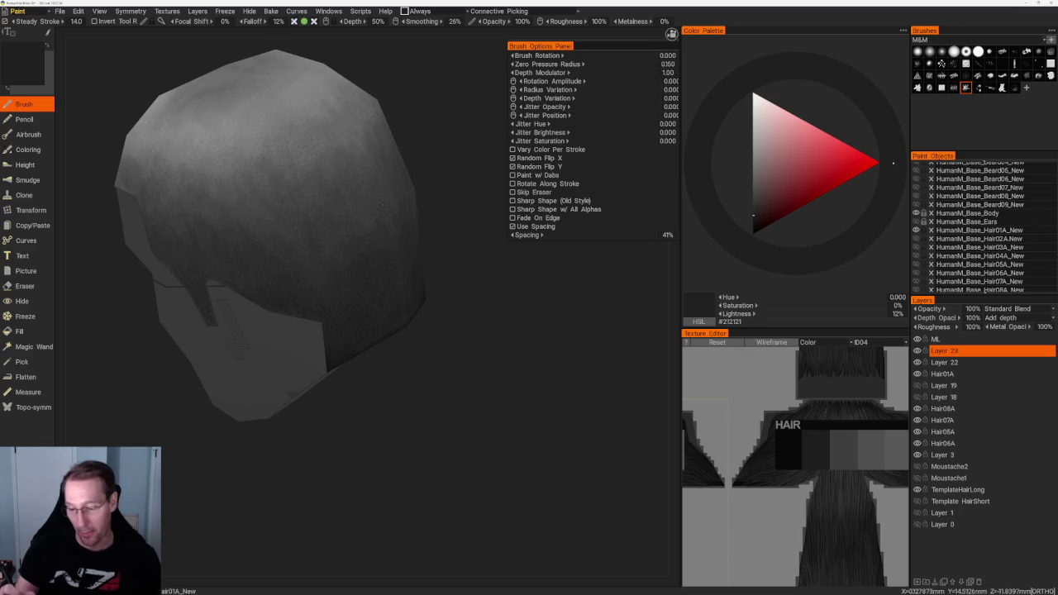
key("v")
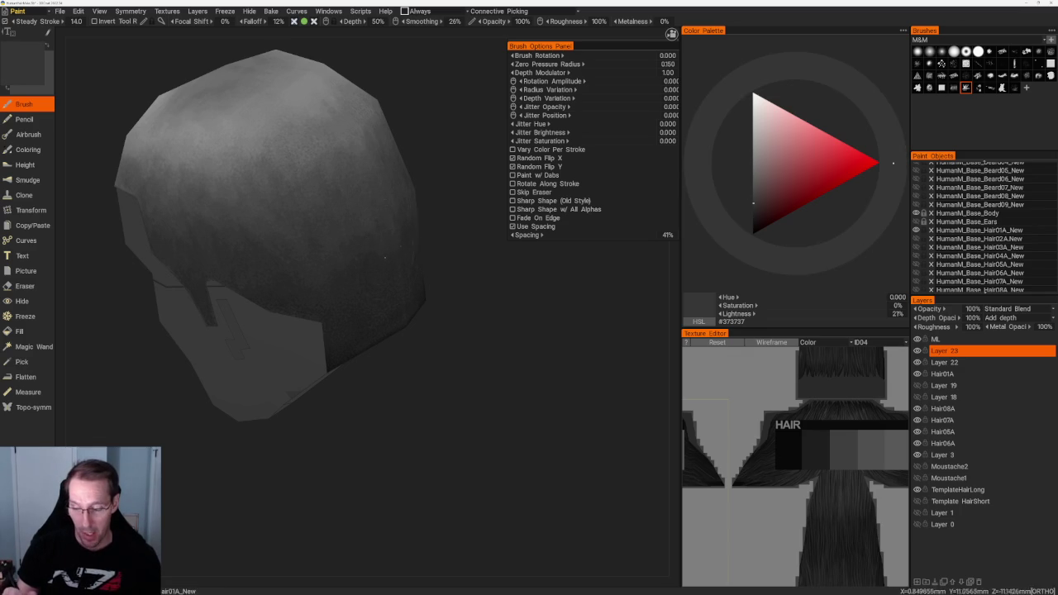
key("v")
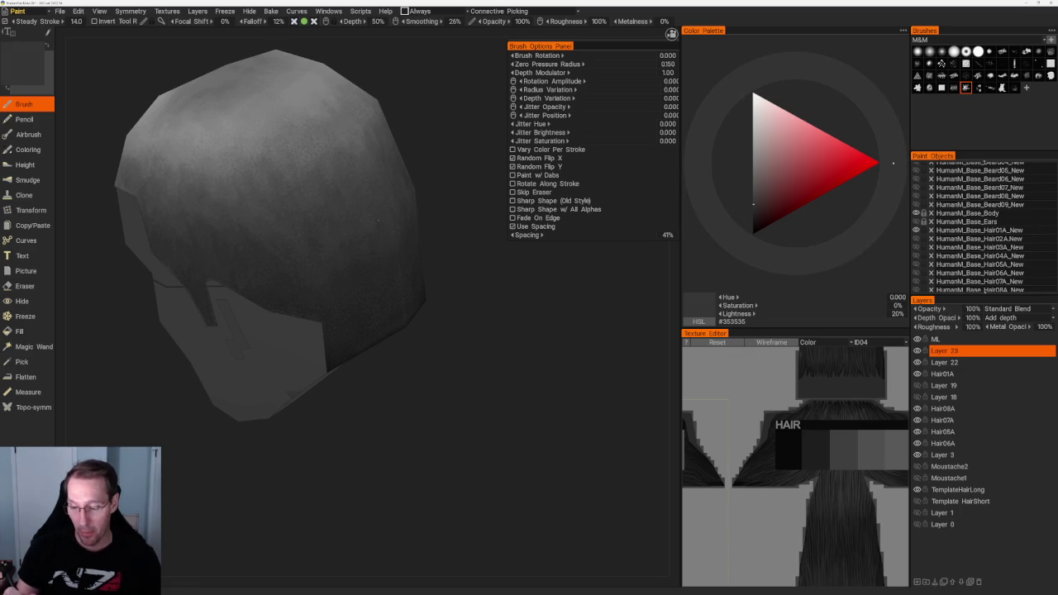
key("v")
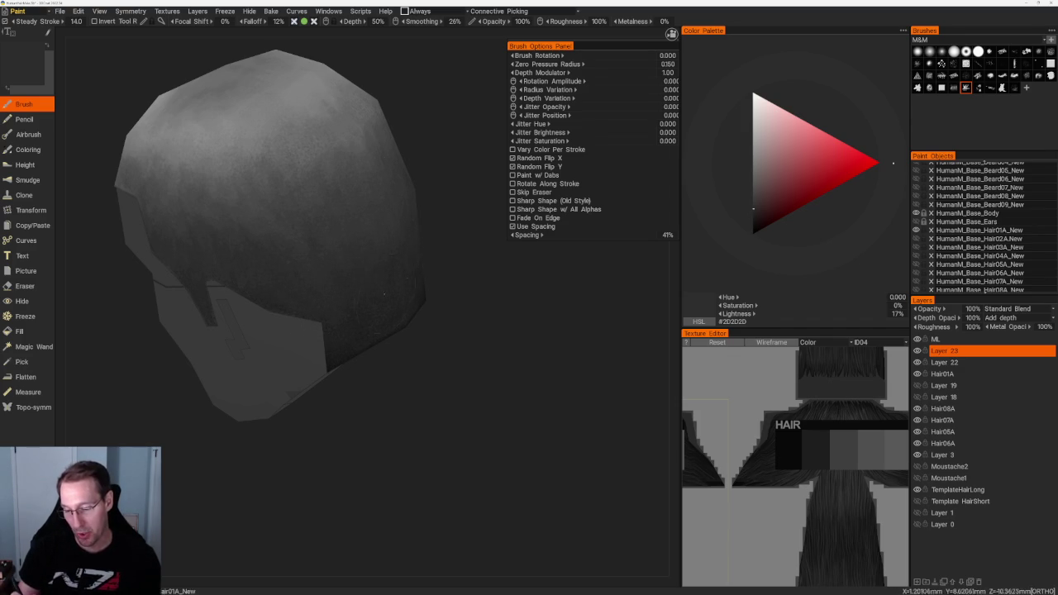
mouse_move(400, 237)
middle_mouse_down()
mouse_move(441, 203)
mouse_move(314, 249)
middle_mouse_up()
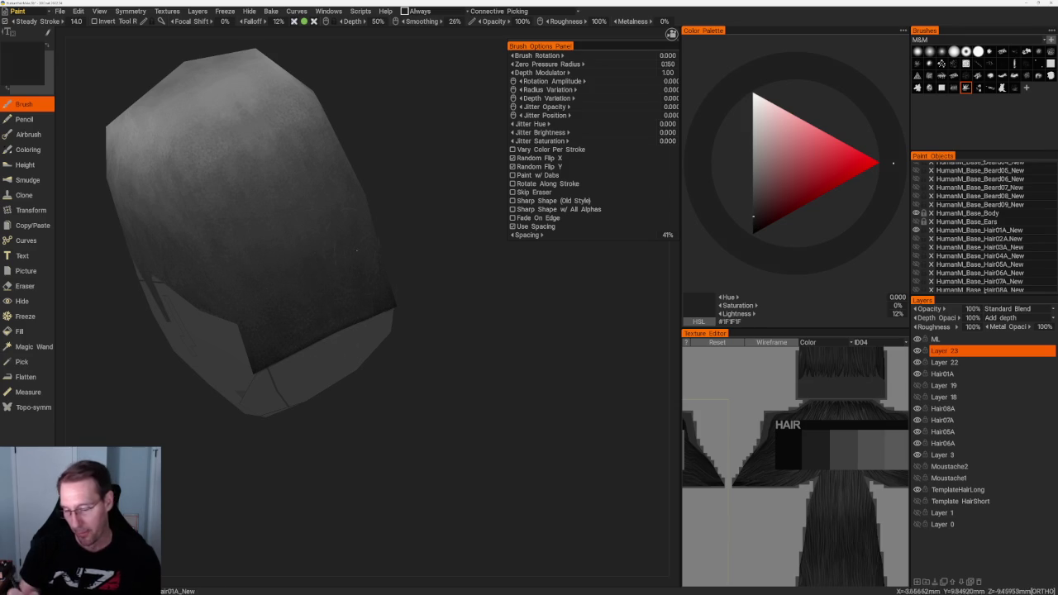
Paint near-black #1F1F1F along the lower sides of the hair cap from two angles.
mouse_move(390, 297)
middle_mouse_down()
mouse_move(474, 267)
mouse_move(324, 294)
middle_mouse_up()
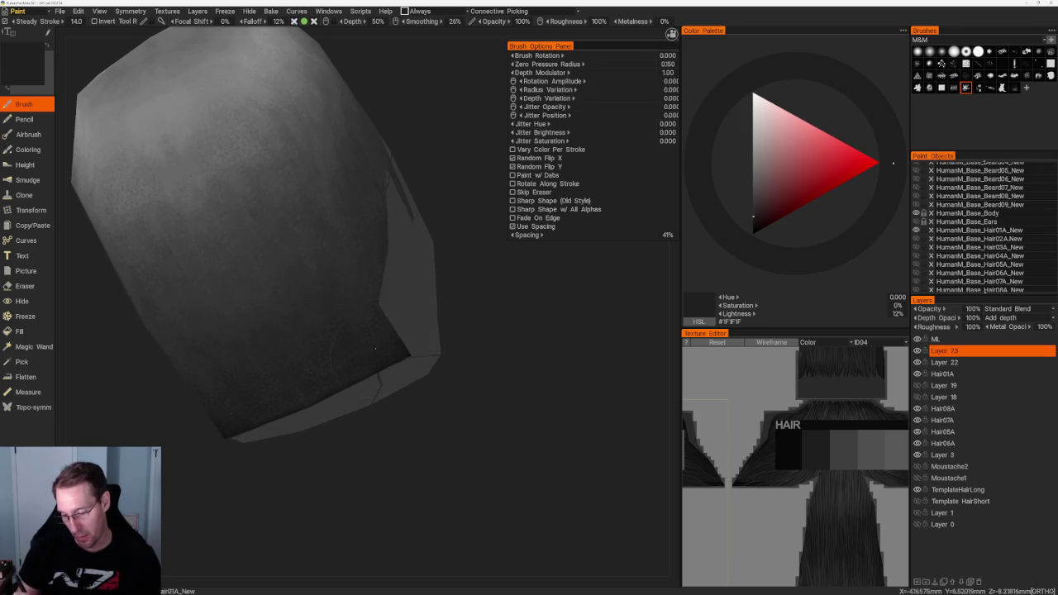
mouse_move(427, 366)
middle_mouse_down()
mouse_move(416, 243)
mouse_move(360, 304)
middle_mouse_up()
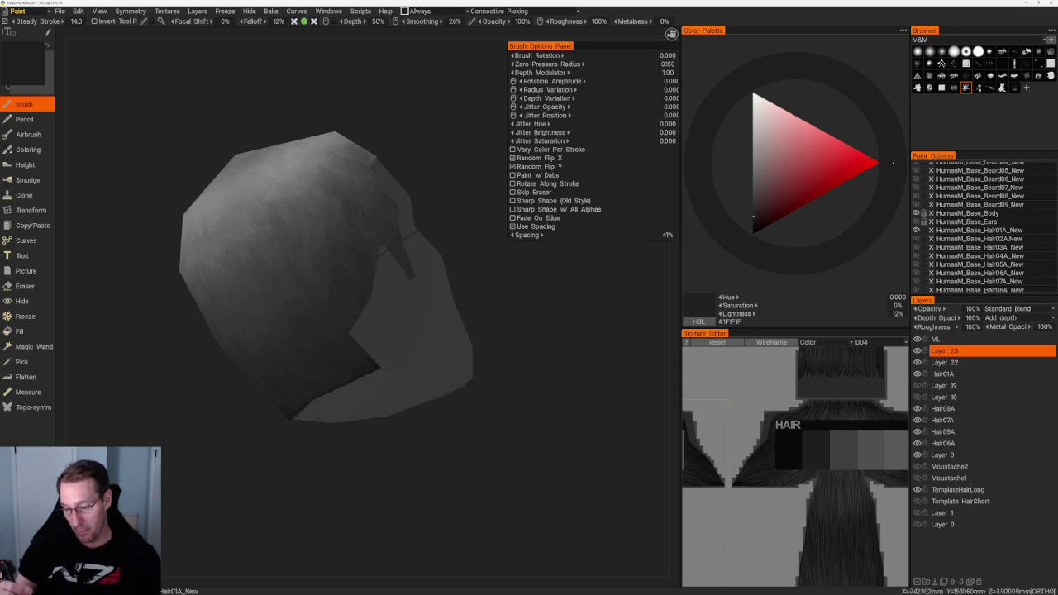
Blend lighter and darker greys over the sides and back, settling on #5C5C5C.
key("v")
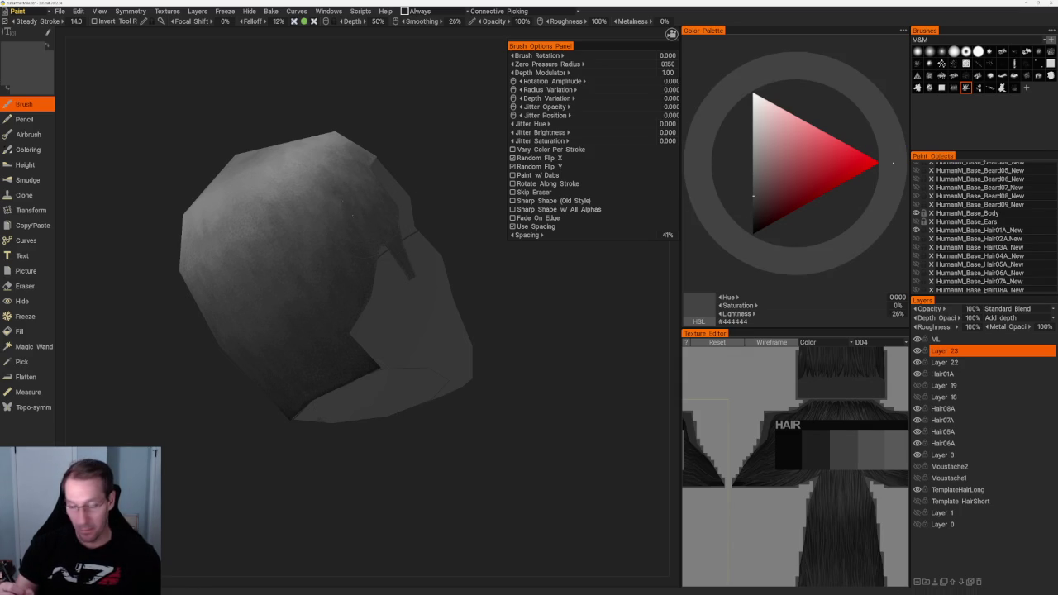
mouse_move(366, 201)
left_mouse_down("alt")
mouse_move(283, 170)
mouse_move(413, 173)
left_mouse_up("alt")
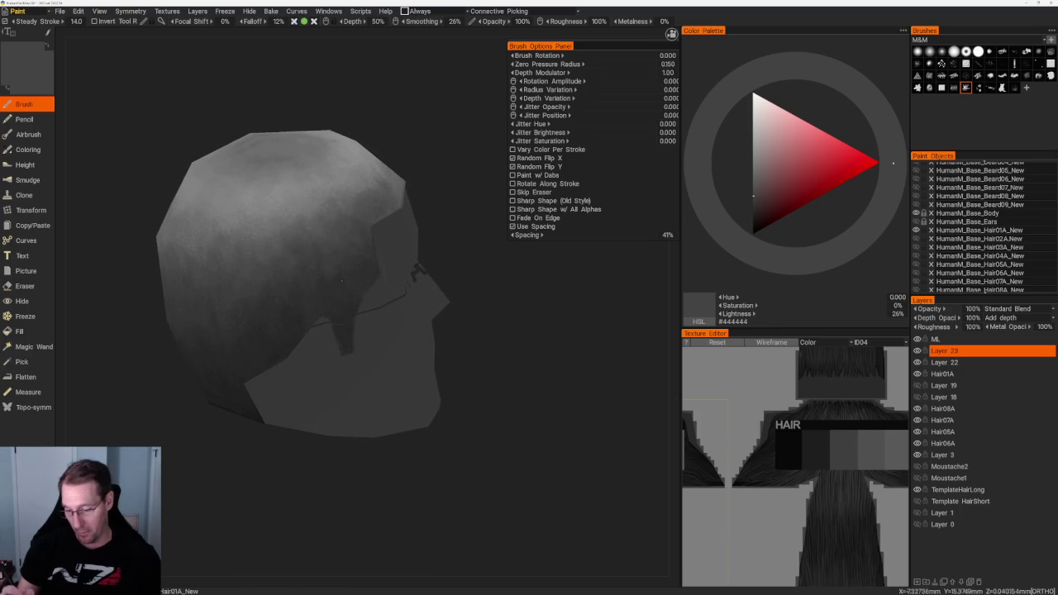
key("v")
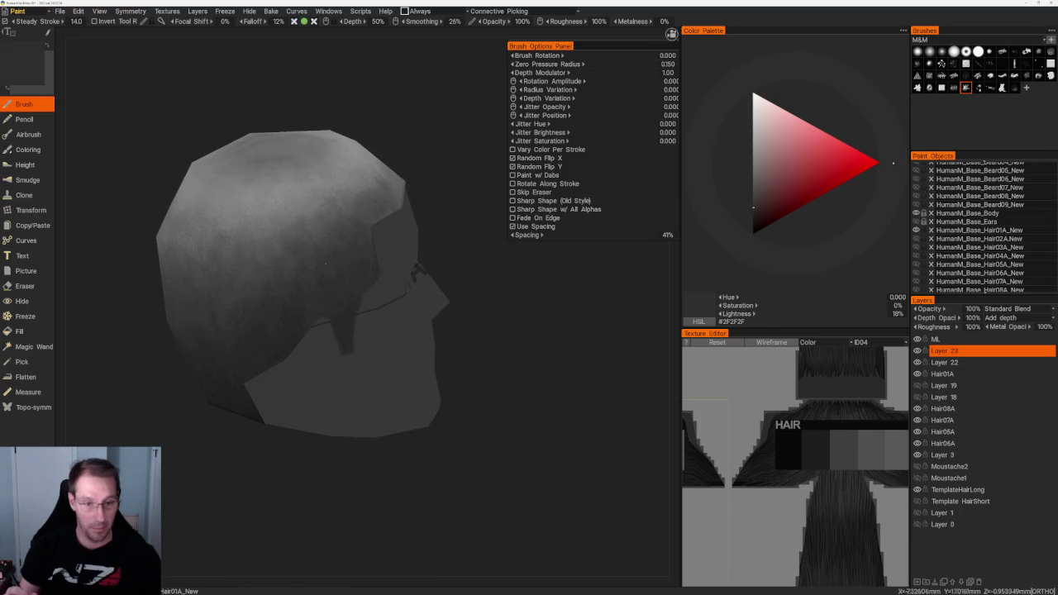
mouse_move(371, 164)
left_mouse_down("alt")
mouse_move(342, 158)
mouse_move(338, 139)
left_mouse_up("alt")
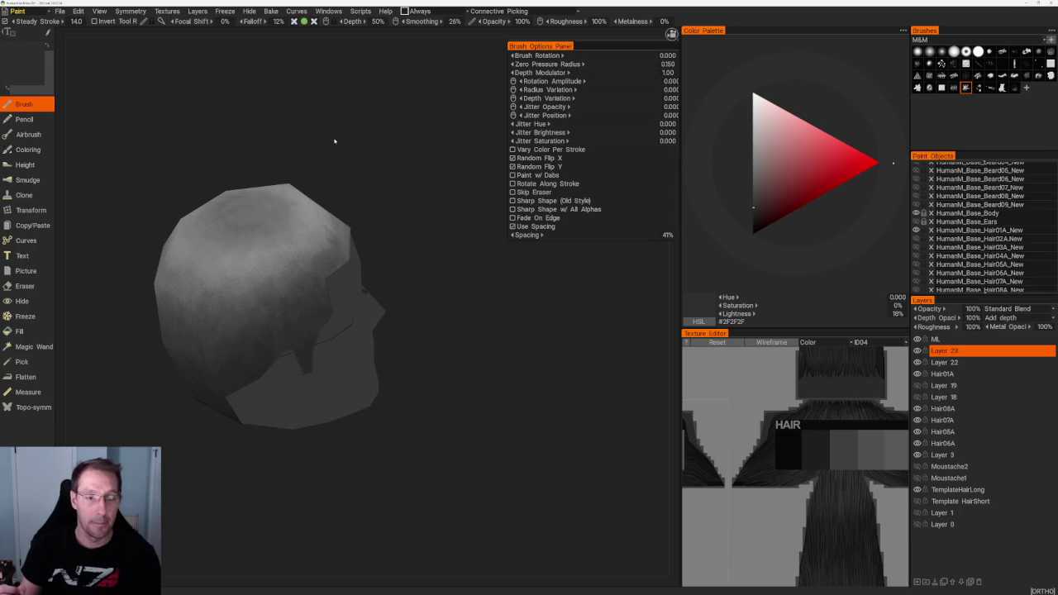
mouse_move(355, 157)
left_mouse_down()
mouse_move(348, 161)
mouse_move(378, 123)
left_mouse_up()
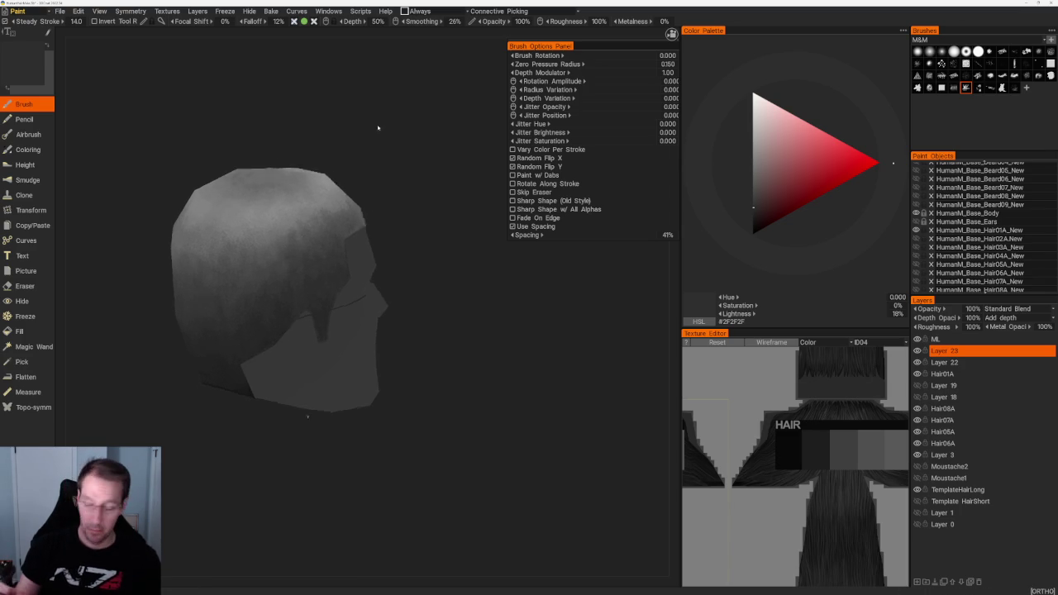
key("v")
mouse_move(345, 169)
left_mouse_down()
mouse_move(317, 165)
mouse_move(370, 162)
mouse_move(279, 182)
left_mouse_up()
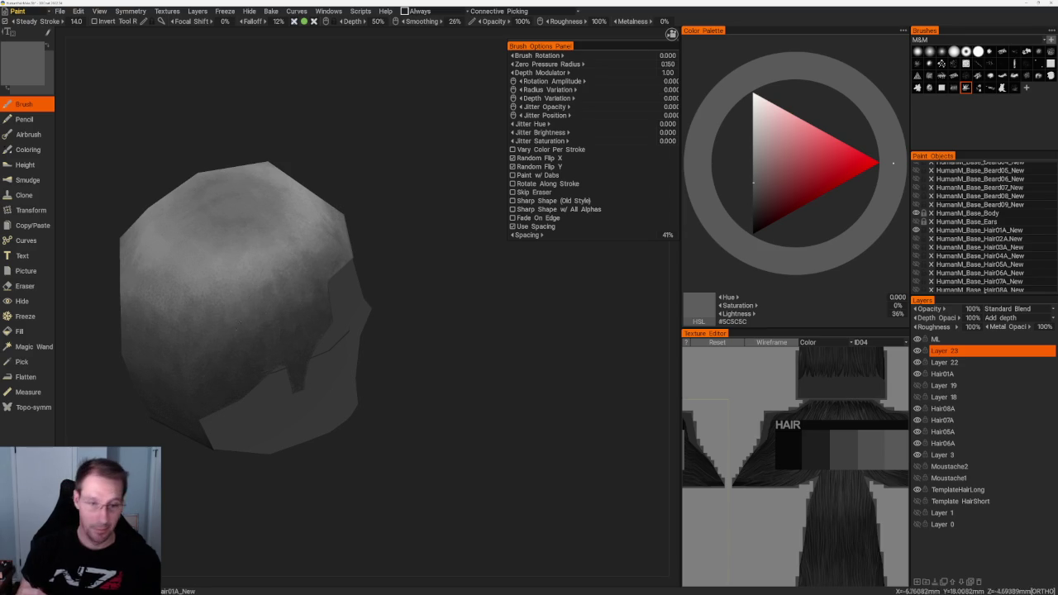
Paint alternating dark and light dimgray shades over the crown-to-side transition, ending at #424242.
left_click_drag(413, 330, 400, 314)
key("v")
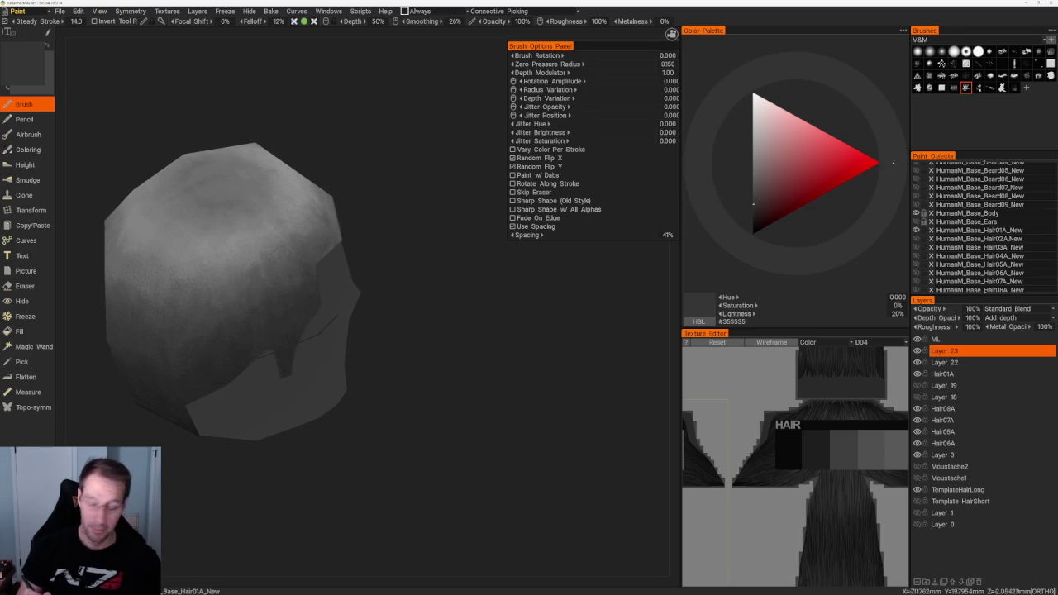
key("v")
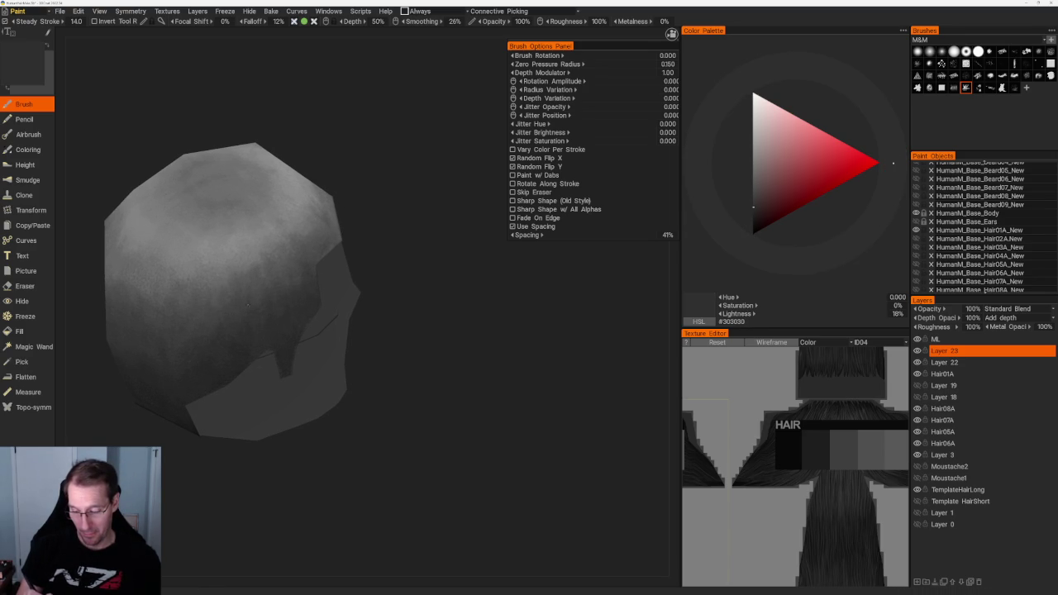
scroll(289, 135, "down", 3)
scroll(288, 135, "up", 3)
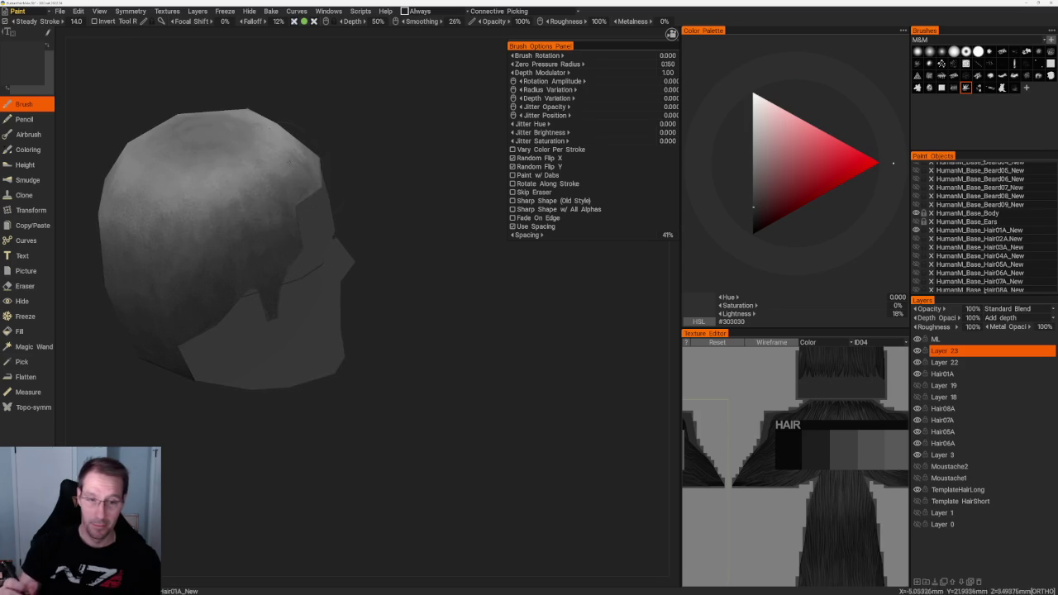
key("v")
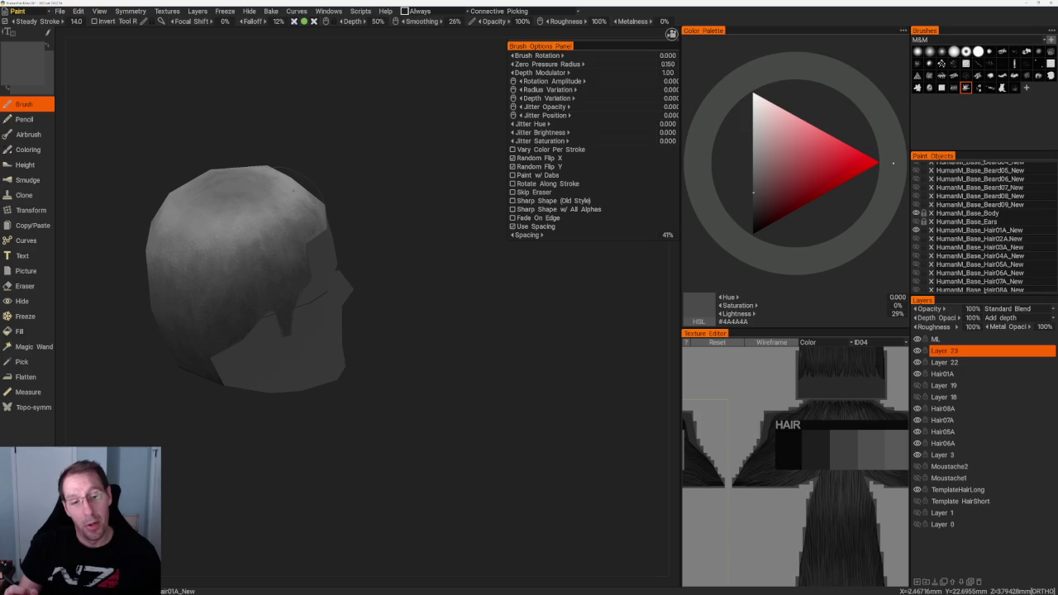
scroll(196, 248, "up", 2)
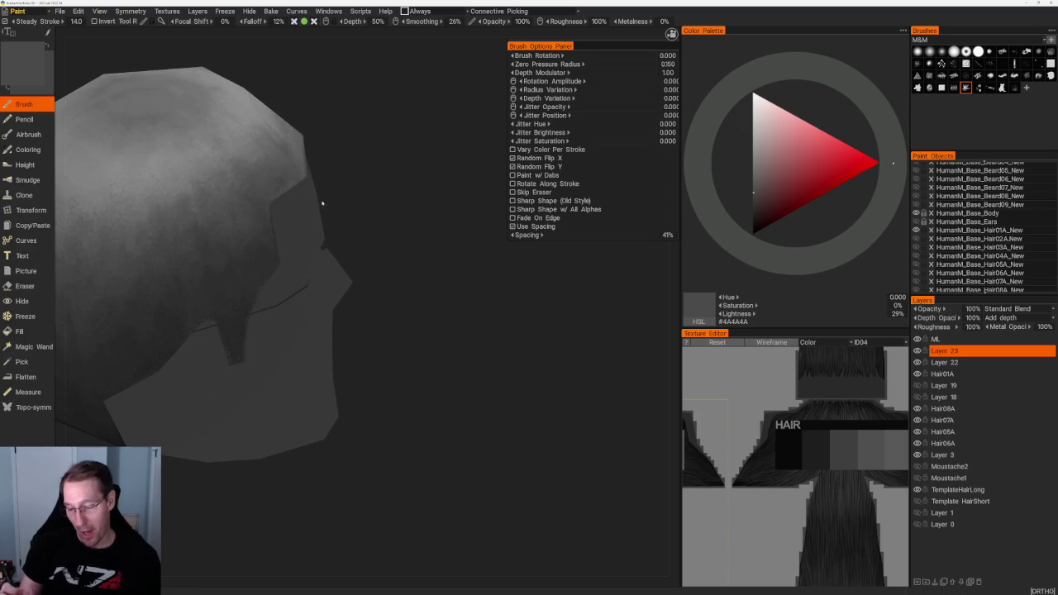
key("v")
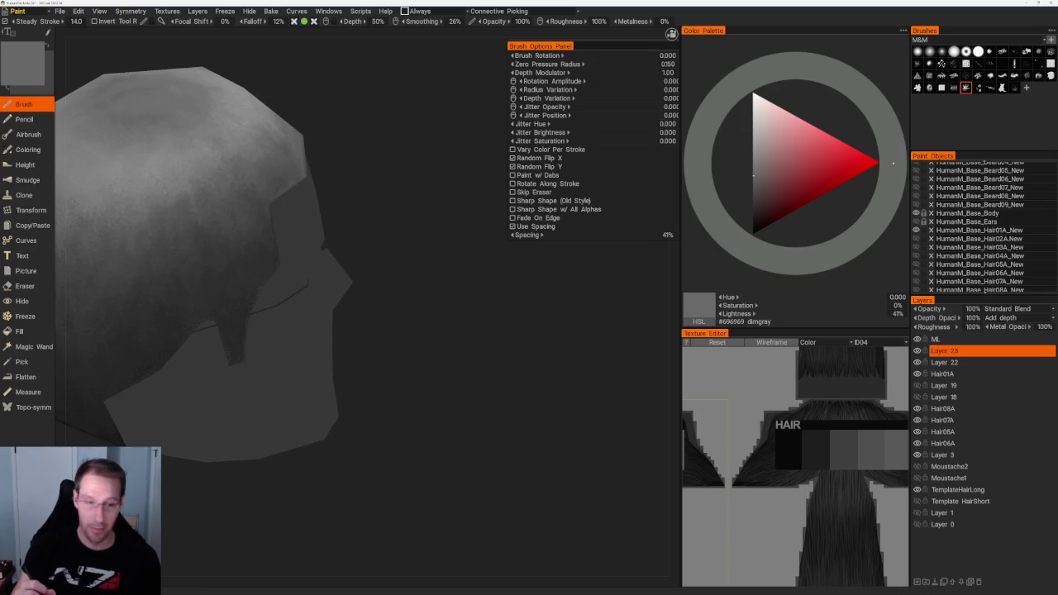
scroll(349, 152, "down", 1)
scroll(350, 152, "down", 1)
scroll(350, 152, "up", 2)
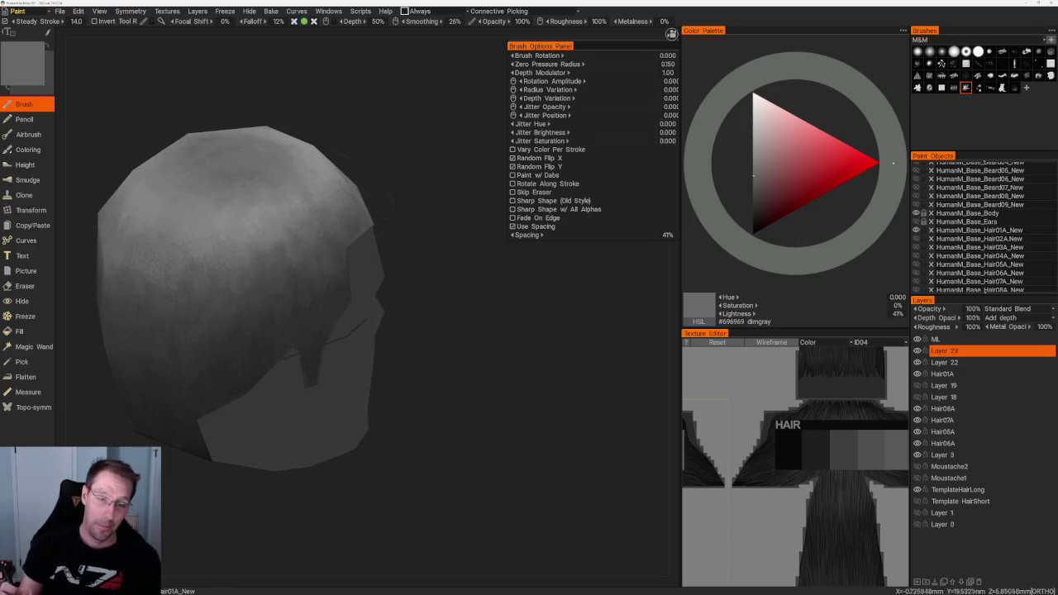
Paint darker sampled greys over the back of the head.
key("v")
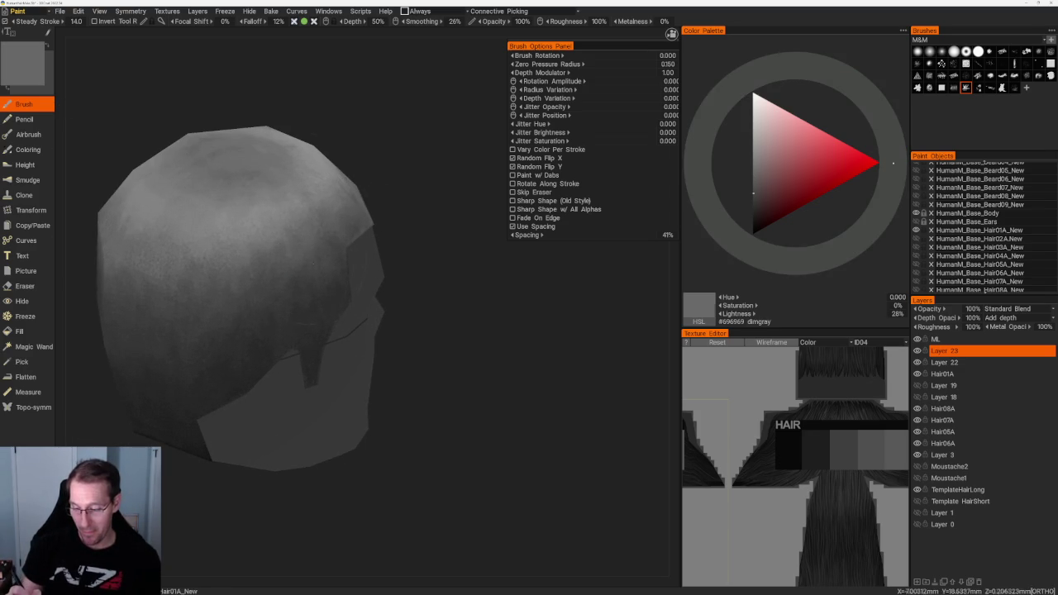
key("v")
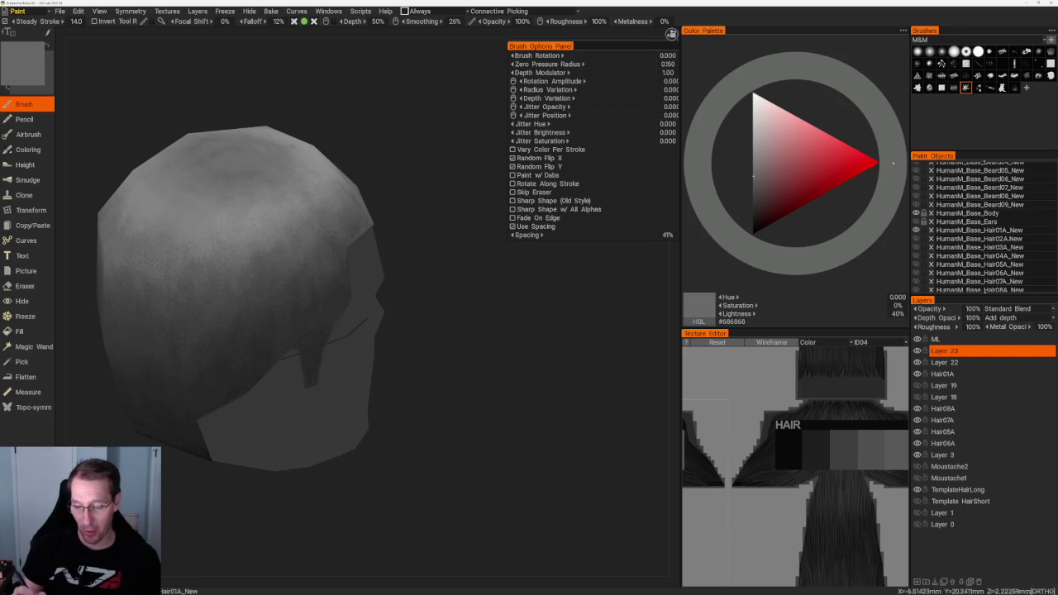
key("v")
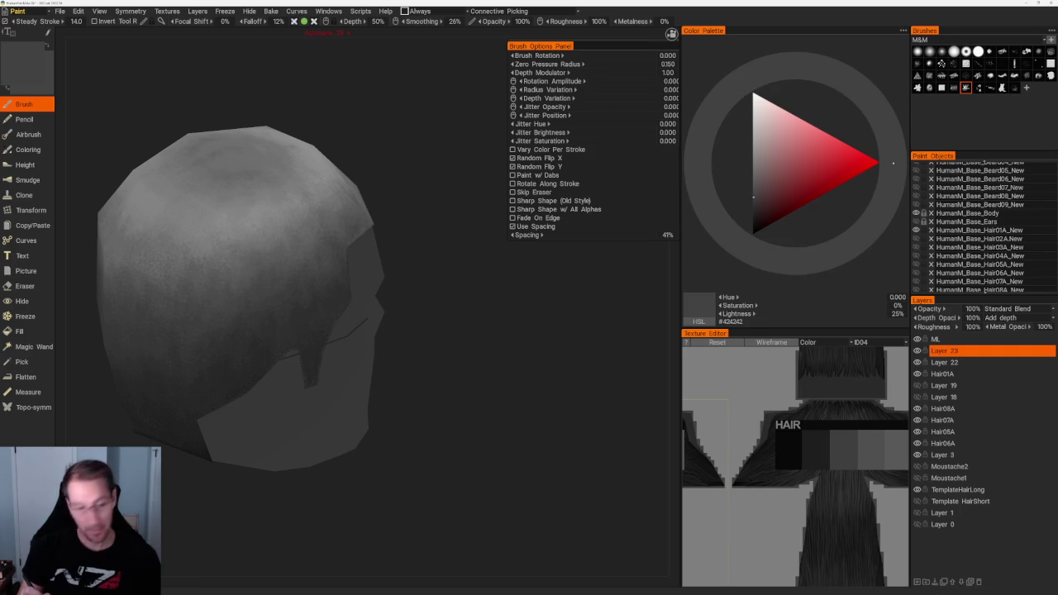
middle_click_drag(314, 157, 357, 160)
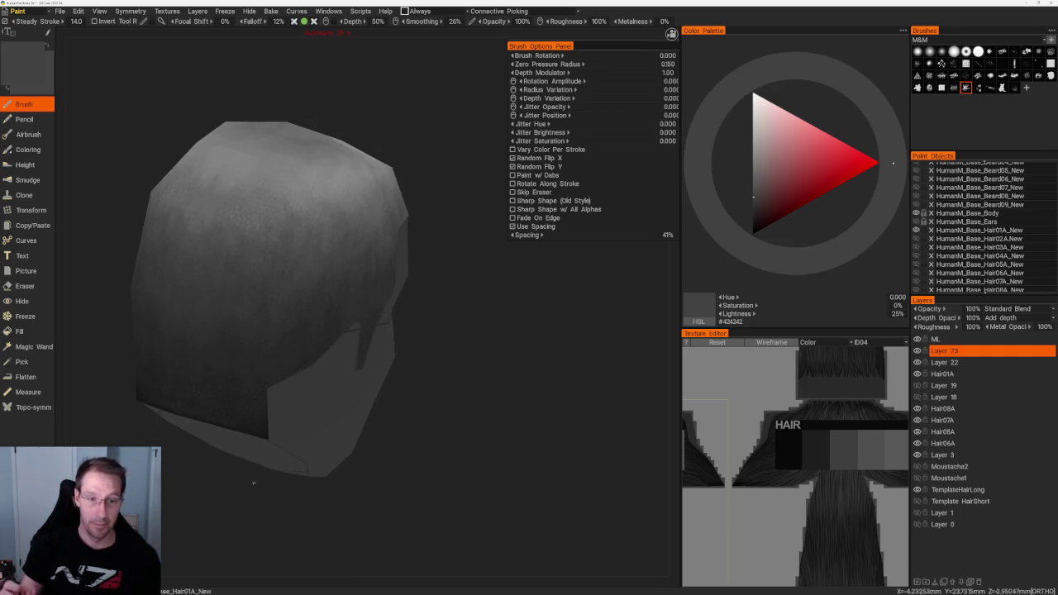
key("v")
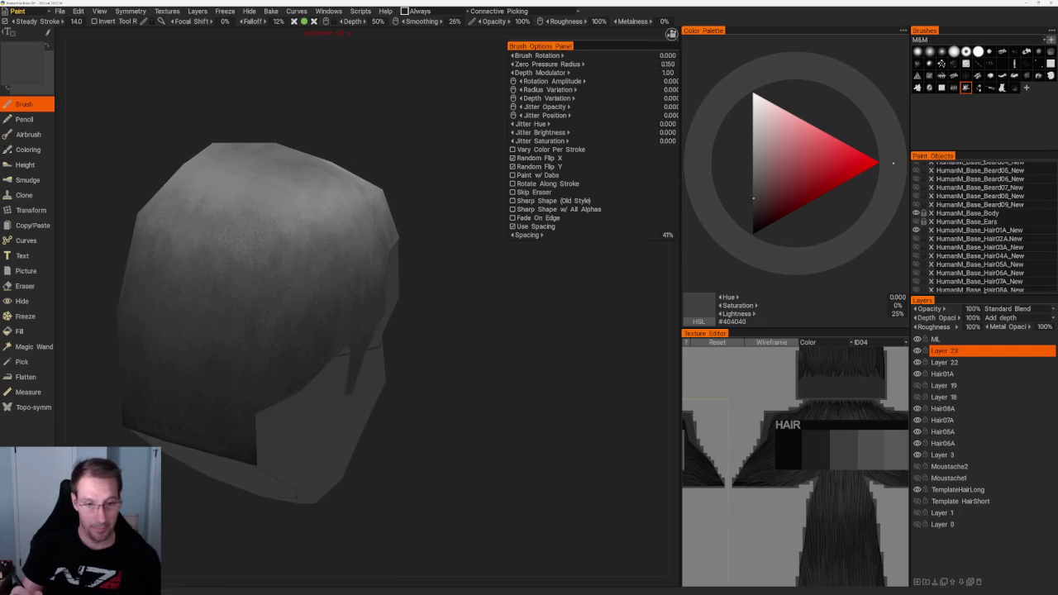
mouse_move(242, 510)
middle_mouse_down()
mouse_move(355, 189)
mouse_move(326, 192)
middle_mouse_up()
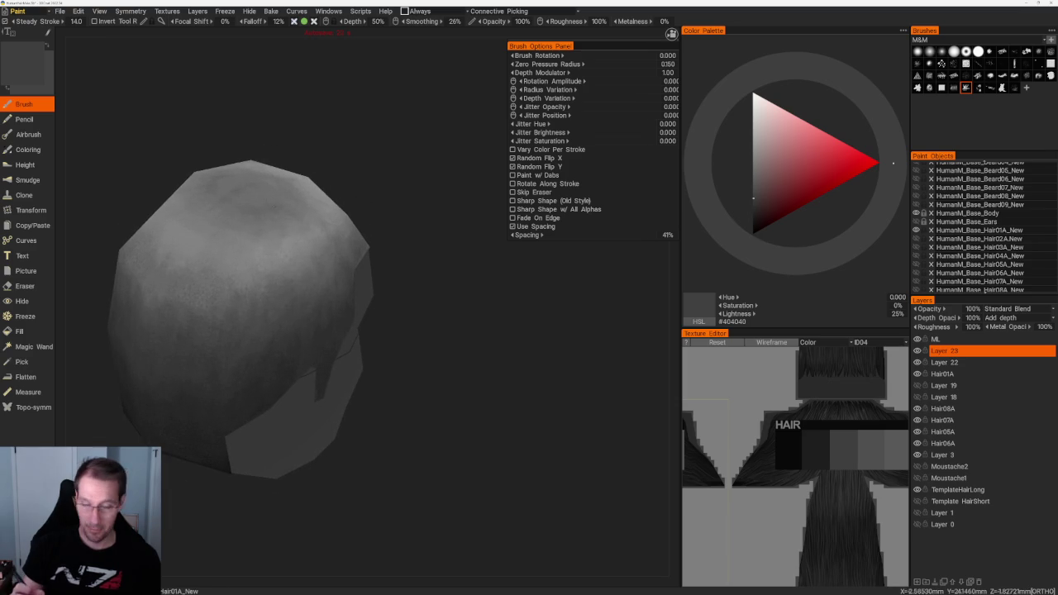
Shade the nape and side hairline with darker greys, ending at #484848.
key("v")
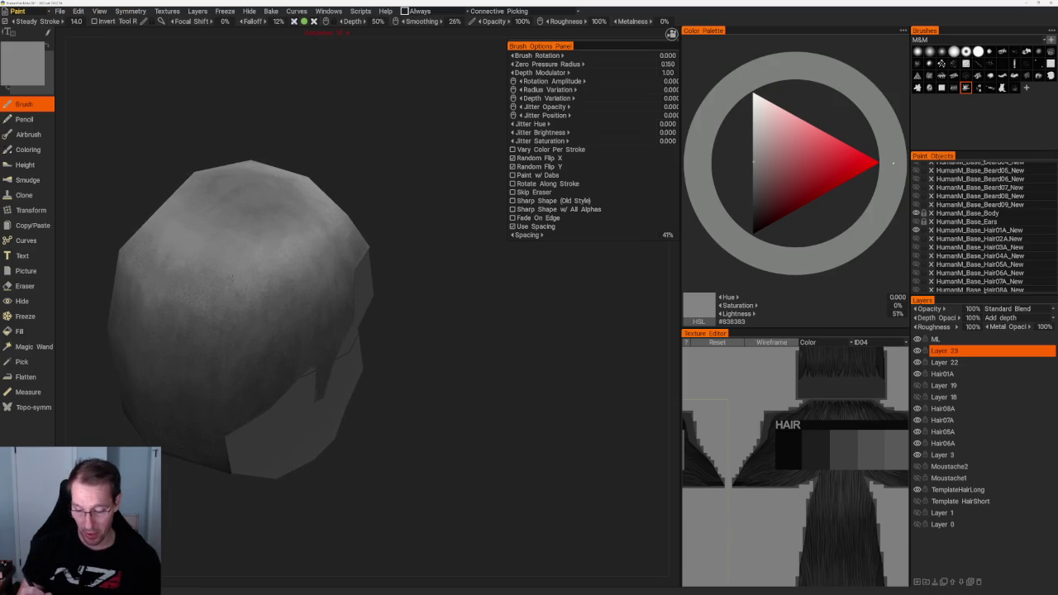
key("v")
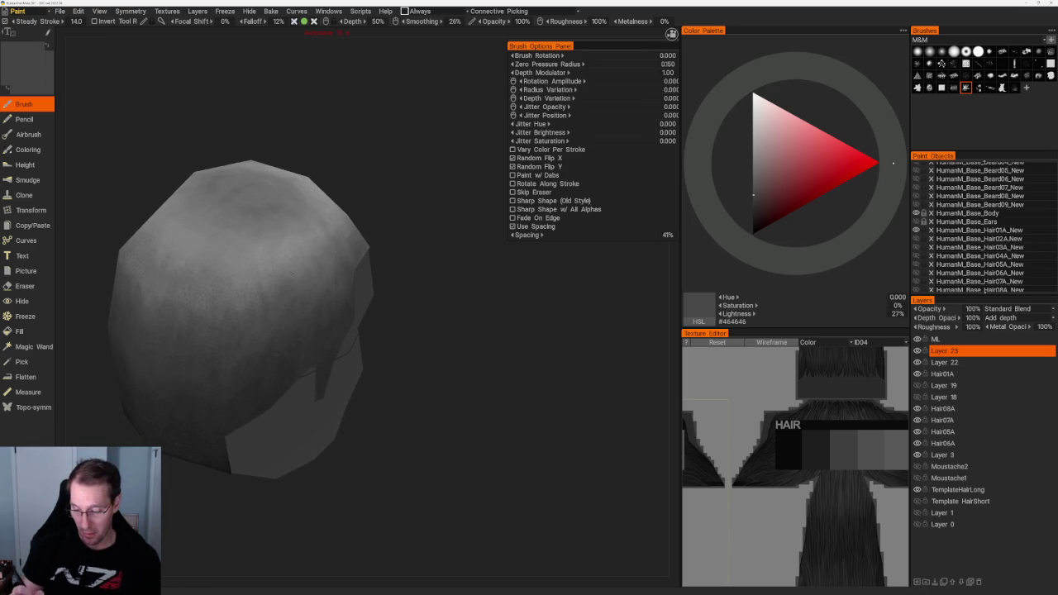
mouse_move(330, 273)
right_mouse_down()
mouse_move(347, 182)
mouse_move(316, 253)
right_mouse_up()
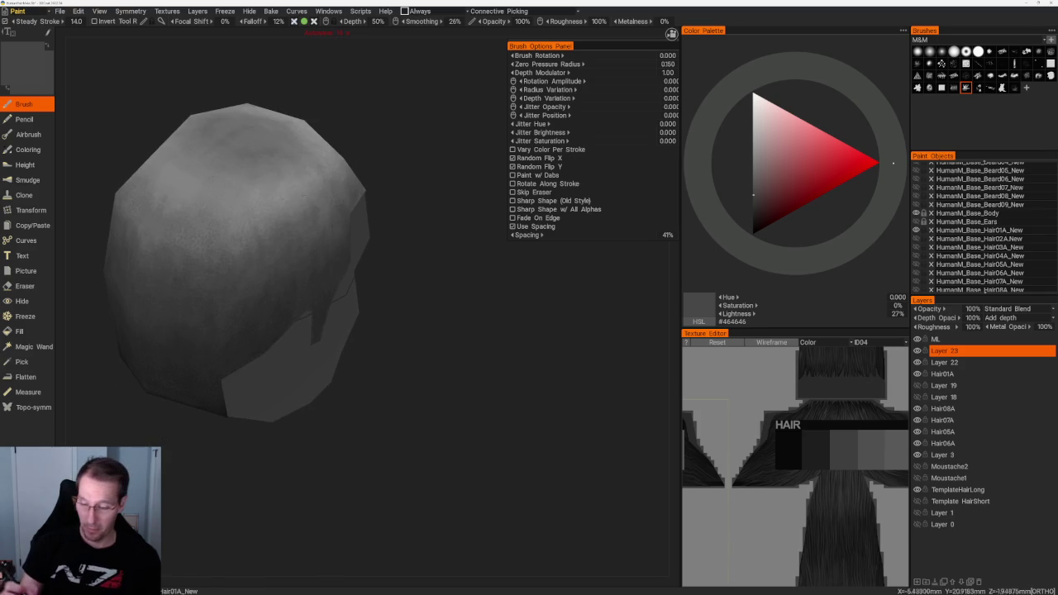
key("v")
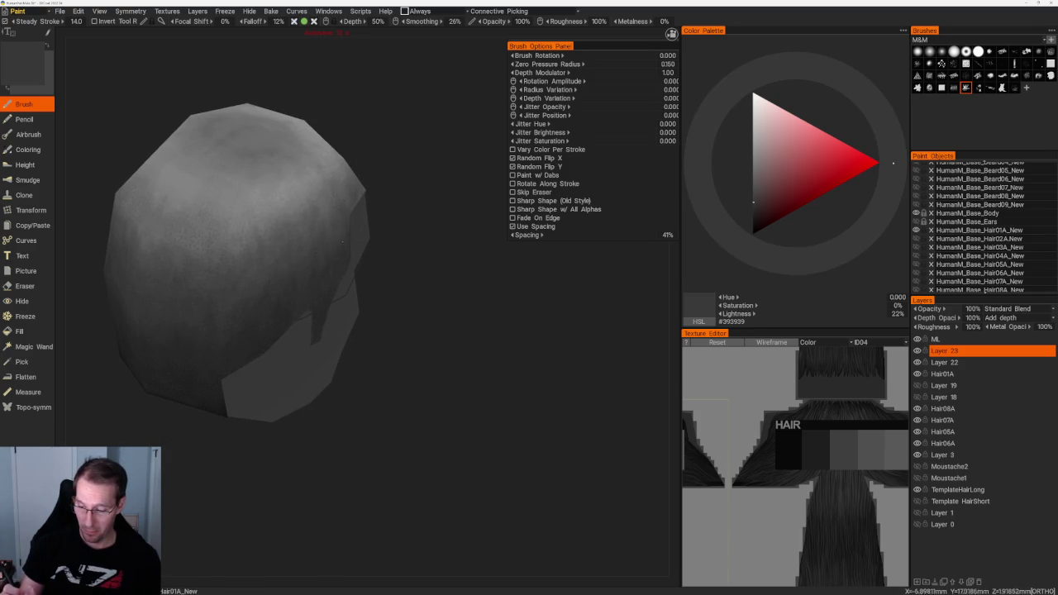
scroll(309, 123, "down", 3)
right_click_drag(310, 123, 337, 135)
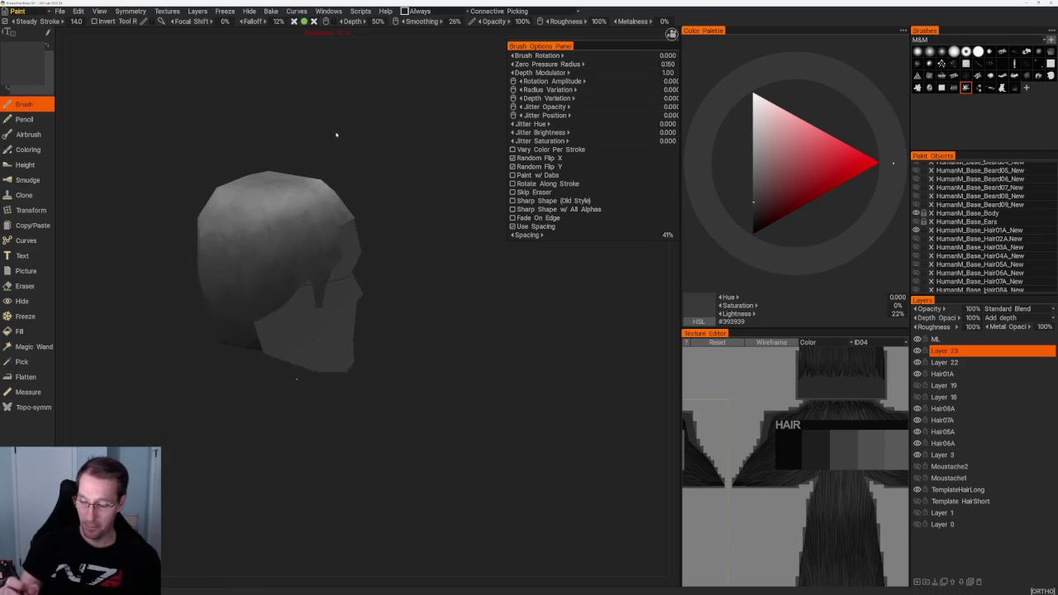
scroll(337, 135, "up", 4)
key("v")
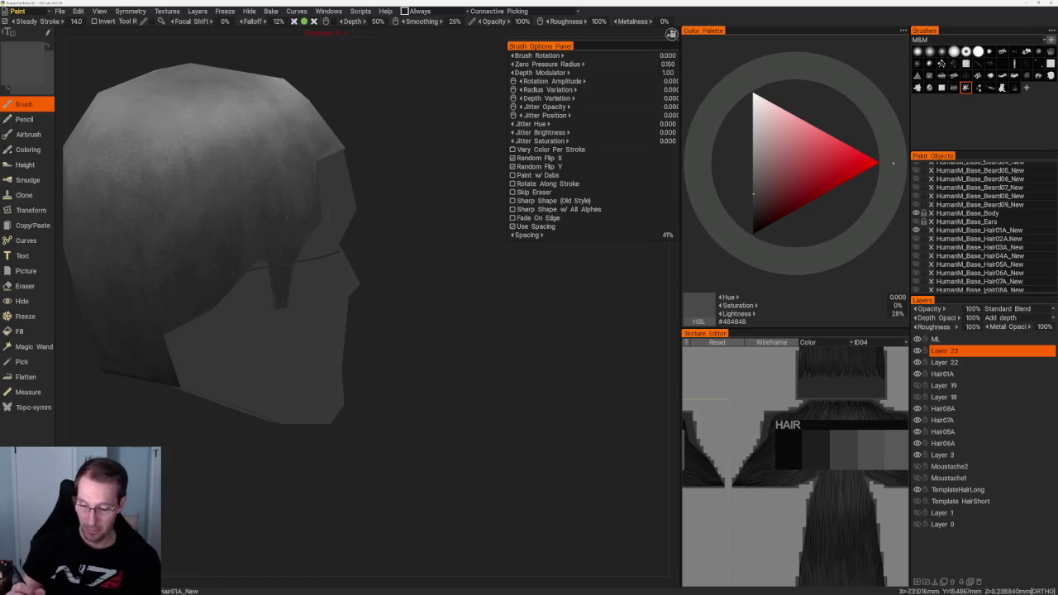